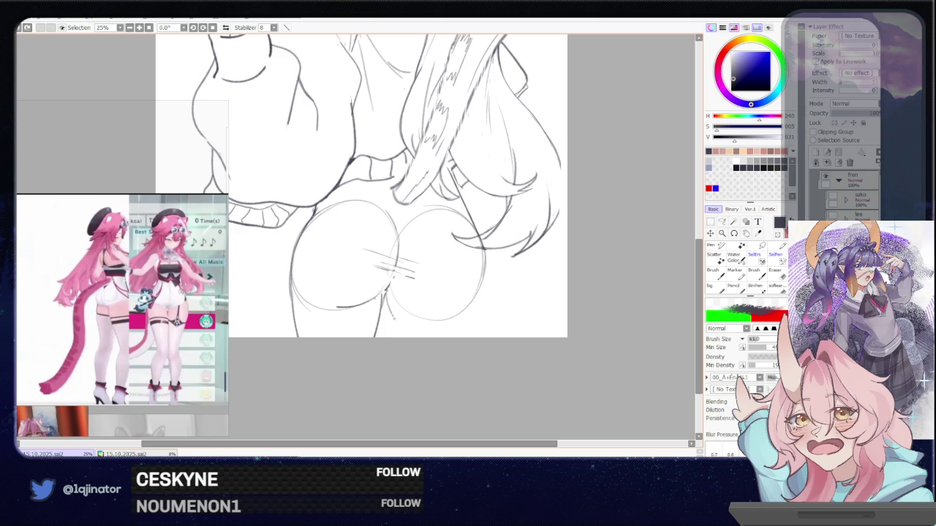
Step: Firm up the right buttock and right-leg outlines with darker pencil strokes
{"action": "left_click_drag", "start_coordinate": [385, 293], "coordinate": [401, 333]}
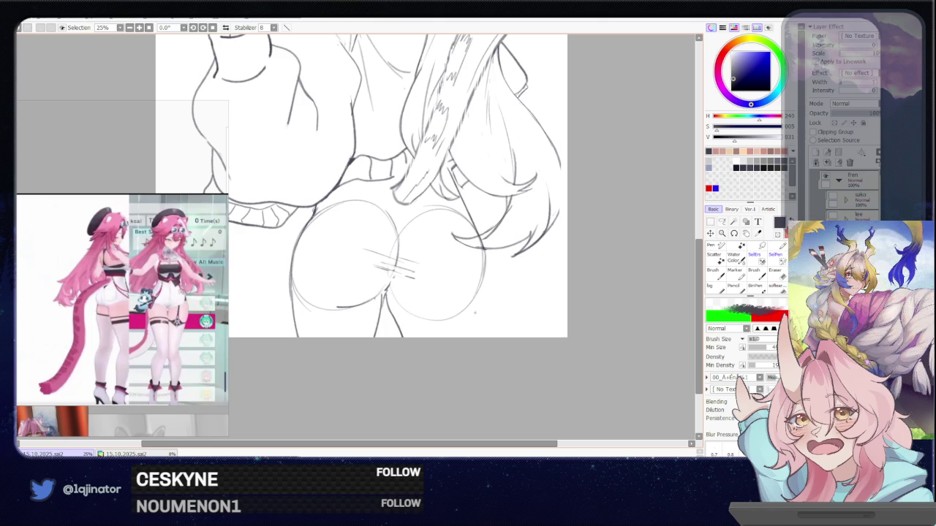
{"action": "left_click_drag", "start_coordinate": [478, 286], "coordinate": [483, 337]}
{"action": "left_click_drag", "start_coordinate": [484, 248], "coordinate": [479, 302]}
{"action": "left_click_drag", "start_coordinate": [483, 248], "coordinate": [477, 300]}
{"action": "left_click_drag", "start_coordinate": [527, 281], "coordinate": [549, 268]}
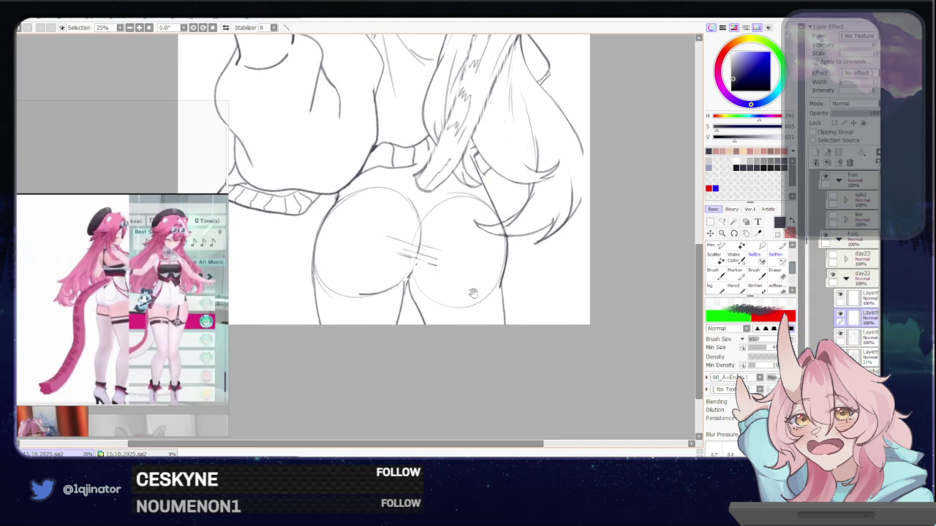
{"action": "left_click_drag", "start_coordinate": [473, 293], "coordinate": [494, 304]}
Step: Mirror and tilt the canvas to about 12.9° to check the drawing, then restore the upright view
{"action": "key", "text": "e"}
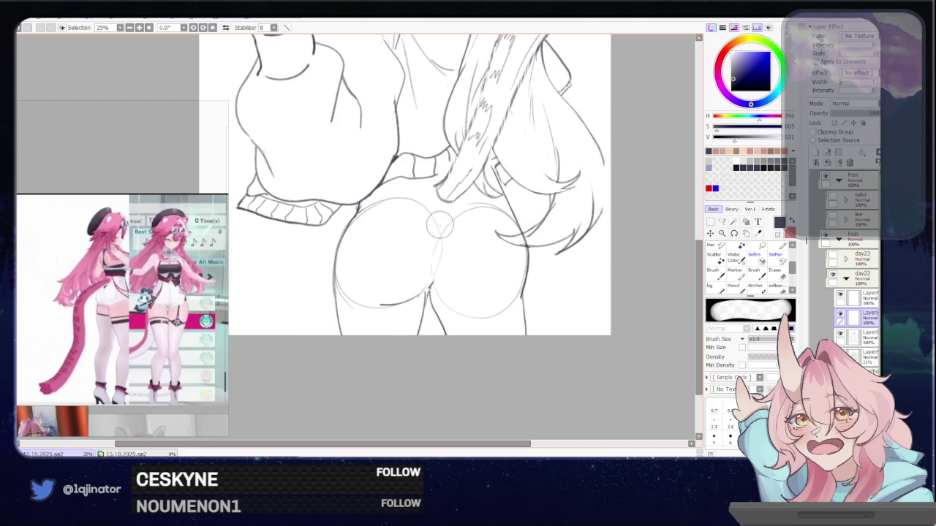
{"action": "key", "text": "b"}
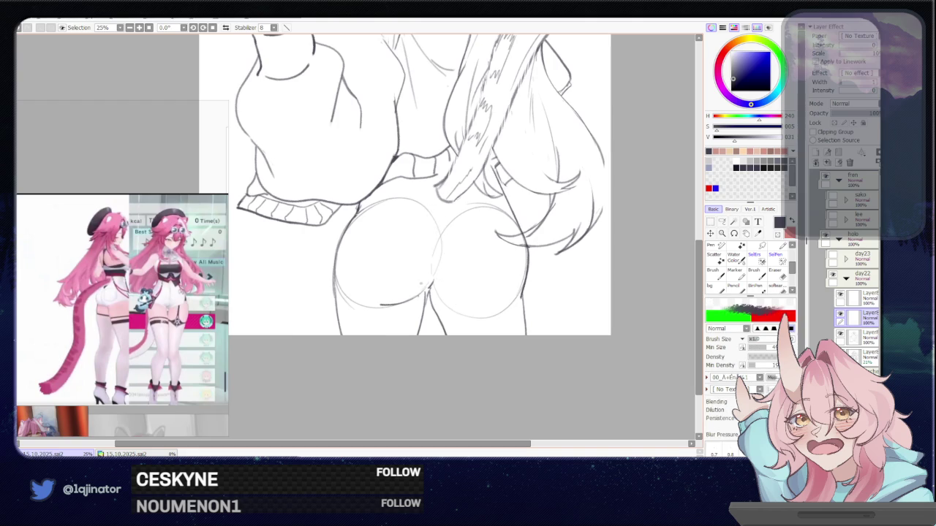
{"action": "key", "text": "h"}
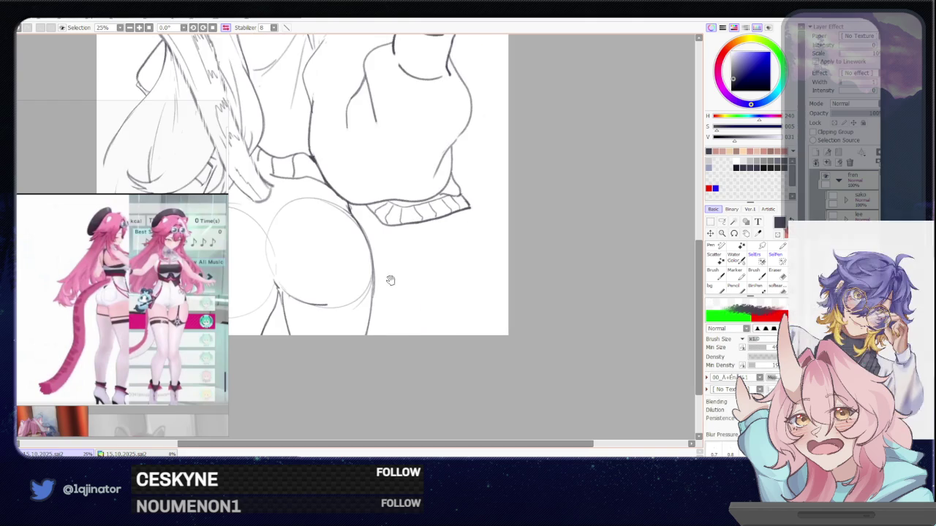
{"action": "mouse_move", "coordinate": [388, 310]}
{"action": "left_mouse_down"}
{"action": "mouse_move", "coordinate": [314, 330]}
{"action": "mouse_move", "coordinate": [336, 343]}
{"action": "left_mouse_up"}
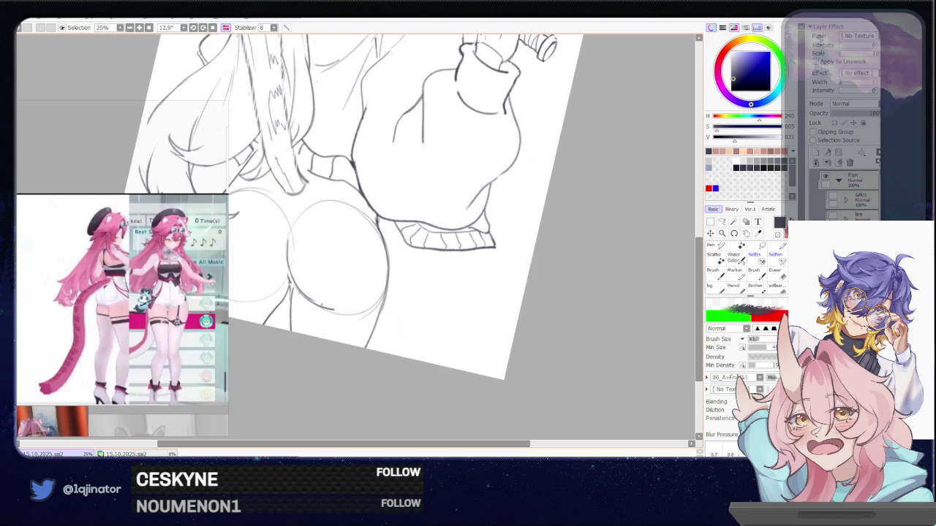
{"action": "key", "text": "e"}
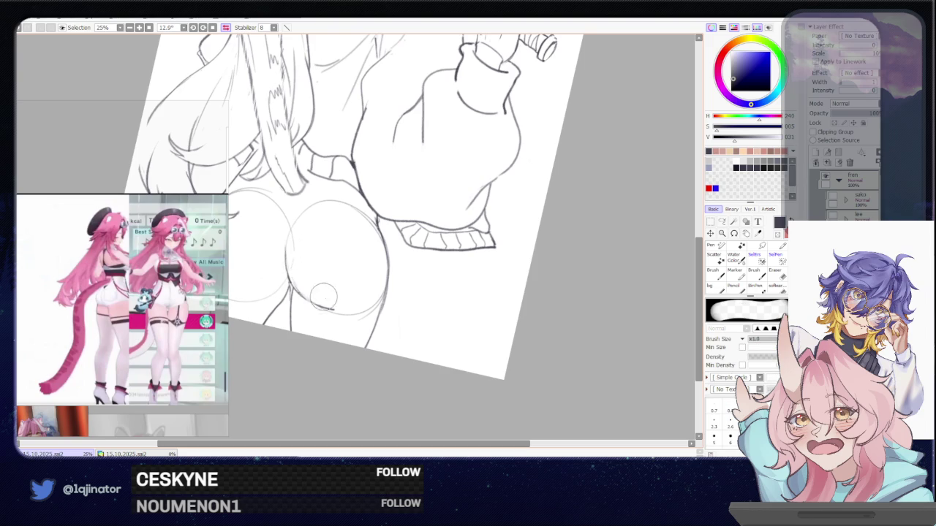
{"action": "key", "text": "h"}
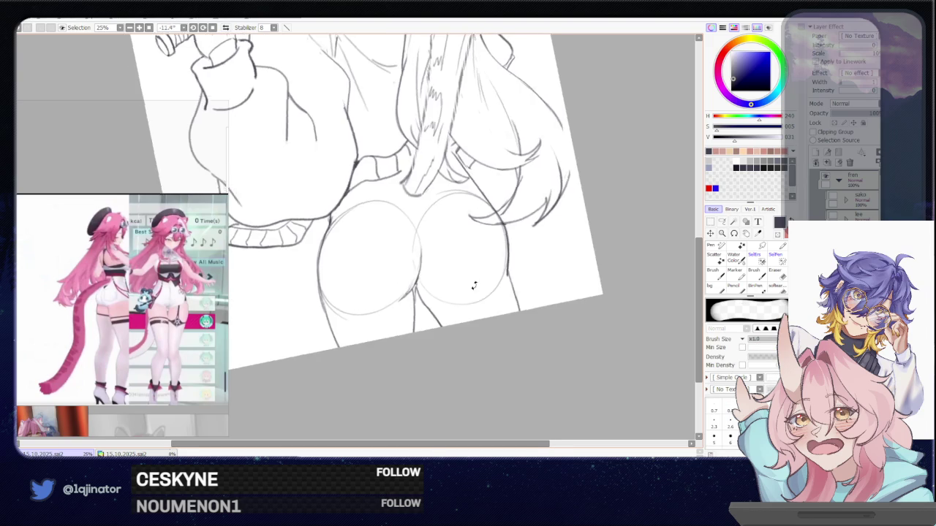
{"action": "left_click_drag", "start_coordinate": [382, 275], "coordinate": [439, 242]}
{"action": "key", "text": "b"}
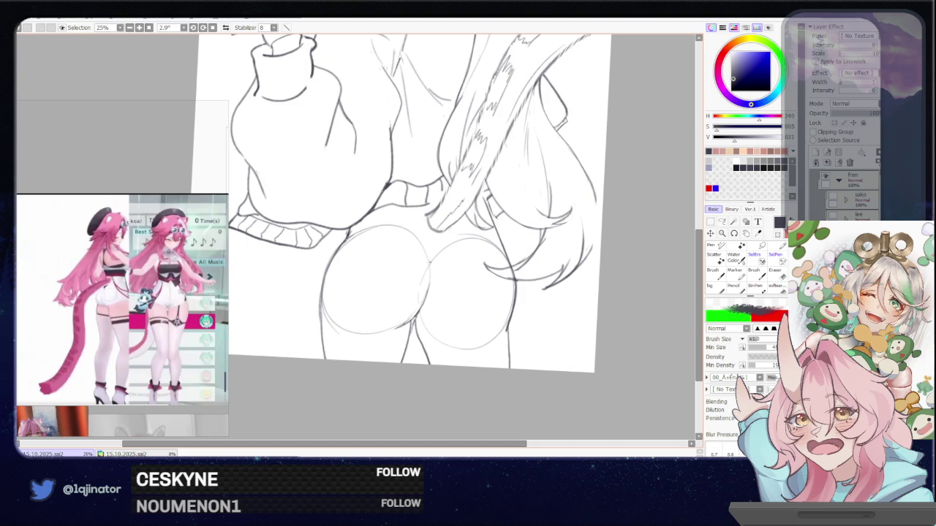
Step: Sketch the line between the two hip circles and hide the construction circles
{"action": "mouse_move", "coordinate": [415, 273]}
{"action": "left_mouse_down"}
{"action": "mouse_move", "coordinate": [450, 283]}
{"action": "mouse_move", "coordinate": [419, 291]}
{"action": "left_mouse_up"}
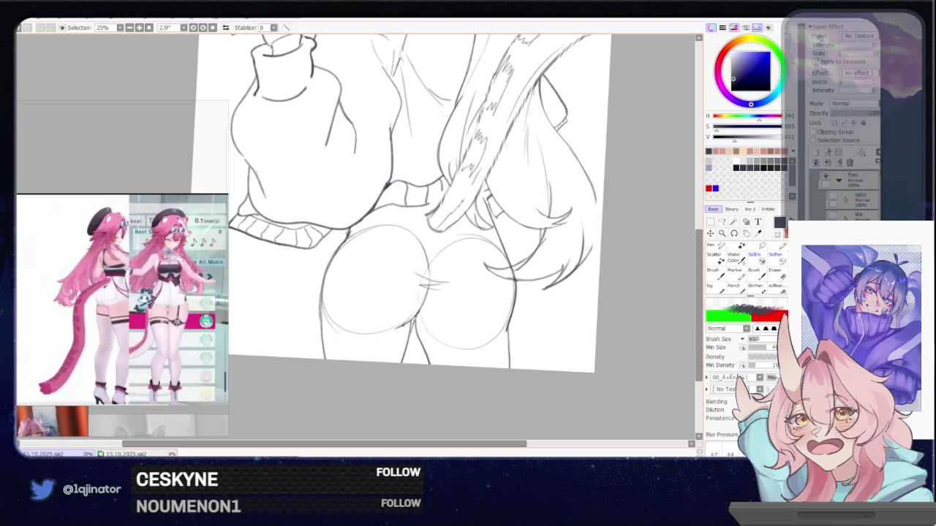
{"action": "mouse_move", "coordinate": [417, 291]}
{"action": "left_mouse_down"}
{"action": "mouse_move", "coordinate": [457, 320]}
{"action": "mouse_move", "coordinate": [397, 359]}
{"action": "left_mouse_up"}
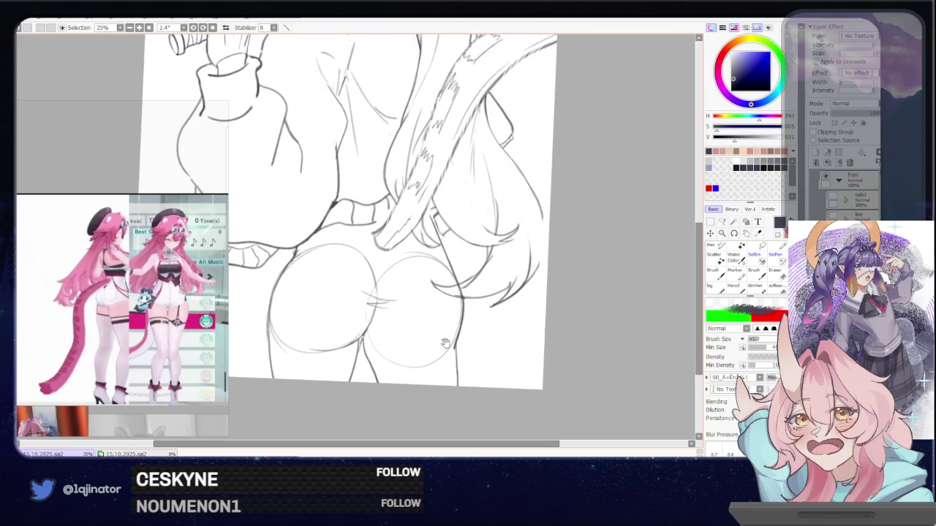
{"action": "left_click_drag", "start_coordinate": [443, 344], "coordinate": [453, 321]}
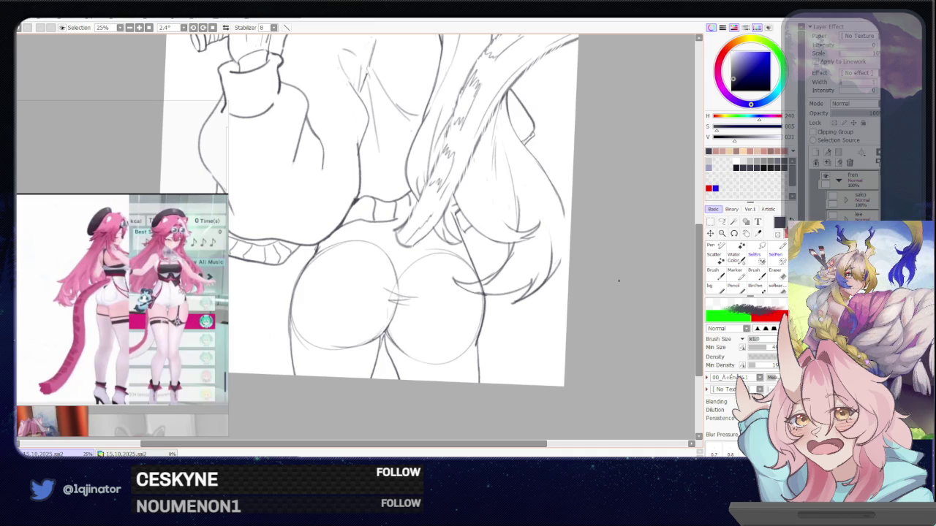
{"action": "key", "text": "Delete"}
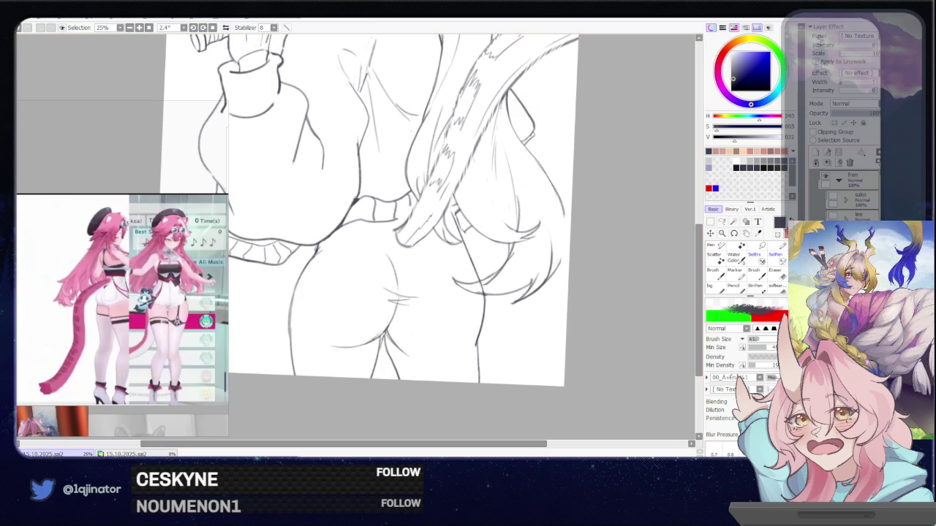
Step: Reposition the view around the hips and darken the left thigh line
{"action": "key", "text": "e"}
{"action": "mouse_move", "coordinate": [492, 289]}
{"action": "left_mouse_down"}
{"action": "mouse_move", "coordinate": [498, 308]}
{"action": "mouse_move", "coordinate": [454, 288]}
{"action": "left_mouse_up"}
{"action": "left_click_drag", "start_coordinate": [400, 322], "coordinate": [407, 318]}
{"action": "left_click_drag", "start_coordinate": [351, 279], "coordinate": [354, 352]}
{"action": "scroll", "coordinate": [365, 278], "scroll_direction": "down", "scroll_amount": 1}
{"action": "scroll", "coordinate": [364, 278], "scroll_direction": "down", "scroll_amount": 1}
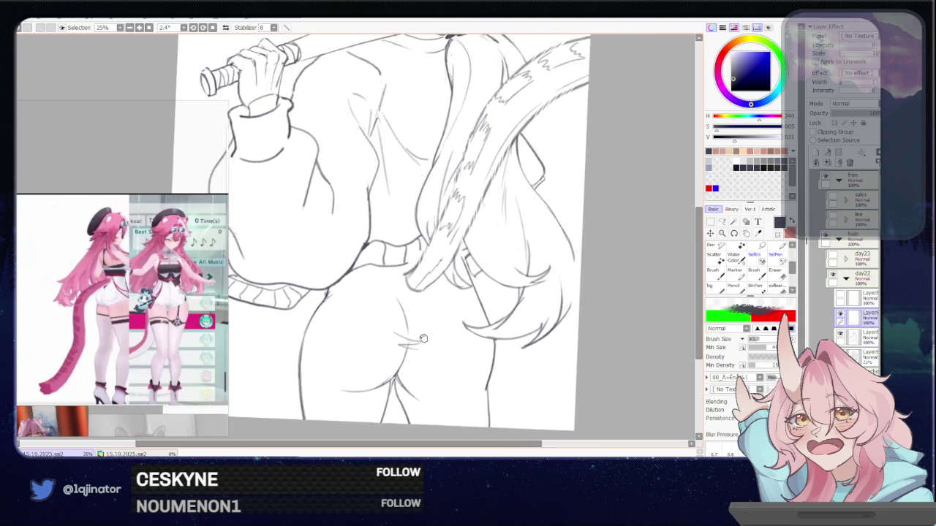
{"action": "scroll", "coordinate": [591, 251], "scroll_direction": "down", "scroll_amount": 1}
{"action": "scroll", "coordinate": [520, 334], "scroll_direction": "down", "scroll_amount": 1}
{"action": "scroll", "coordinate": [512, 333], "scroll_direction": "up", "scroll_amount": 1}
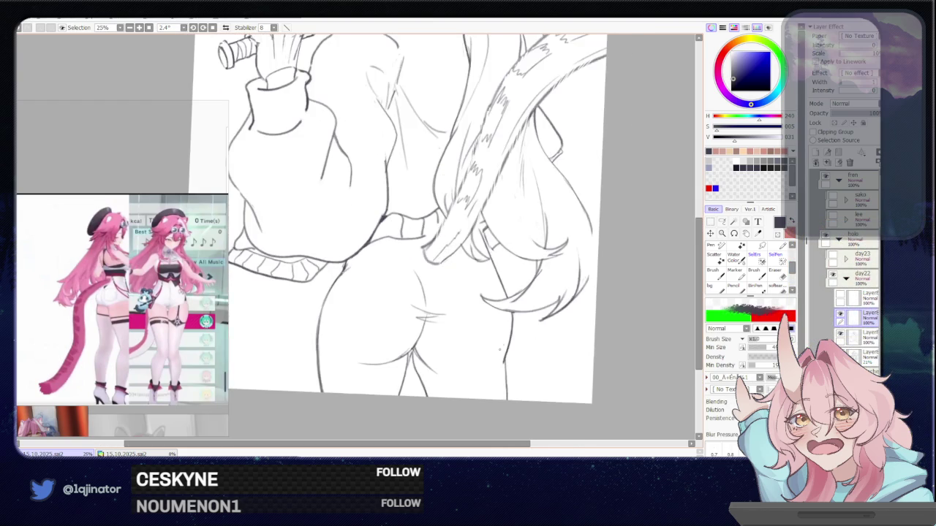
Step: Darken the right hip contour and add short strokes near the crease lines
{"action": "left_click_drag", "start_coordinate": [479, 327], "coordinate": [326, 329]}
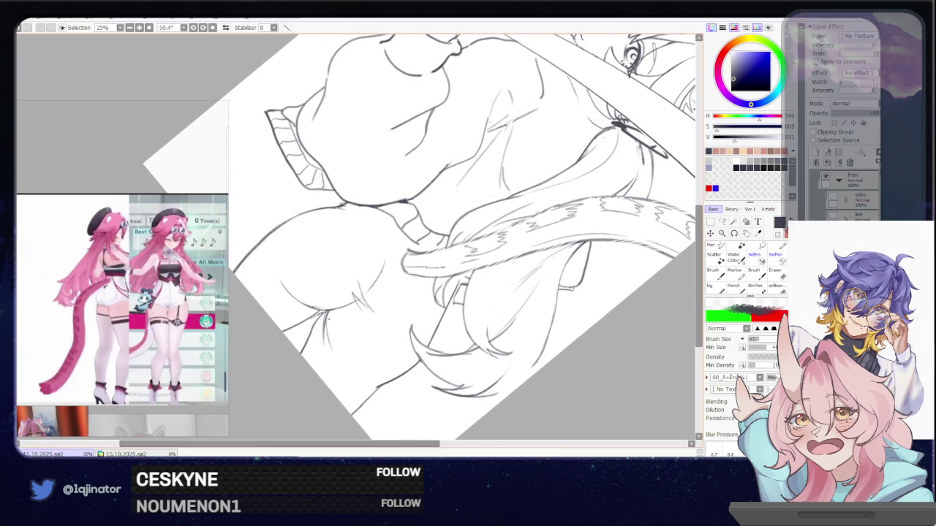
{"action": "left_click_drag", "start_coordinate": [339, 328], "coordinate": [483, 325]}
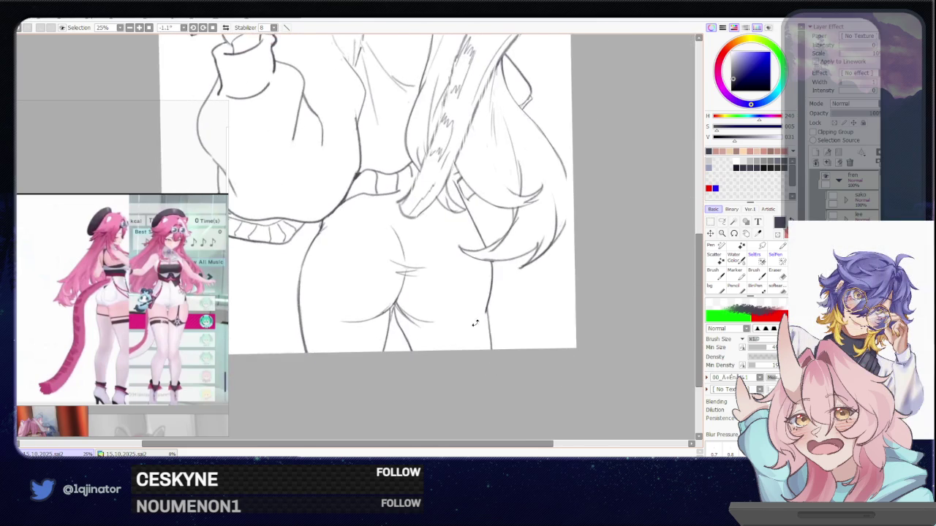
{"action": "left_click_drag", "start_coordinate": [495, 294], "coordinate": [490, 319]}
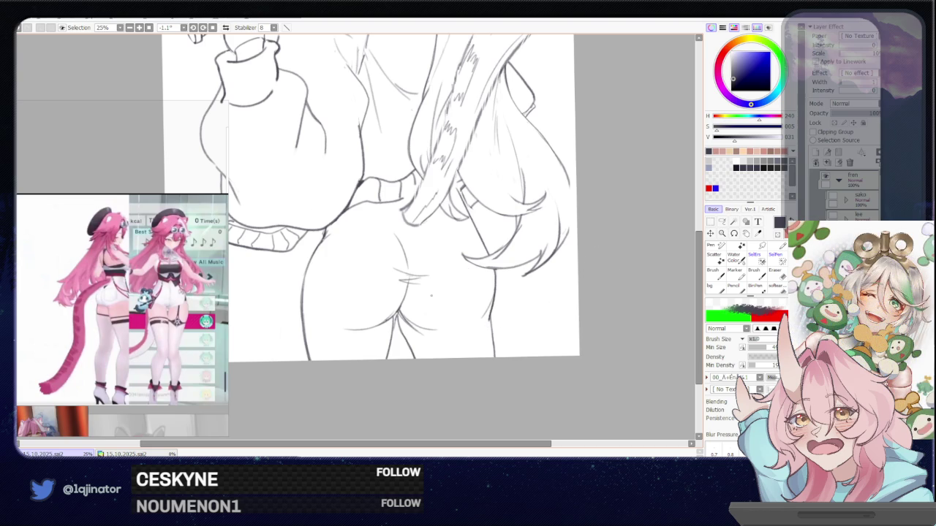
{"action": "left_click_drag", "start_coordinate": [407, 291], "coordinate": [399, 313]}
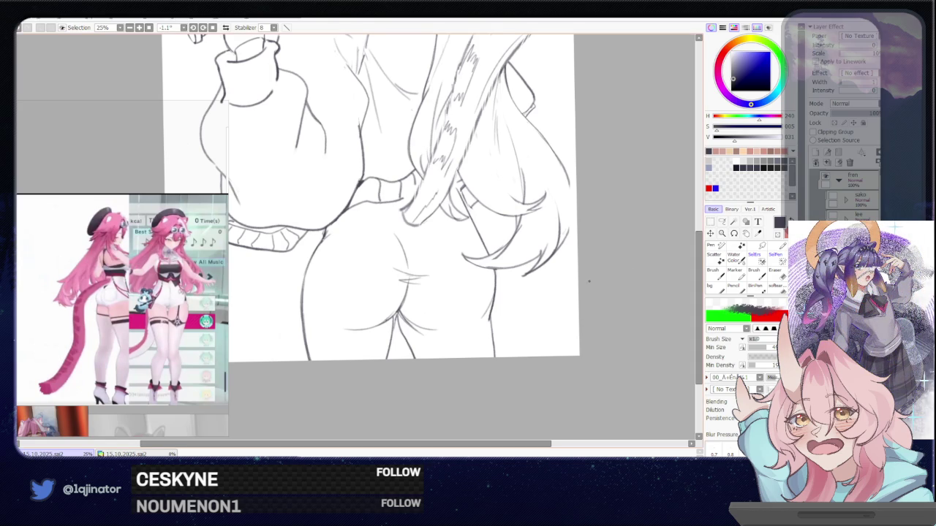
{"action": "left_click_drag", "start_coordinate": [331, 301], "coordinate": [372, 276]}
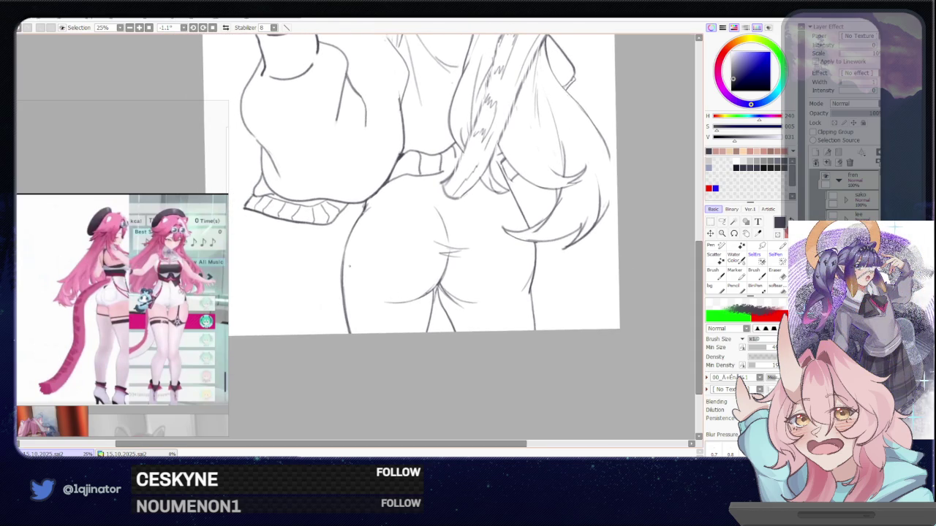
{"action": "key", "text": "e"}
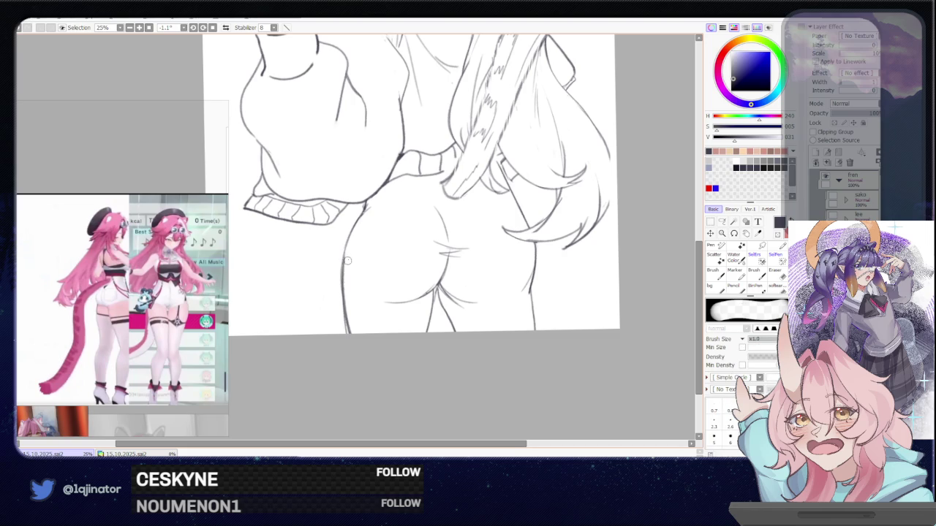
{"action": "key", "text": "b"}
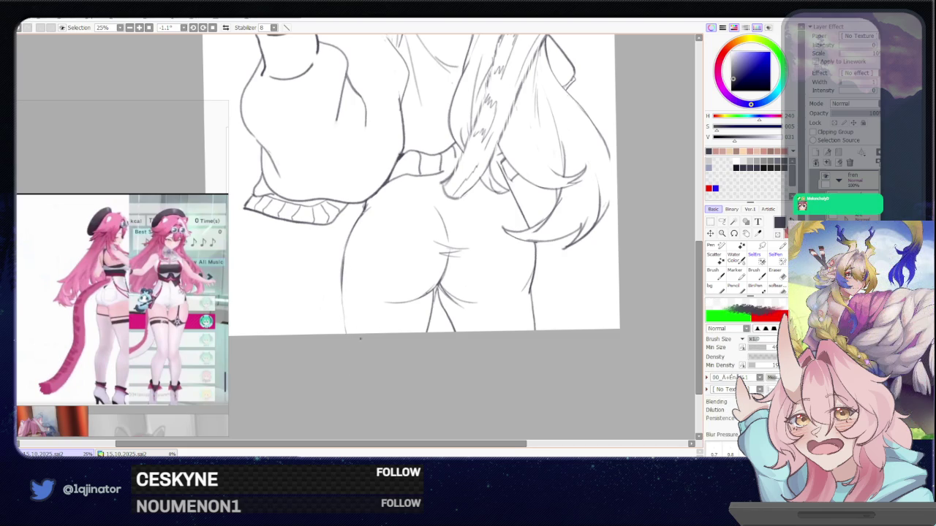
{"action": "scroll", "coordinate": [360, 338], "scroll_direction": "up", "scroll_amount": 2}
{"action": "scroll", "coordinate": [462, 219], "scroll_direction": "up", "scroll_amount": 2}
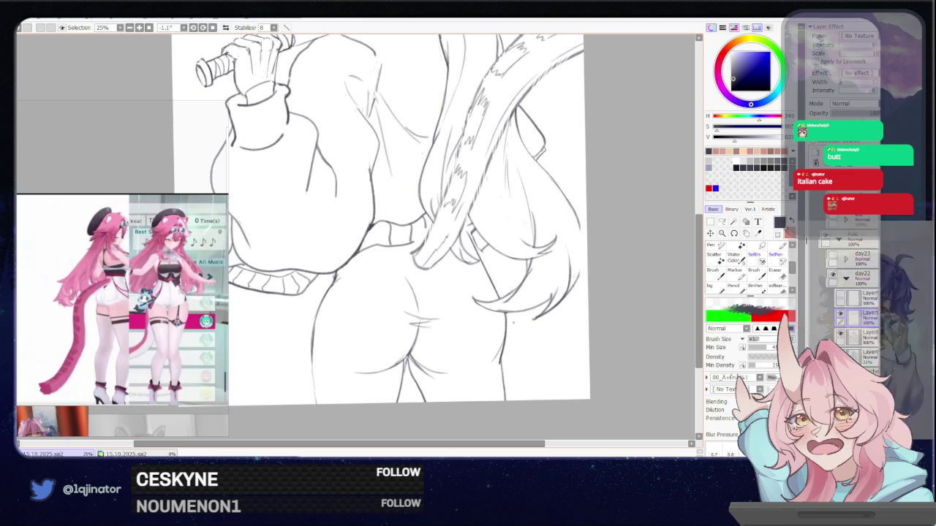
{"action": "scroll", "coordinate": [605, 261], "scroll_direction": "down", "scroll_amount": 2}
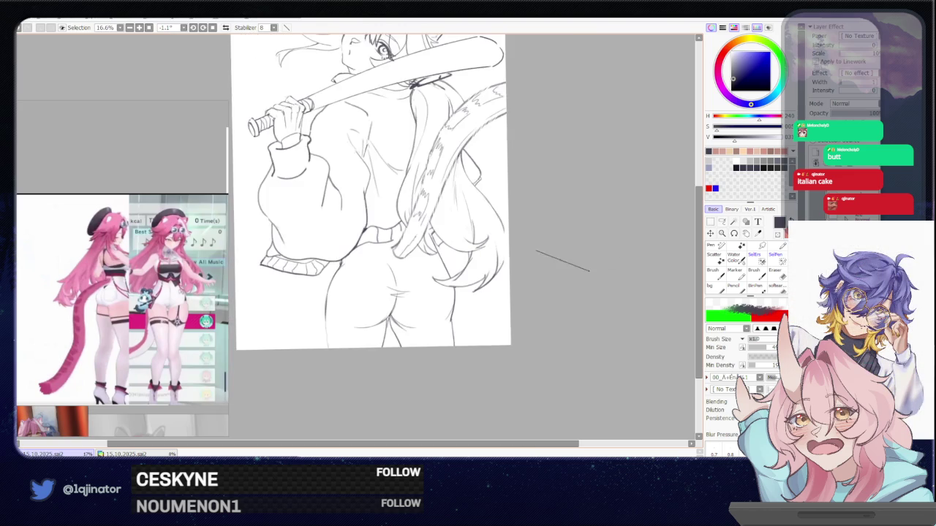
Step: Undo the extra light hip curves, then bring the head and bat into view
{"action": "left_click_drag", "start_coordinate": [576, 264], "coordinate": [555, 278]}
{"action": "key", "text": "ctrl+z"}
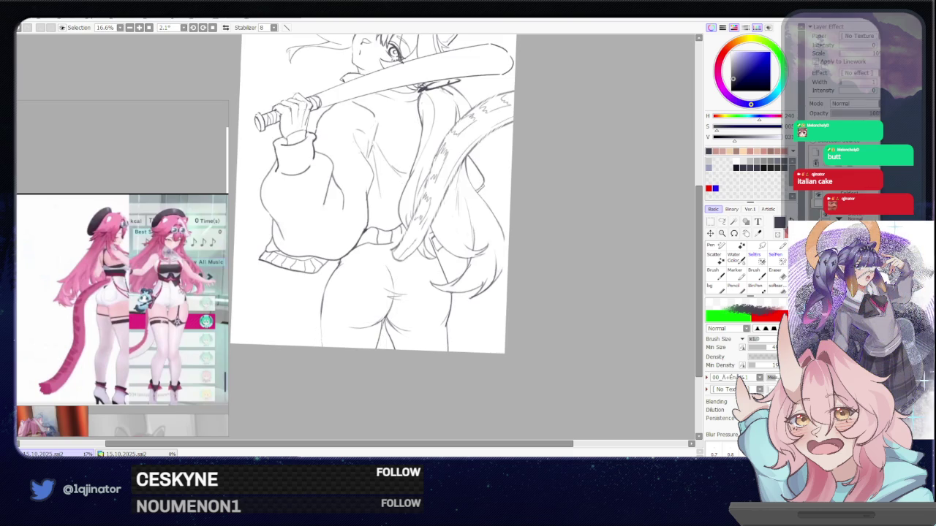
{"action": "left_click_drag", "start_coordinate": [453, 300], "coordinate": [468, 341]}
{"action": "mouse_move", "coordinate": [410, 296]}
{"action": "left_mouse_down"}
{"action": "mouse_move", "coordinate": [423, 308]}
{"action": "mouse_move", "coordinate": [502, 317]}
{"action": "left_mouse_up"}
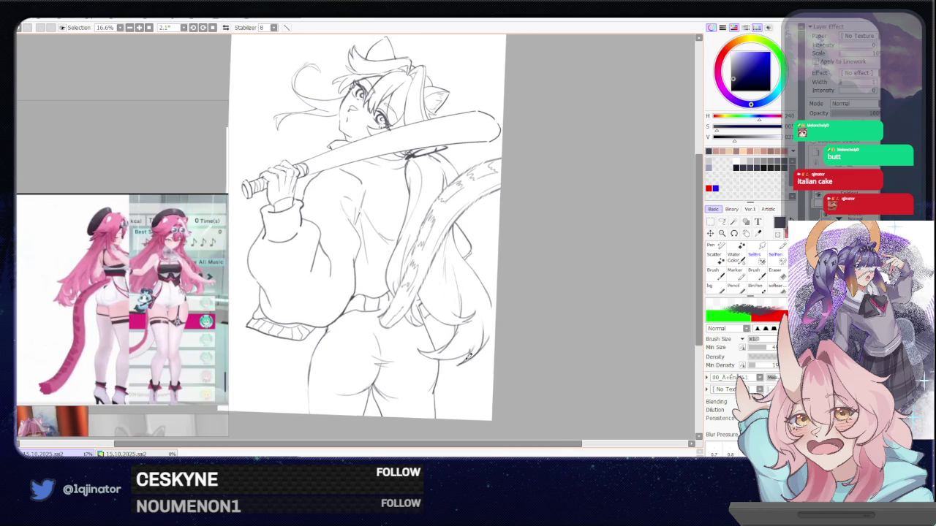
{"action": "left_click_drag", "start_coordinate": [469, 361], "coordinate": [460, 354]}
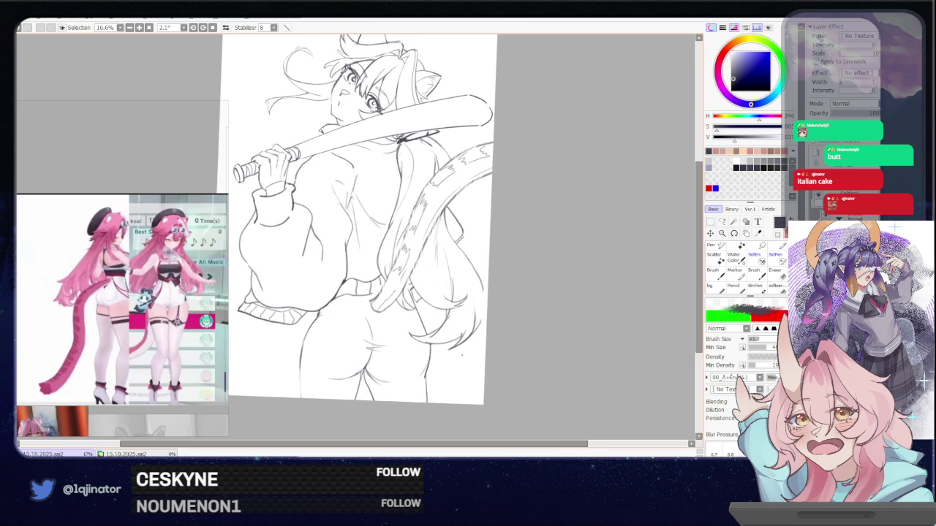
{"action": "mouse_move", "coordinate": [454, 303]}
{"action": "left_mouse_down"}
{"action": "mouse_move", "coordinate": [508, 347]}
{"action": "mouse_move", "coordinate": [511, 385]}
{"action": "mouse_move", "coordinate": [466, 319]}
{"action": "mouse_move", "coordinate": [462, 290]}
{"action": "mouse_move", "coordinate": [424, 341]}
{"action": "left_mouse_up"}
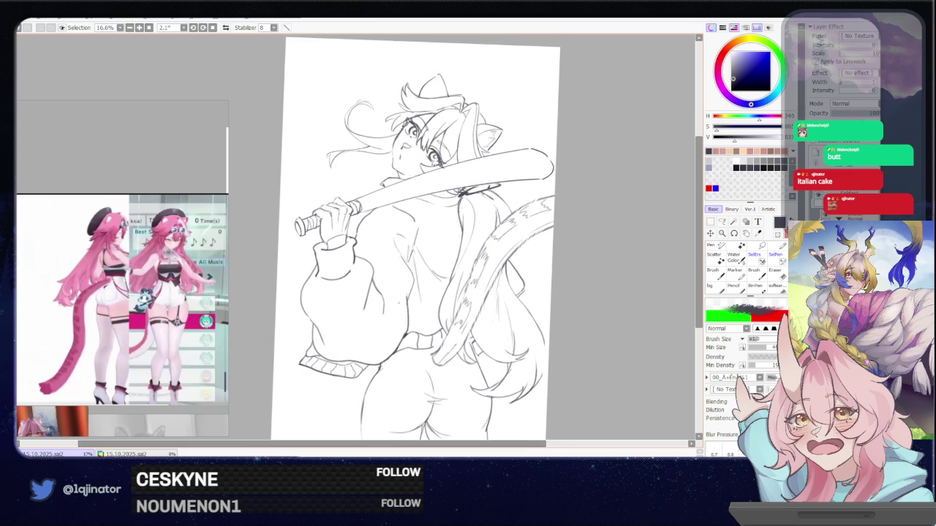
{"action": "left_click_drag", "start_coordinate": [381, 299], "coordinate": [382, 366]}
{"action": "scroll", "coordinate": [409, 307], "scroll_direction": "up", "scroll_amount": 1}
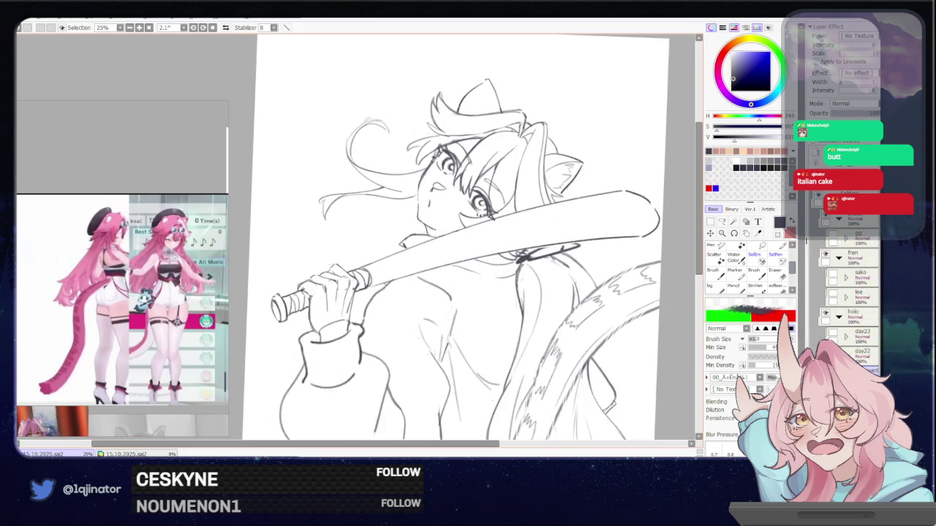
{"action": "left_click_drag", "start_coordinate": [335, 324], "coordinate": [363, 313]}
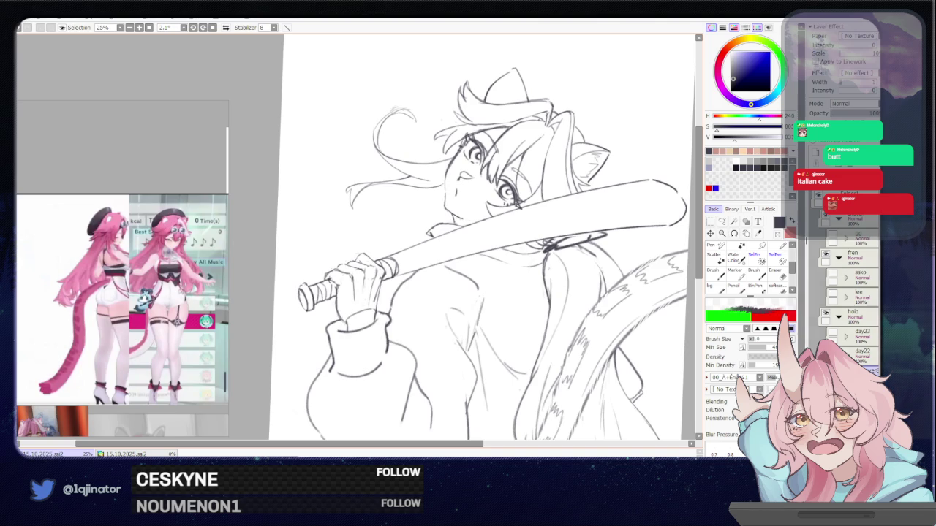
{"action": "mouse_move", "coordinate": [304, 404]}
{"action": "left_mouse_down"}
{"action": "mouse_move", "coordinate": [318, 360]}
{"action": "mouse_move", "coordinate": [321, 370]}
{"action": "left_mouse_up"}
{"action": "key", "text": "bracketright"}
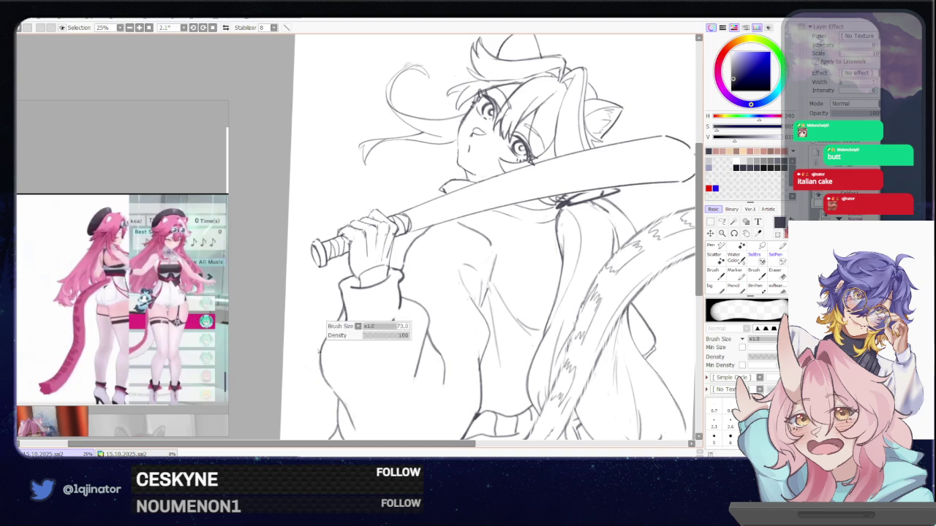
{"action": "left_click_drag", "start_coordinate": [331, 392], "coordinate": [326, 346]}
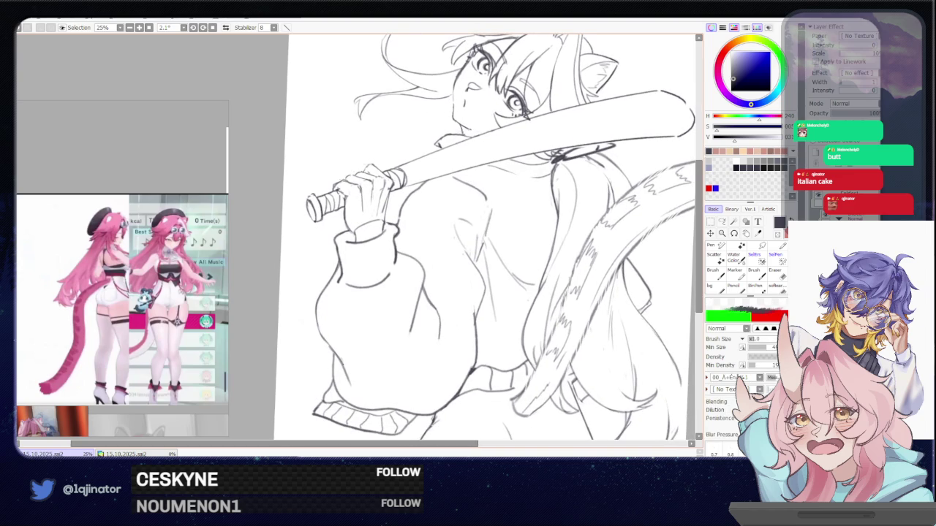
{"action": "key", "text": "e"}
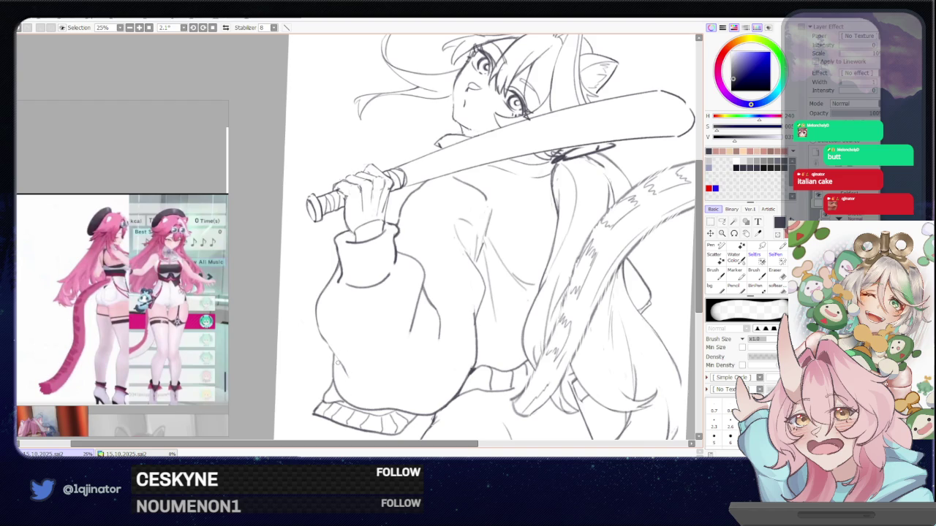
{"action": "key", "text": "b"}
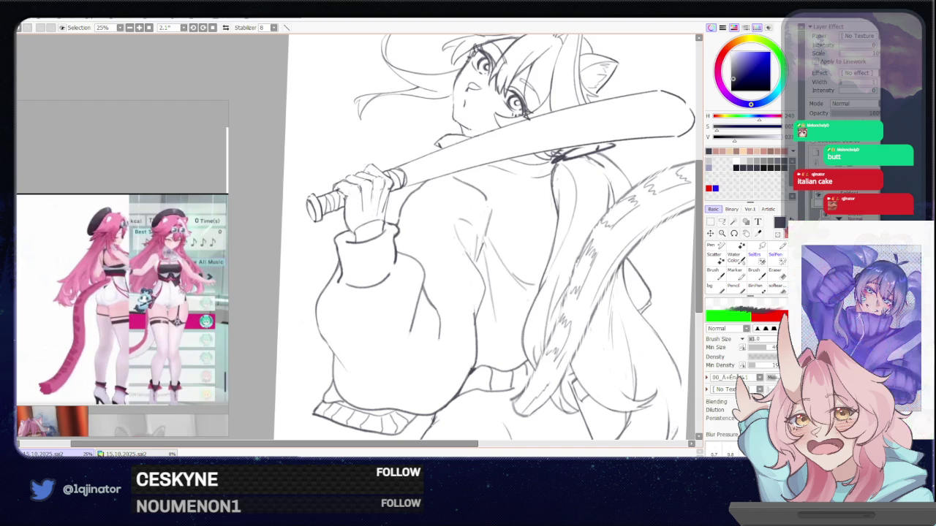
{"action": "left_click_drag", "start_coordinate": [414, 318], "coordinate": [381, 340]}
{"action": "key", "text": "e"}
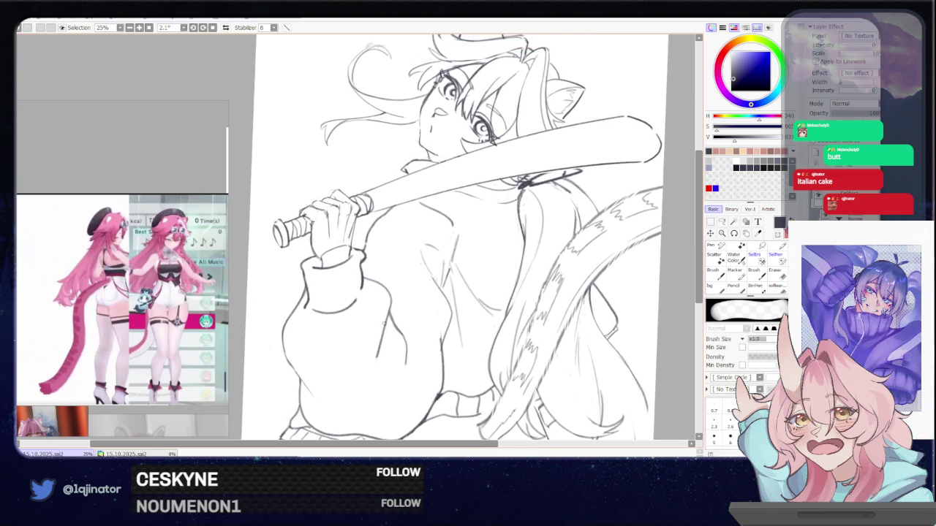
{"action": "key", "text": "b"}
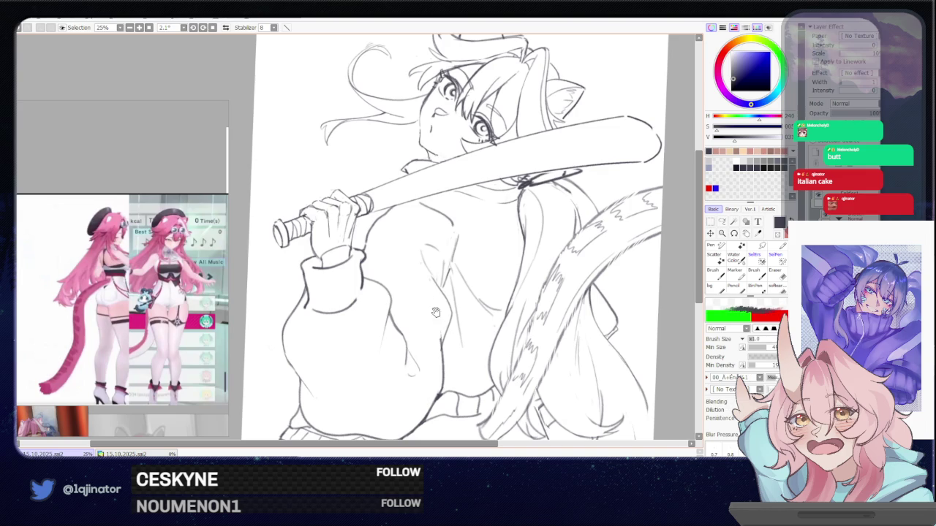
{"action": "left_click_drag", "start_coordinate": [424, 315], "coordinate": [428, 275]}
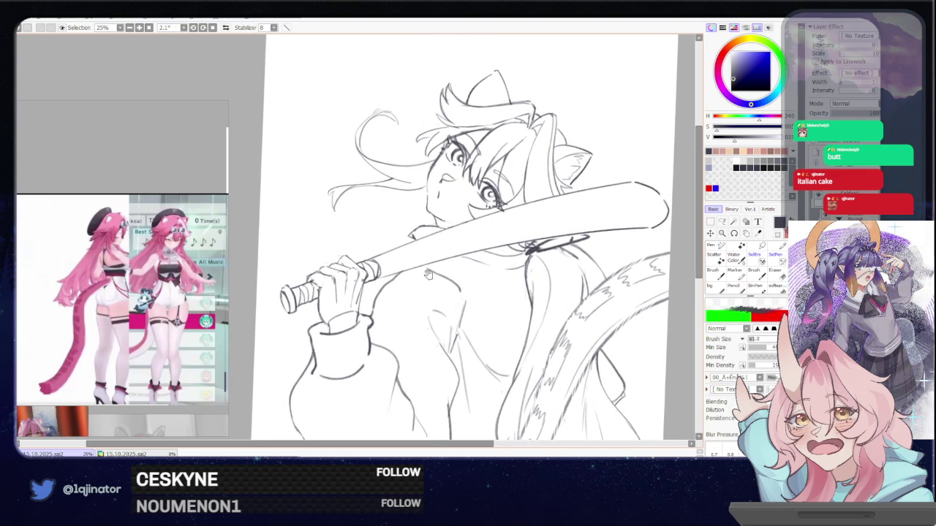
{"action": "scroll", "coordinate": [428, 275], "scroll_direction": "up", "scroll_amount": 1}
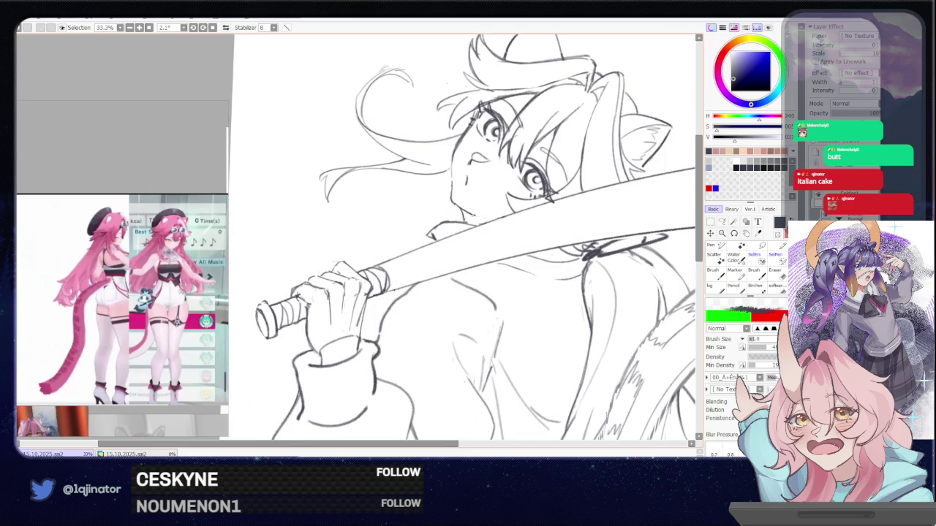
{"action": "mouse_move", "coordinate": [438, 269]}
{"action": "left_mouse_down"}
{"action": "mouse_move", "coordinate": [410, 300]}
{"action": "mouse_move", "coordinate": [406, 260]}
{"action": "left_mouse_up"}
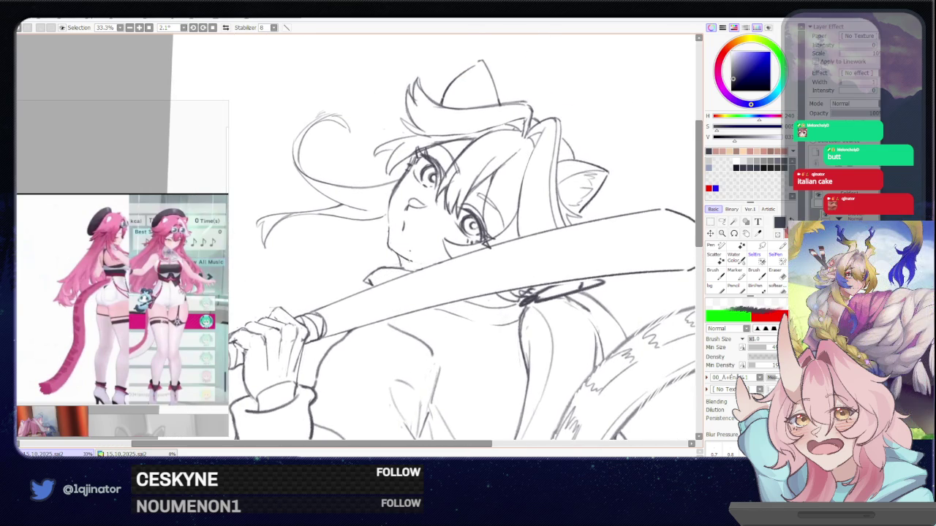
{"action": "scroll", "coordinate": [600, 272], "scroll_direction": "down", "scroll_amount": 2}
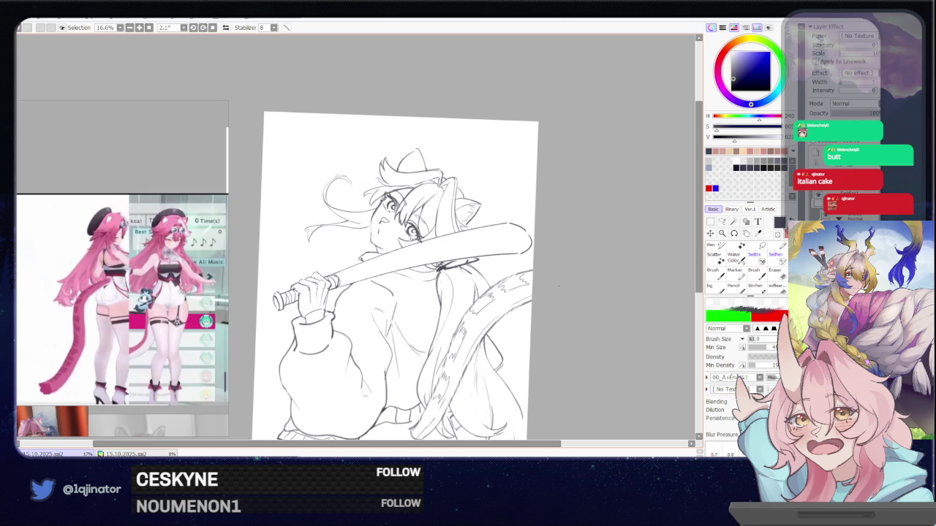
{"action": "scroll", "coordinate": [578, 290], "scroll_direction": "up", "scroll_amount": 2}
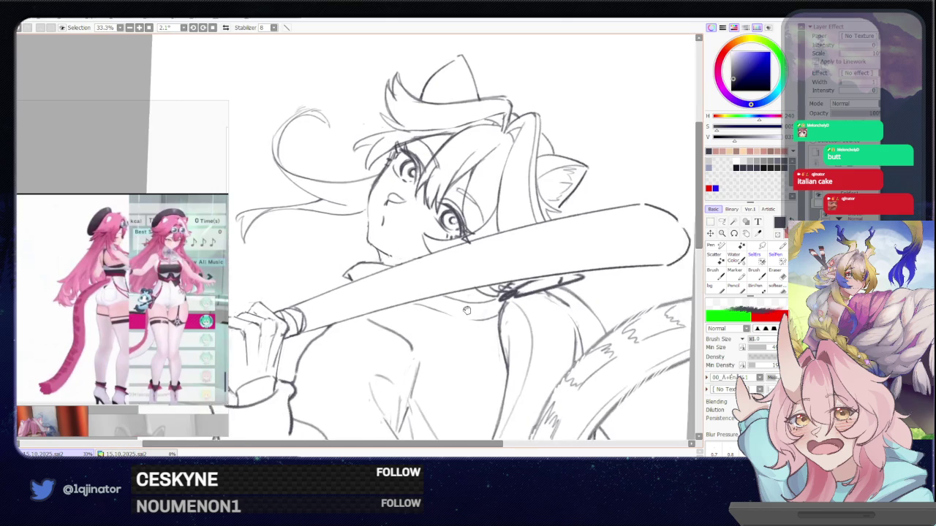
{"action": "left_click_drag", "start_coordinate": [578, 291], "coordinate": [512, 183]}
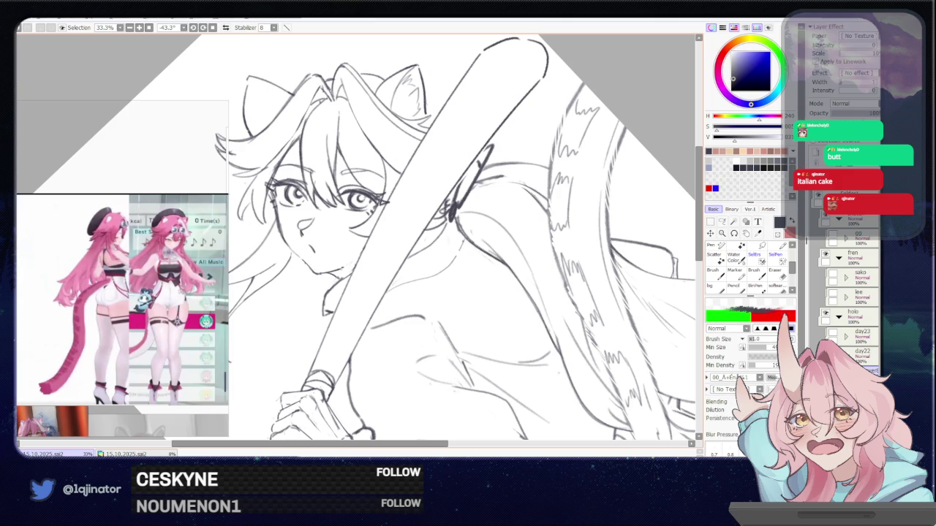
{"action": "scroll", "coordinate": [357, 238], "scroll_direction": "down", "scroll_amount": 1}
{"action": "mouse_move", "coordinate": [439, 183]}
{"action": "left_mouse_down"}
{"action": "mouse_move", "coordinate": [468, 219]}
{"action": "mouse_move", "coordinate": [483, 263]}
{"action": "mouse_move", "coordinate": [475, 307]}
{"action": "mouse_move", "coordinate": [500, 264]}
{"action": "left_mouse_up"}
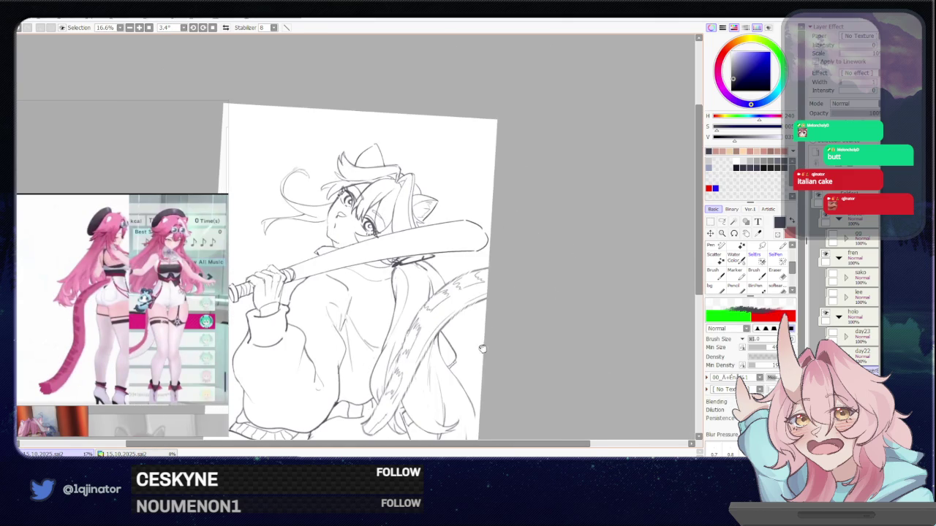
{"action": "scroll", "coordinate": [478, 342], "scroll_direction": "down", "scroll_amount": 1}
{"action": "scroll", "coordinate": [478, 341], "scroll_direction": "down", "scroll_amount": 1}
{"action": "scroll", "coordinate": [476, 337], "scroll_direction": "down", "scroll_amount": 1}
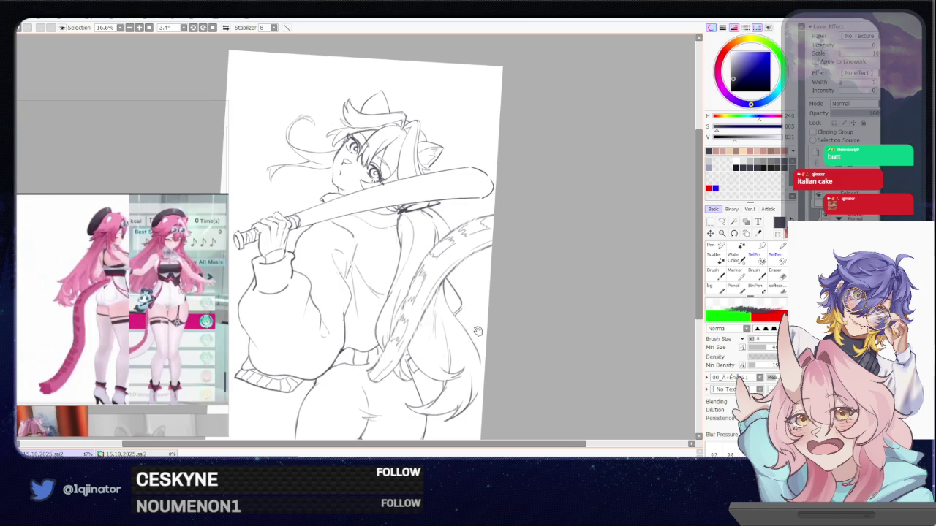
{"action": "scroll", "coordinate": [473, 327], "scroll_direction": "down", "scroll_amount": 1}
{"action": "scroll", "coordinate": [474, 329], "scroll_direction": "down", "scroll_amount": 1}
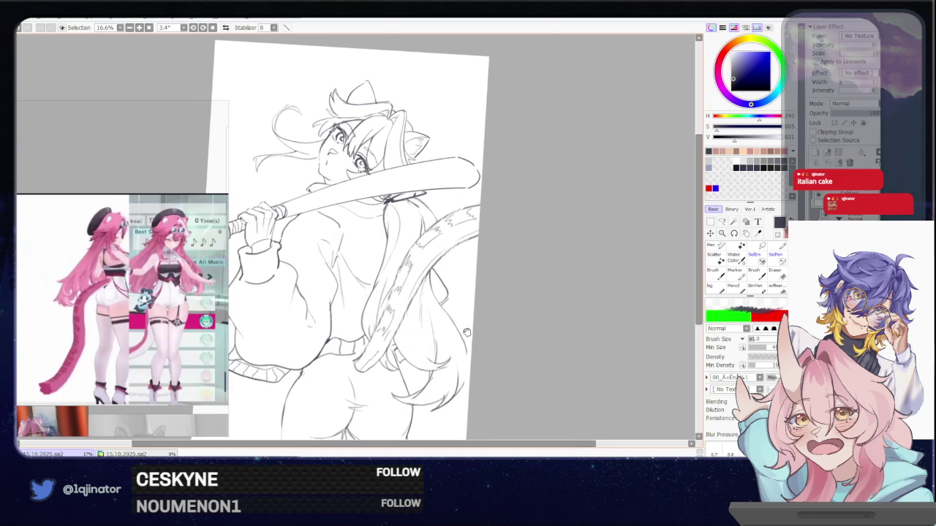
{"action": "scroll", "coordinate": [468, 333], "scroll_direction": "up", "scroll_amount": 1}
{"action": "key", "text": "e"}
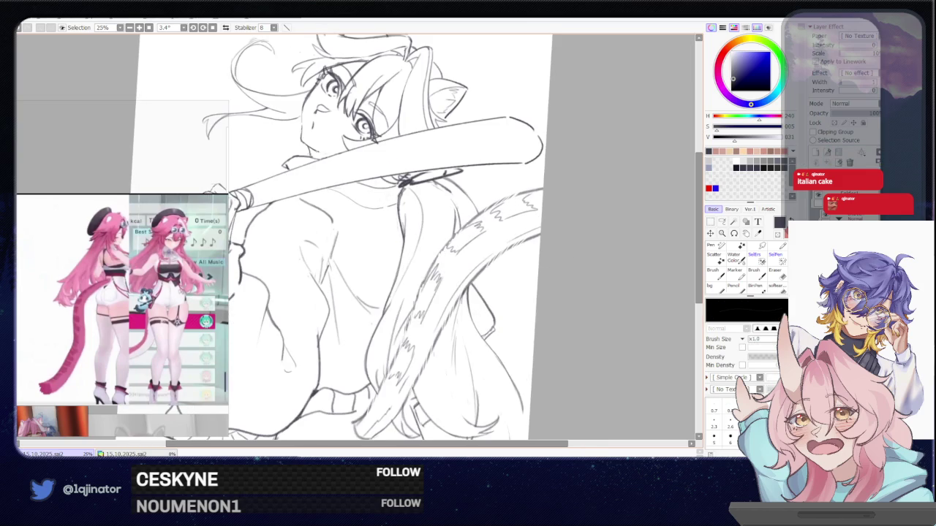
{"action": "key", "text": "bracketleft"}
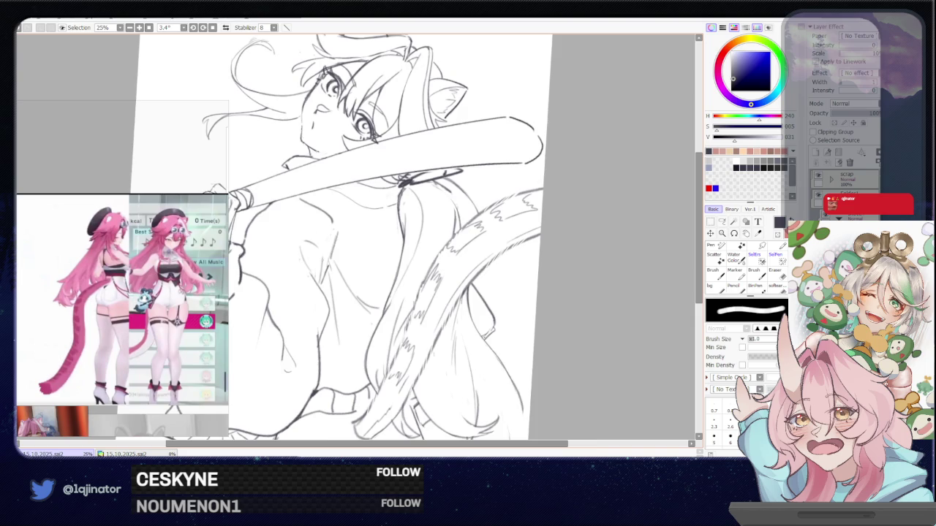
{"action": "scroll", "coordinate": [357, 225], "scroll_direction": "down", "scroll_amount": 2}
{"action": "key", "text": "n"}
{"action": "mouse_move", "coordinate": [517, 281]}
{"action": "left_mouse_down"}
{"action": "mouse_move", "coordinate": [522, 327]}
{"action": "mouse_move", "coordinate": [480, 345]}
{"action": "left_mouse_up"}
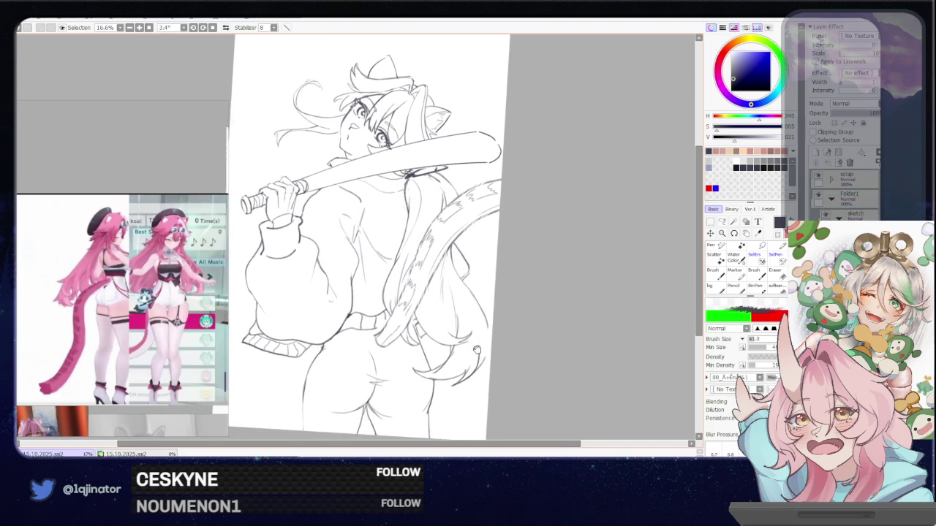
{"action": "scroll", "coordinate": [463, 325], "scroll_direction": "up", "scroll_amount": 1}
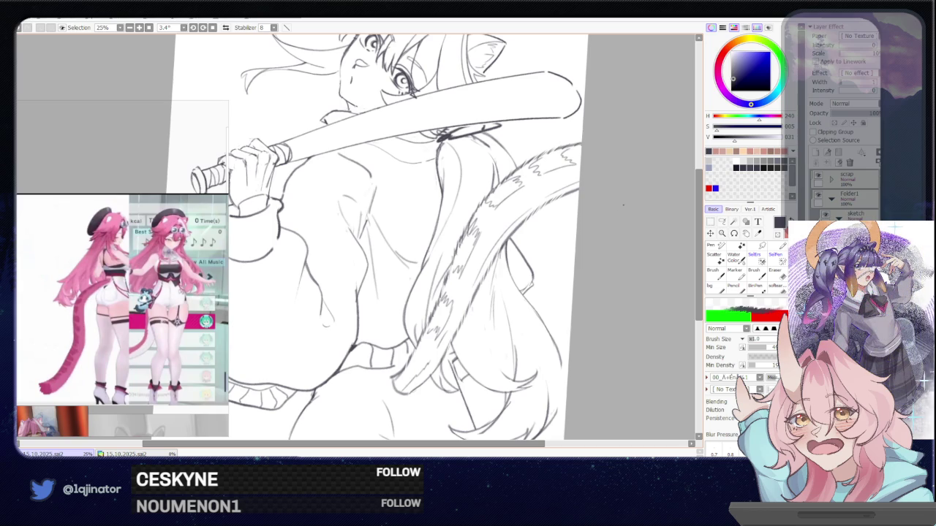
{"action": "scroll", "coordinate": [611, 266], "scroll_direction": "down", "scroll_amount": 2}
{"action": "left_click_drag", "start_coordinate": [505, 350], "coordinate": [538, 360]}
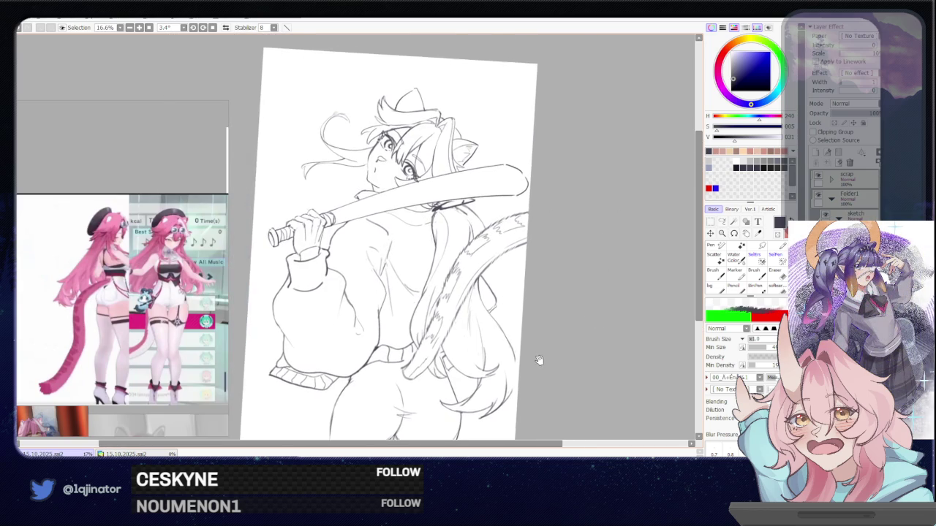
{"action": "scroll", "coordinate": [533, 366], "scroll_direction": "up", "scroll_amount": 2}
{"action": "scroll", "coordinate": [519, 340], "scroll_direction": "up", "scroll_amount": 3}
{"action": "left_click_drag", "start_coordinate": [446, 234], "coordinate": [418, 261]}
{"action": "key", "text": "e"}
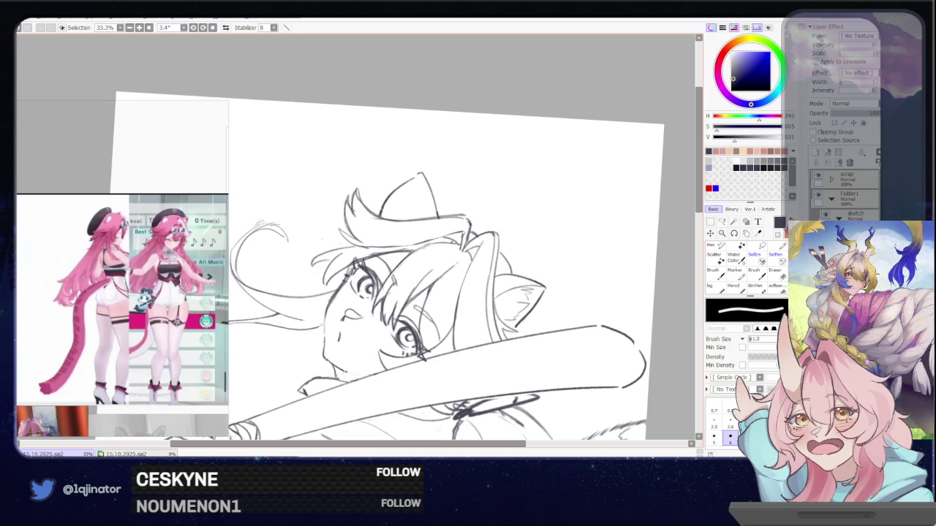
{"action": "key", "text": "bracketleft"}
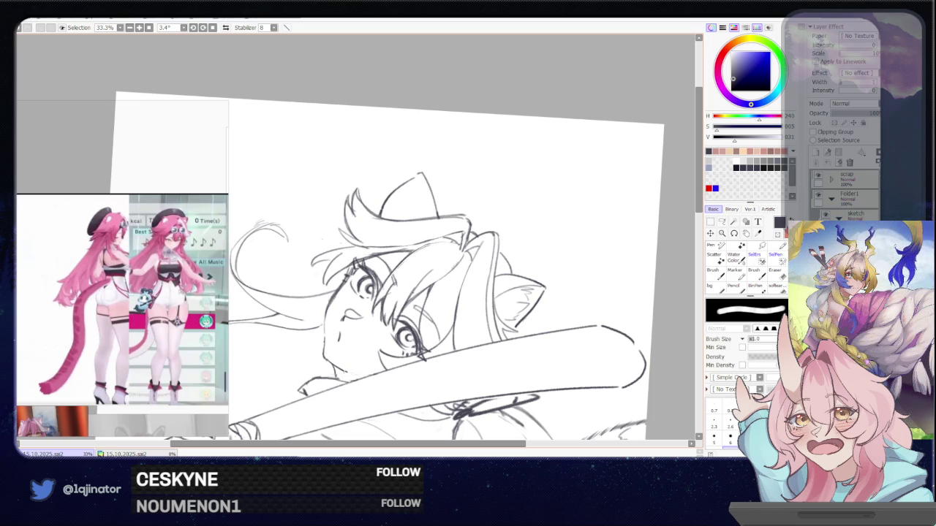
{"action": "key", "text": "ctrl+minus"}
{"action": "key", "text": "ctrl+minus"}
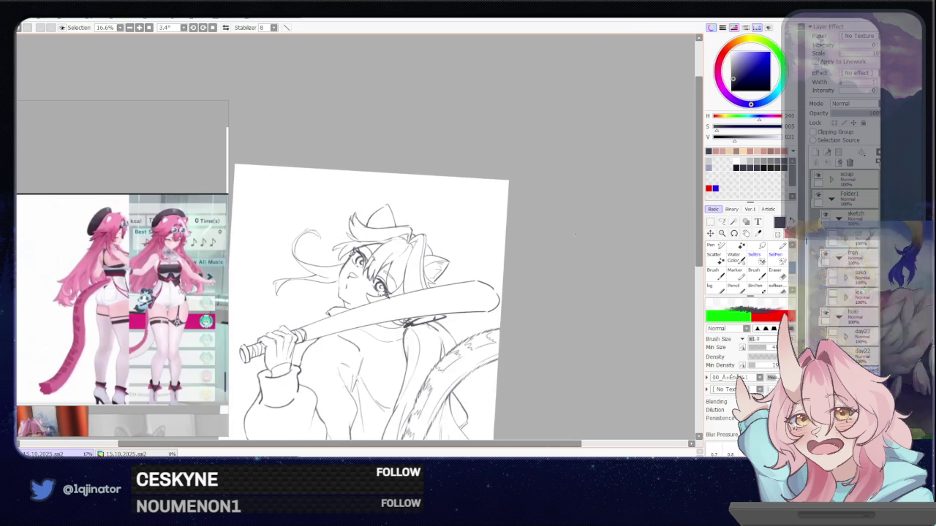
{"action": "left_click_drag", "start_coordinate": [554, 293], "coordinate": [527, 334]}
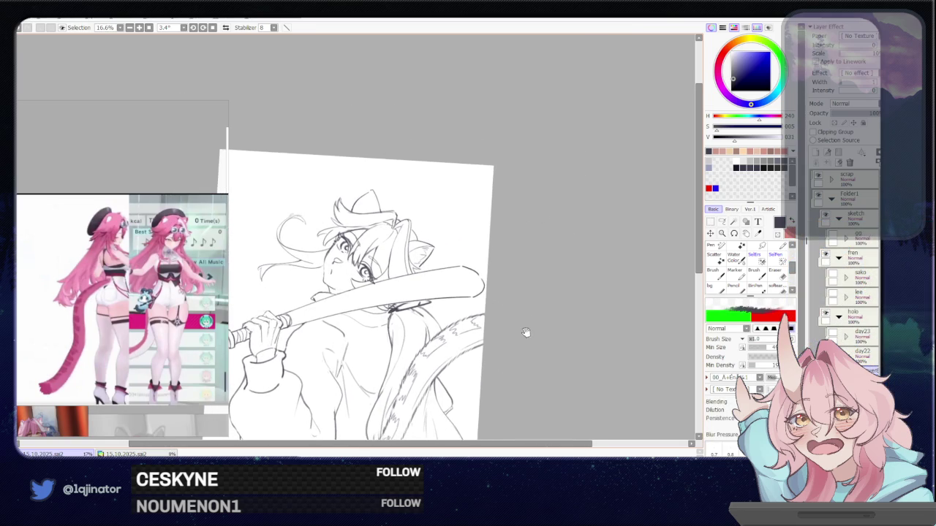
{"action": "key", "text": "ctrl+plus"}
{"action": "key", "text": "ctrl+plus"}
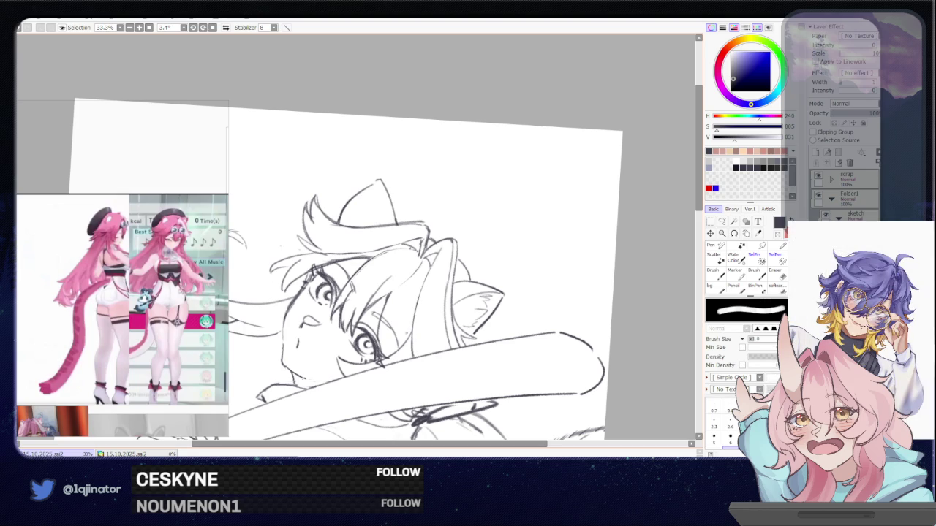
{"action": "key", "text": "ctrl+minus"}
{"action": "key", "text": "ctrl+minus"}
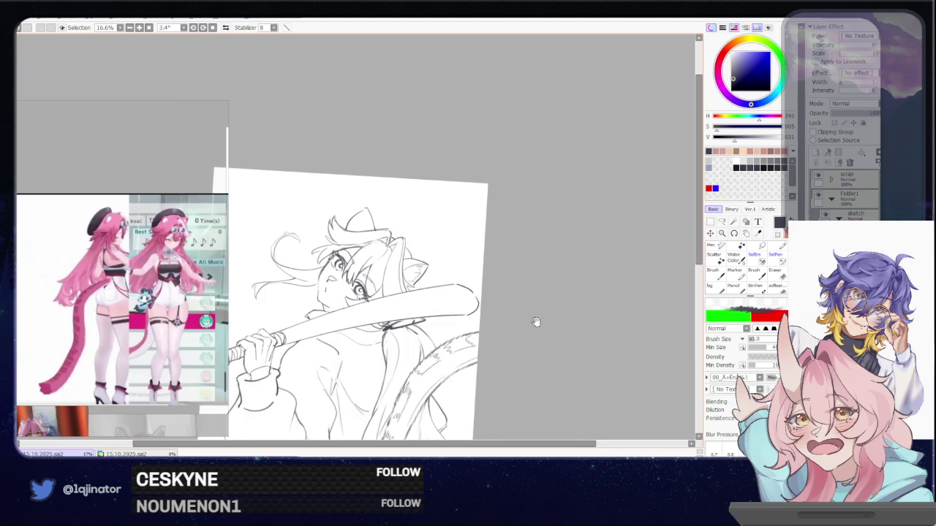
Step: Zoom out and back in on the sketch, then mirror the canvas horizontally
{"action": "key", "text": "ctrl+plus"}
{"action": "key", "text": "ctrl+plus"}
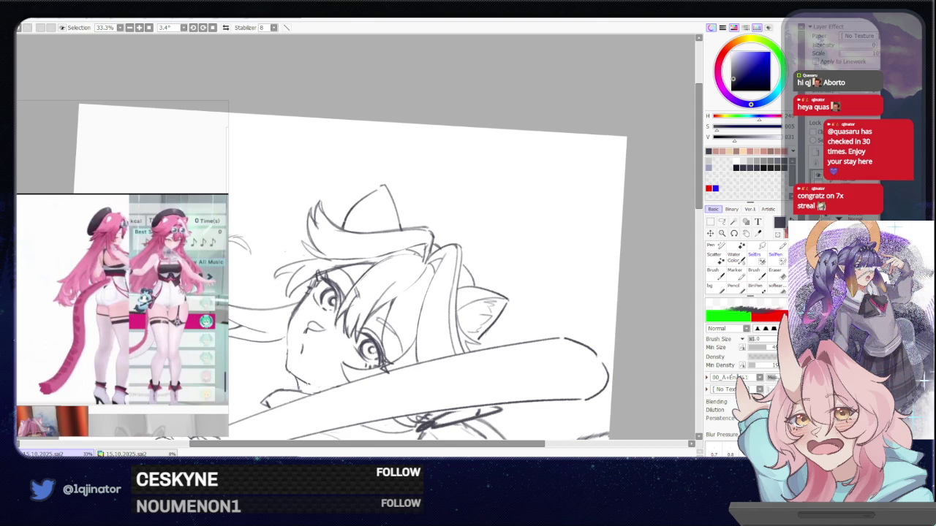
{"action": "scroll", "coordinate": [409, 376], "scroll_direction": "up", "scroll_amount": 1}
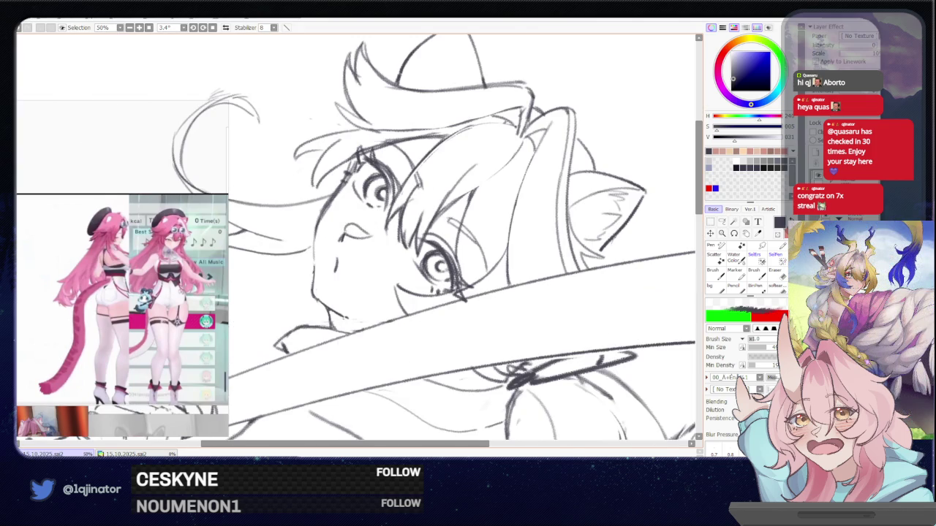
{"action": "scroll", "coordinate": [545, 311], "scroll_direction": "down", "scroll_amount": 2}
{"action": "scroll", "coordinate": [544, 311], "scroll_direction": "down", "scroll_amount": 1}
{"action": "mouse_move", "coordinate": [549, 318]}
{"action": "left_mouse_down"}
{"action": "mouse_move", "coordinate": [545, 306]}
{"action": "mouse_move", "coordinate": [539, 329]}
{"action": "left_mouse_up"}
{"action": "scroll", "coordinate": [539, 330], "scroll_direction": "up", "scroll_amount": 1}
{"action": "scroll", "coordinate": [539, 330], "scroll_direction": "up", "scroll_amount": 1}
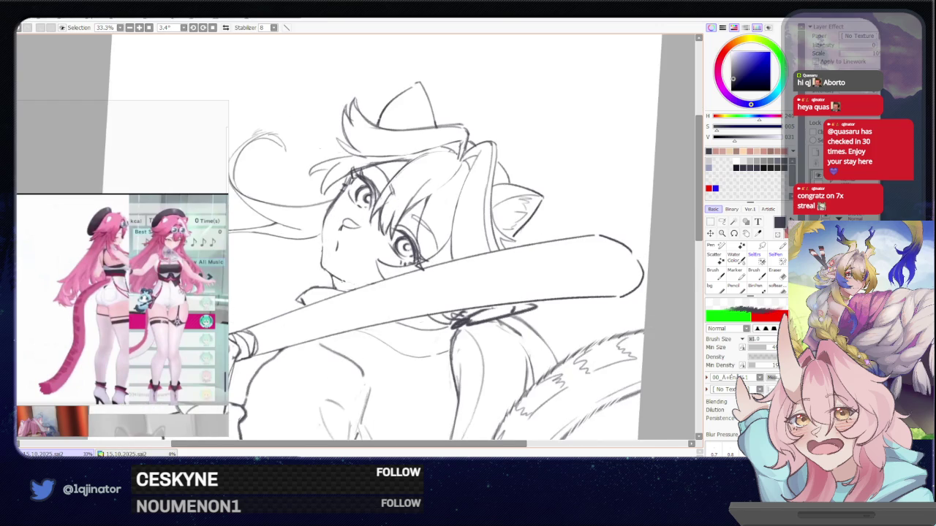
{"action": "key", "text": "h"}
{"action": "key", "text": "e"}
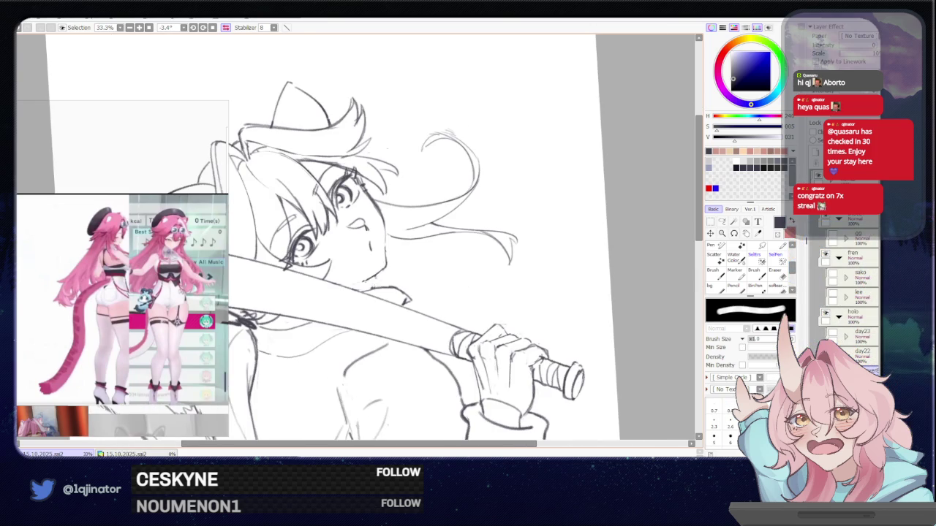
Step: Zoom out to 16.6% to see the whole bat-holding sketch and recentre it
{"action": "key", "text": "b"}
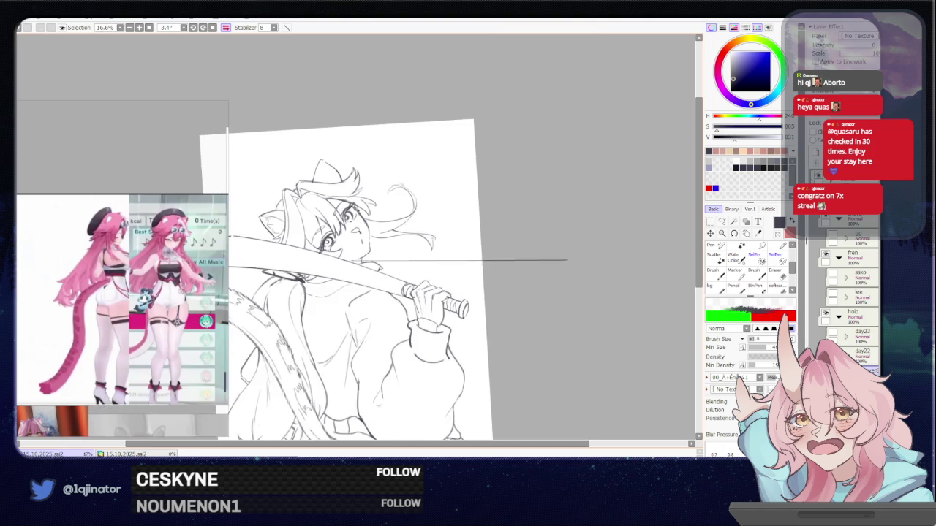
{"action": "key", "text": "e"}
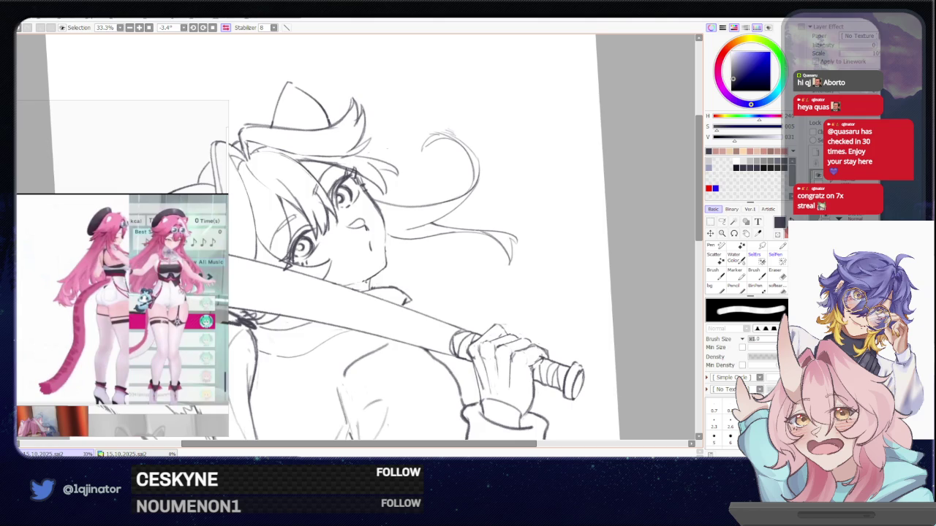
{"action": "key", "text": "minus"}
{"action": "key", "text": "minus"}
{"action": "key", "text": "b"}
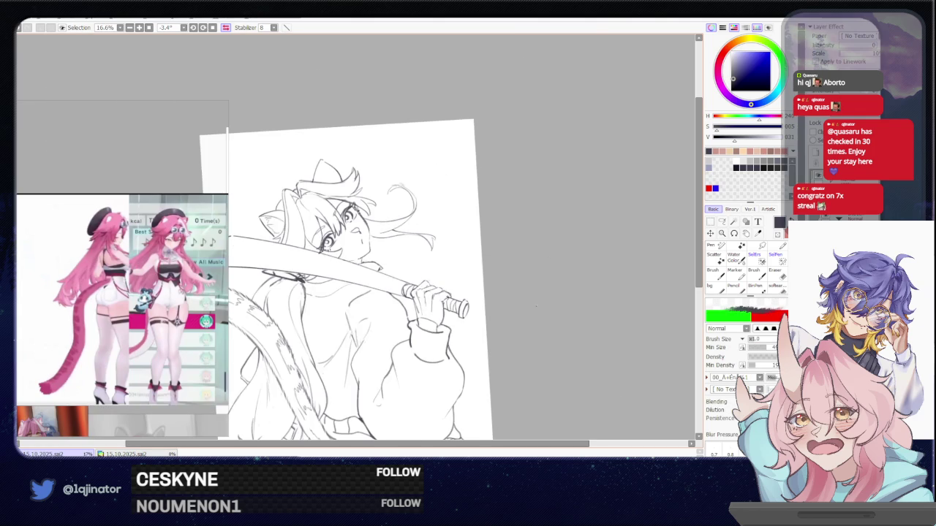
{"action": "mouse_move", "coordinate": [523, 318]}
{"action": "left_mouse_down"}
{"action": "mouse_move", "coordinate": [512, 313]}
{"action": "mouse_move", "coordinate": [561, 304]}
{"action": "left_mouse_up"}
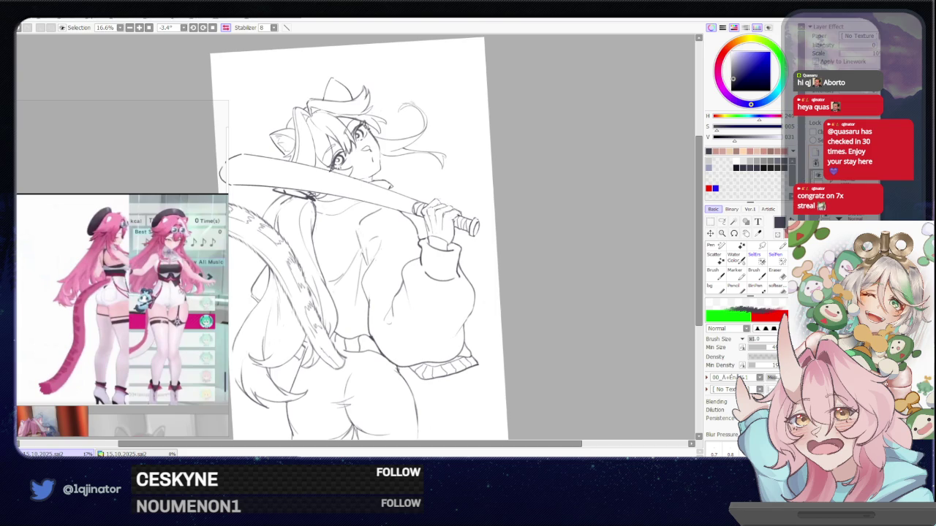
Step: Swap to red then light grey, unflip and straighten the view, and choose the freeform Lasso
{"action": "key", "text": "x"}
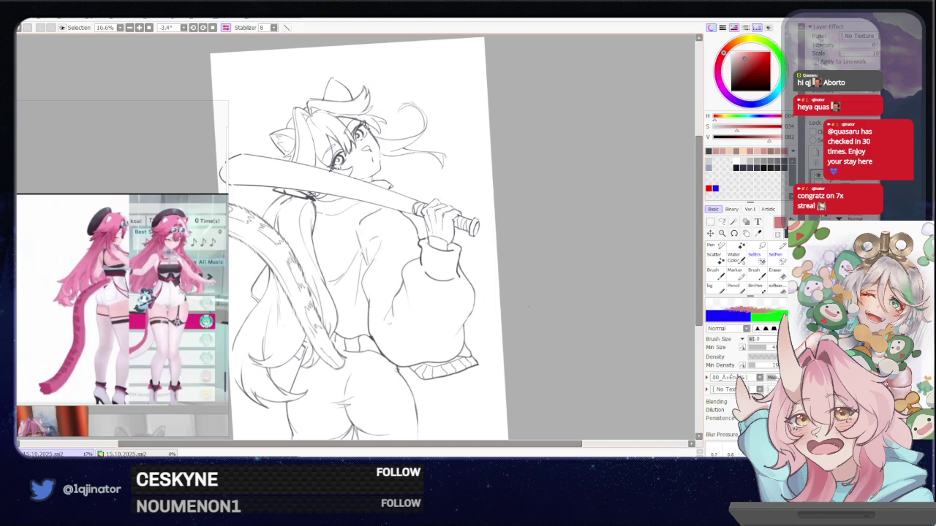
{"action": "left_click", "coordinate": [226, 27]}
{"action": "left_click", "coordinate": [212, 27]}
{"action": "left_click", "coordinate": [751, 159]}
{"action": "left_click", "coordinate": [722, 222]}
Step: Zoom in on the lower body and lasso along the thigh and left-leg contours
{"action": "mouse_move", "coordinate": [344, 439]}
{"action": "left_mouse_down"}
{"action": "mouse_move", "coordinate": [385, 328]}
{"action": "mouse_move", "coordinate": [383, 299]}
{"action": "left_mouse_up"}
{"action": "scroll", "coordinate": [385, 329], "scroll_direction": "up", "scroll_amount": 1}
{"action": "scroll", "coordinate": [381, 178], "scroll_direction": "up", "scroll_amount": 1}
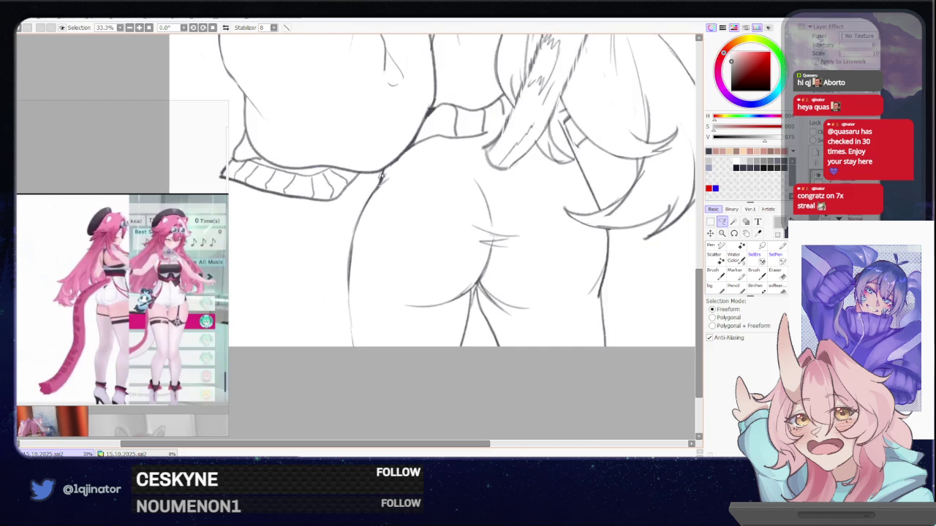
{"action": "left_click_drag", "start_coordinate": [381, 175], "coordinate": [354, 255]}
{"action": "left_click_drag", "start_coordinate": [354, 256], "coordinate": [386, 171]}
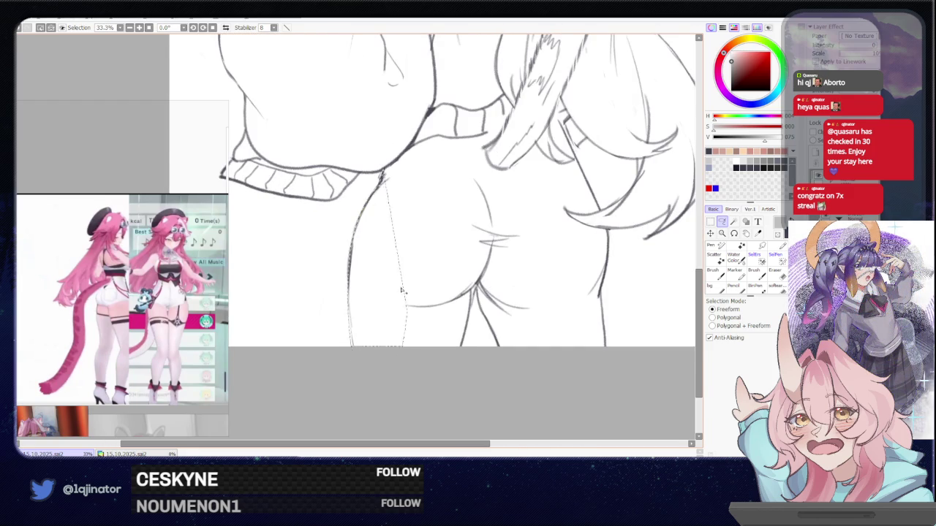
{"action": "scroll", "coordinate": [349, 353], "scroll_direction": "up", "scroll_amount": 1}
{"action": "left_click_drag", "start_coordinate": [341, 246], "coordinate": [349, 359]}
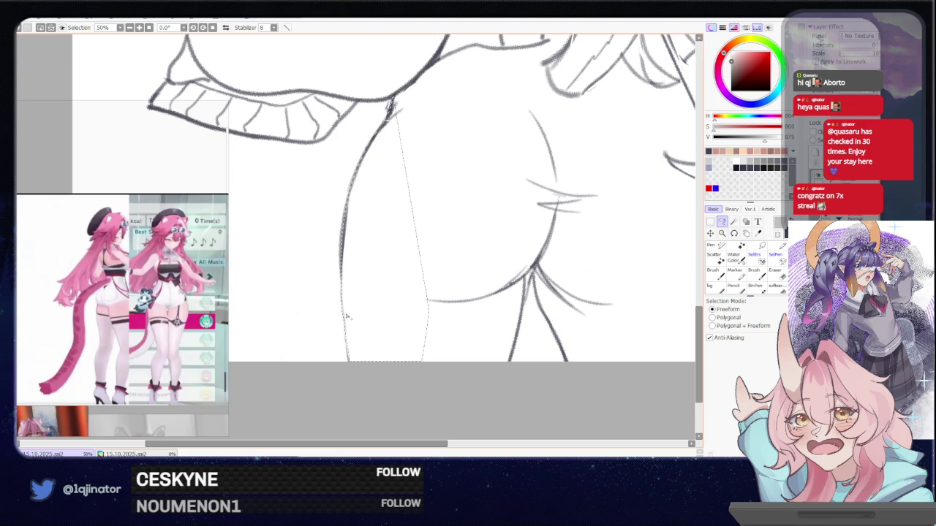
Step: Extend the lasso from the collar junction over the hip and down the right side
{"action": "scroll", "coordinate": [349, 309], "scroll_direction": "up", "scroll_amount": 1}
{"action": "left_click_drag", "start_coordinate": [341, 330], "coordinate": [341, 301]}
{"action": "scroll", "coordinate": [368, 256], "scroll_direction": "up", "scroll_amount": 2}
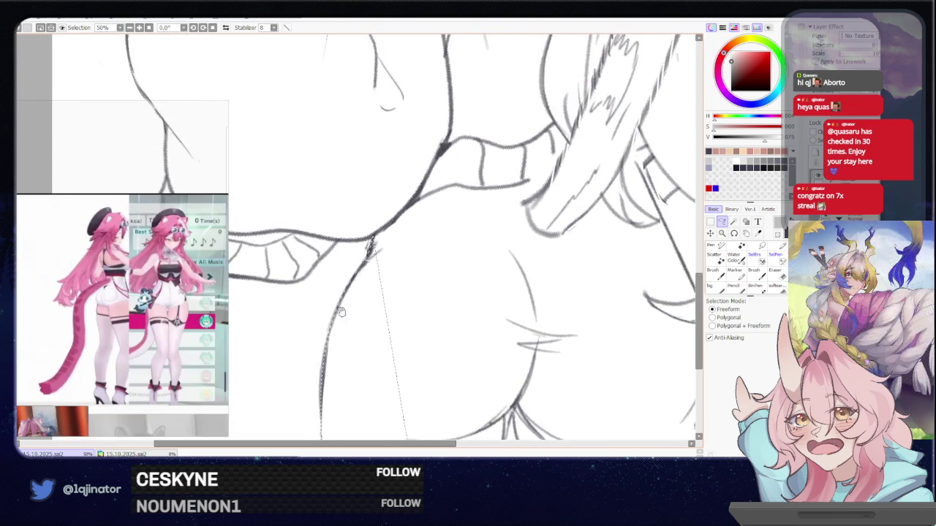
{"action": "mouse_move", "coordinate": [367, 256]}
{"action": "left_mouse_down"}
{"action": "mouse_move", "coordinate": [565, 284]}
{"action": "mouse_move", "coordinate": [381, 389]}
{"action": "mouse_move", "coordinate": [386, 237]}
{"action": "left_mouse_up"}
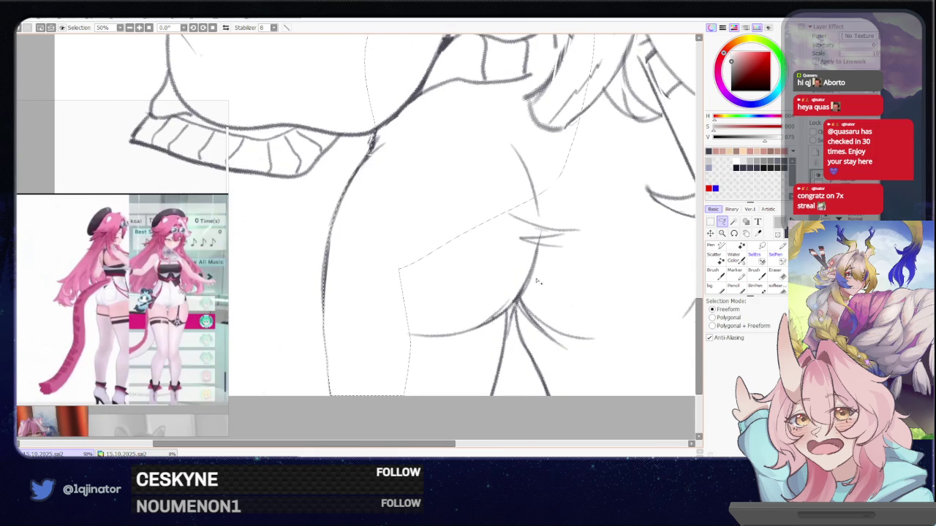
{"action": "mouse_move", "coordinate": [508, 146]}
{"action": "left_mouse_down"}
{"action": "mouse_move", "coordinate": [540, 293]}
{"action": "mouse_move", "coordinate": [523, 305]}
{"action": "left_mouse_up"}
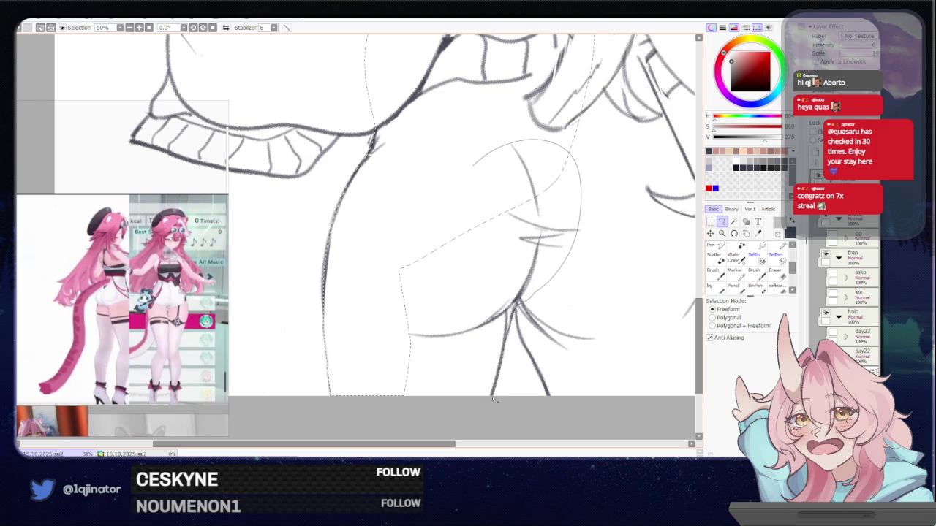
{"action": "left_click_drag", "start_coordinate": [588, 311], "coordinate": [469, 289]}
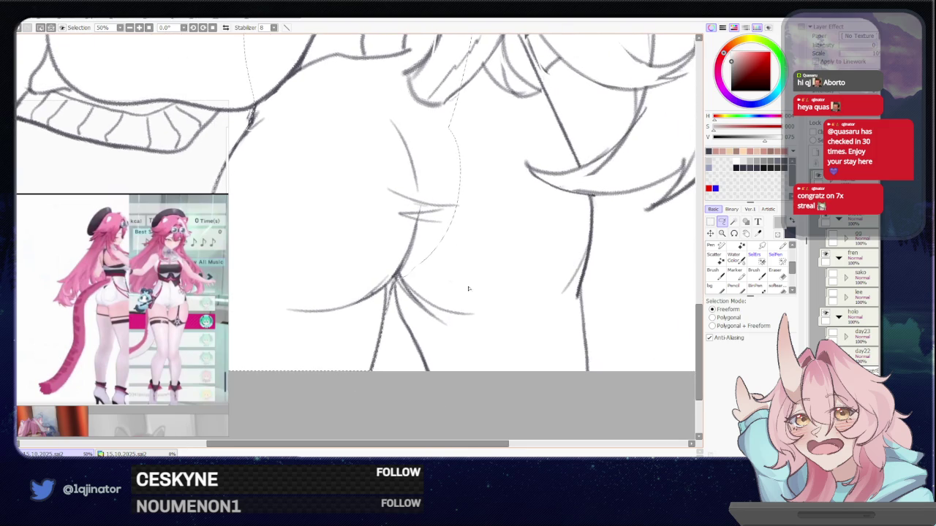
{"action": "mouse_move", "coordinate": [504, 342]}
{"action": "left_mouse_down"}
{"action": "mouse_move", "coordinate": [480, 307]}
{"action": "mouse_move", "coordinate": [366, 256]}
{"action": "left_mouse_up"}
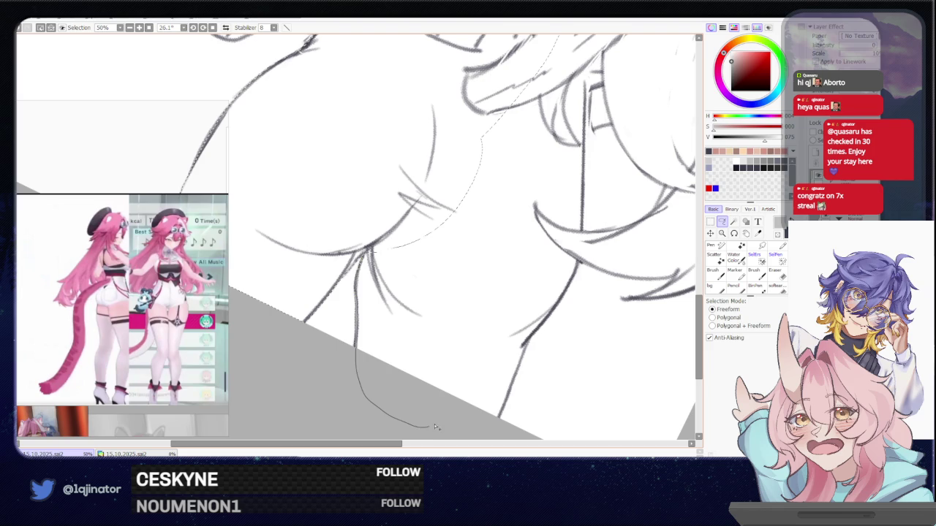
Step: Close the hip selection and rotate the view to follow the next contour
{"action": "left_click_drag", "start_coordinate": [435, 427], "coordinate": [566, 102]}
{"action": "left_click_drag", "start_coordinate": [478, 348], "coordinate": [392, 311]}
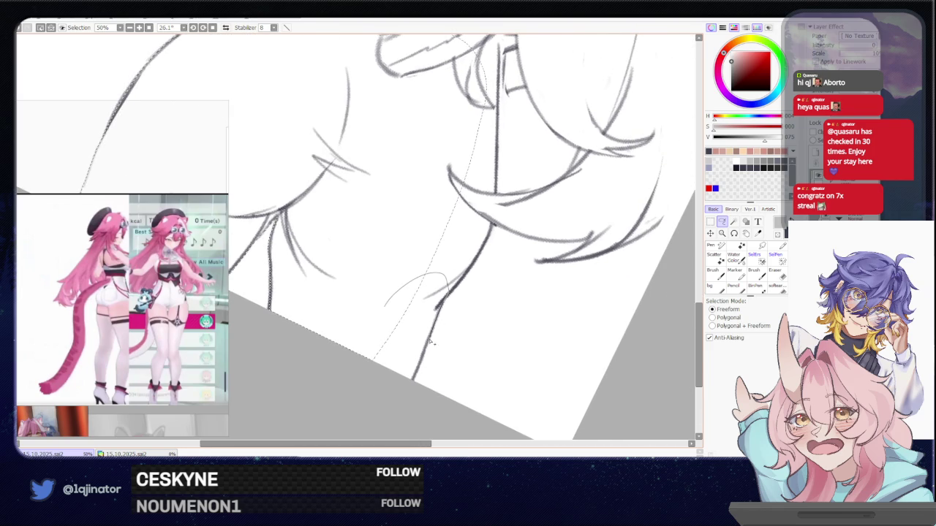
{"action": "left_click_drag", "start_coordinate": [415, 381], "coordinate": [394, 337]}
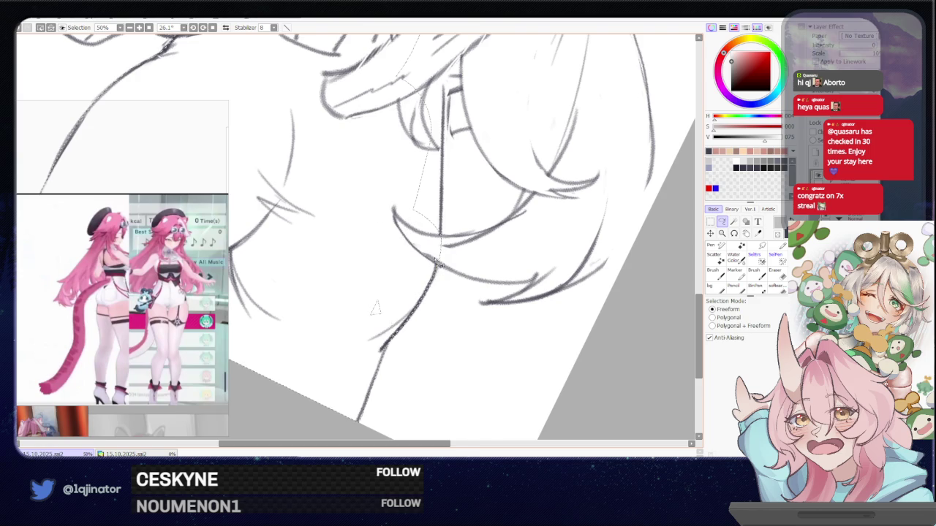
{"action": "left_click_drag", "start_coordinate": [414, 307], "coordinate": [338, 347]}
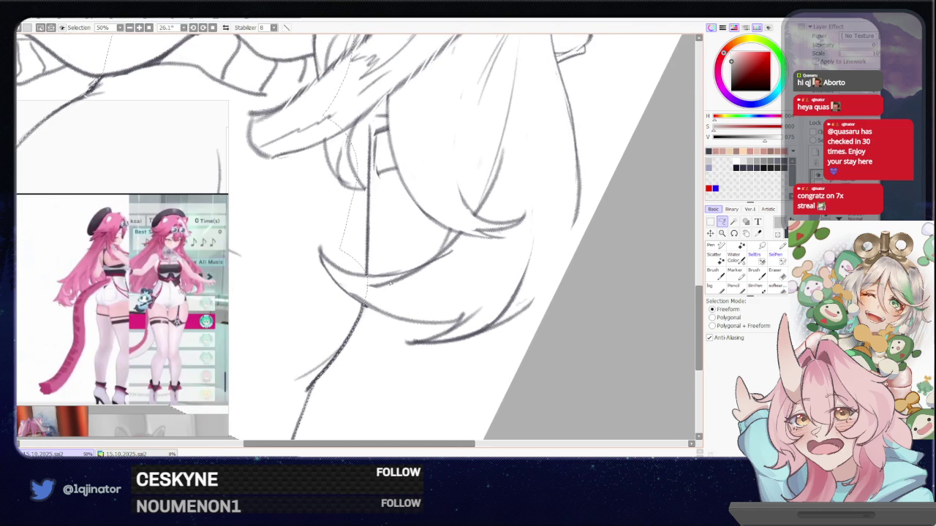
{"action": "left_click_drag", "start_coordinate": [386, 281], "coordinate": [307, 332]}
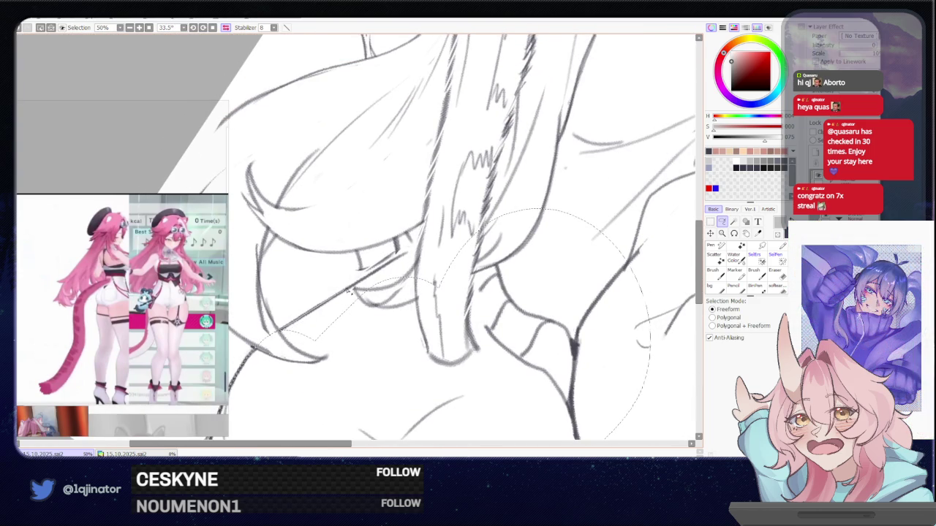
Step: Add a lasso loop around the wrist and the area above it
{"action": "left_click_drag", "start_coordinate": [359, 286], "coordinate": [331, 393]}
{"action": "scroll", "coordinate": [331, 392], "scroll_direction": "down", "scroll_amount": 1}
{"action": "scroll", "coordinate": [331, 392], "scroll_direction": "down", "scroll_amount": 1}
{"action": "scroll", "coordinate": [331, 393], "scroll_direction": "up", "scroll_amount": 1}
{"action": "left_click_drag", "start_coordinate": [359, 256], "coordinate": [360, 255]}
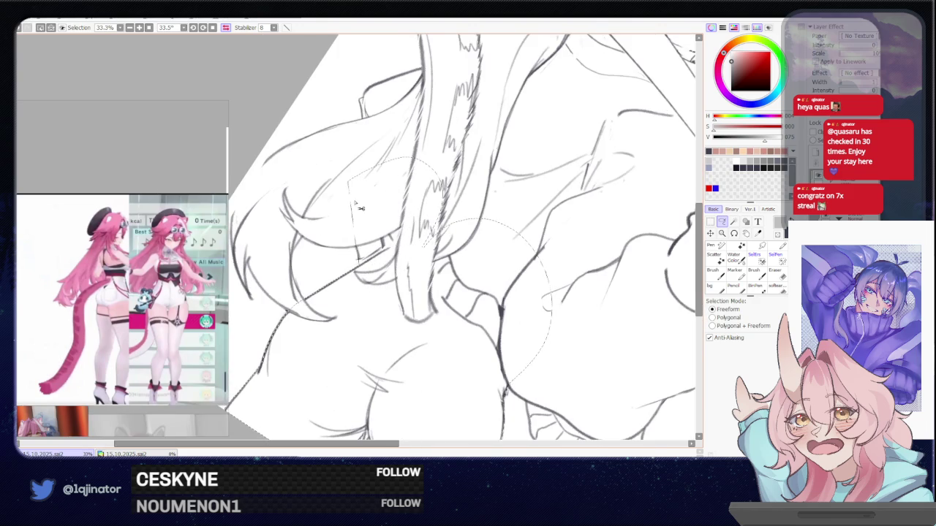
{"action": "mouse_move", "coordinate": [347, 300]}
{"action": "left_mouse_down"}
{"action": "mouse_move", "coordinate": [375, 322]}
{"action": "mouse_move", "coordinate": [353, 346]}
{"action": "mouse_move", "coordinate": [345, 212]}
{"action": "left_mouse_up"}
{"action": "scroll", "coordinate": [344, 212], "scroll_direction": "up", "scroll_amount": 4}
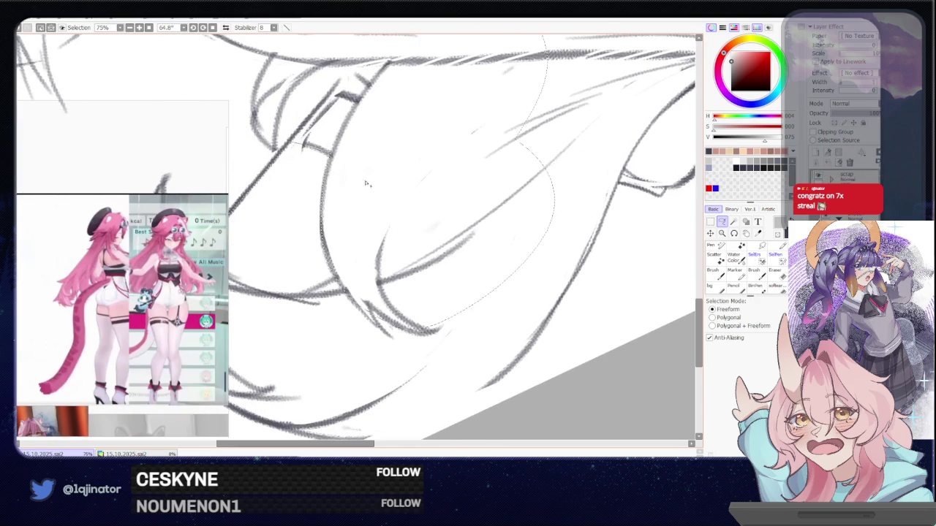
{"action": "left_click_drag", "start_coordinate": [288, 323], "coordinate": [396, 299]}
{"action": "scroll", "coordinate": [396, 299], "scroll_direction": "down", "scroll_amount": 1}
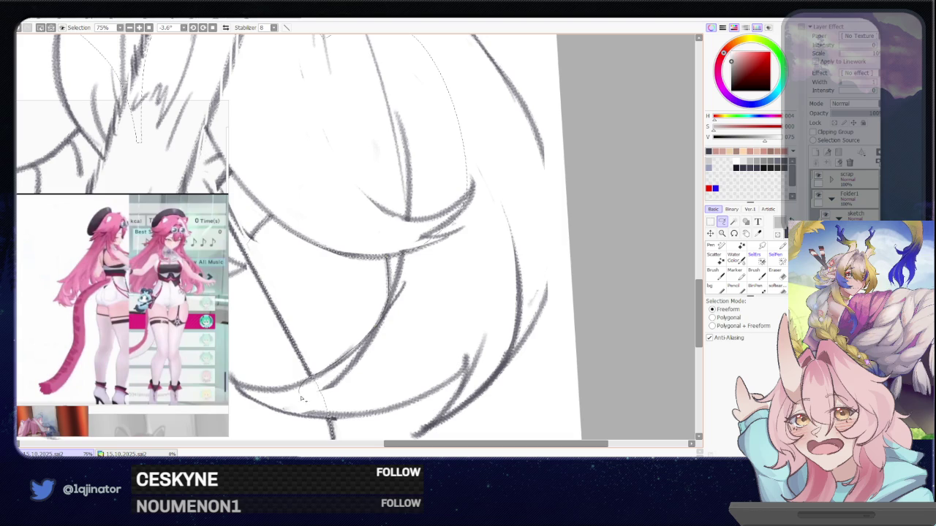
Step: Trace the lasso along the upper sketch edge and left side, closing it into a selection
{"action": "mouse_move", "coordinate": [407, 330]}
{"action": "left_mouse_down"}
{"action": "mouse_move", "coordinate": [448, 308]}
{"action": "mouse_move", "coordinate": [408, 185]}
{"action": "mouse_move", "coordinate": [423, 221]}
{"action": "mouse_move", "coordinate": [423, 196]}
{"action": "left_mouse_up"}
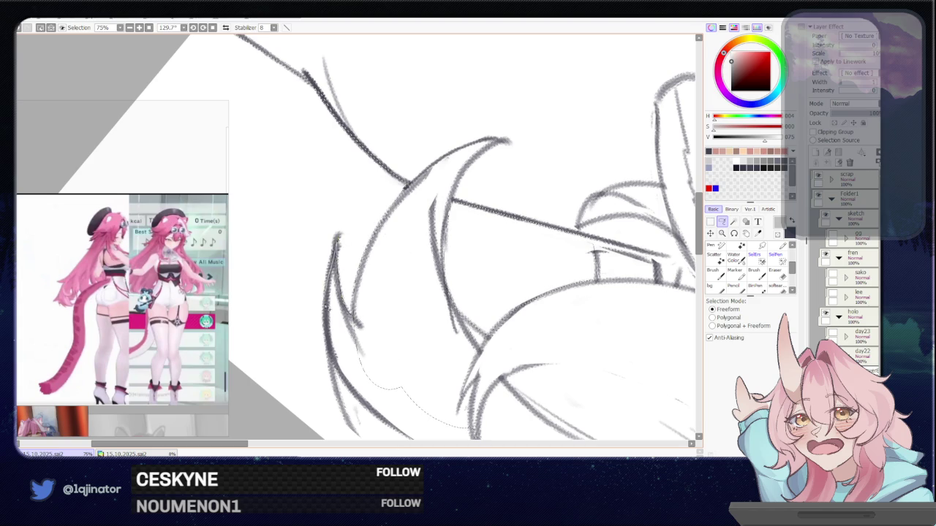
{"action": "mouse_move", "coordinate": [359, 139]}
{"action": "left_mouse_down"}
{"action": "mouse_move", "coordinate": [430, 317]}
{"action": "mouse_move", "coordinate": [333, 360]}
{"action": "mouse_move", "coordinate": [289, 319]}
{"action": "left_mouse_up"}
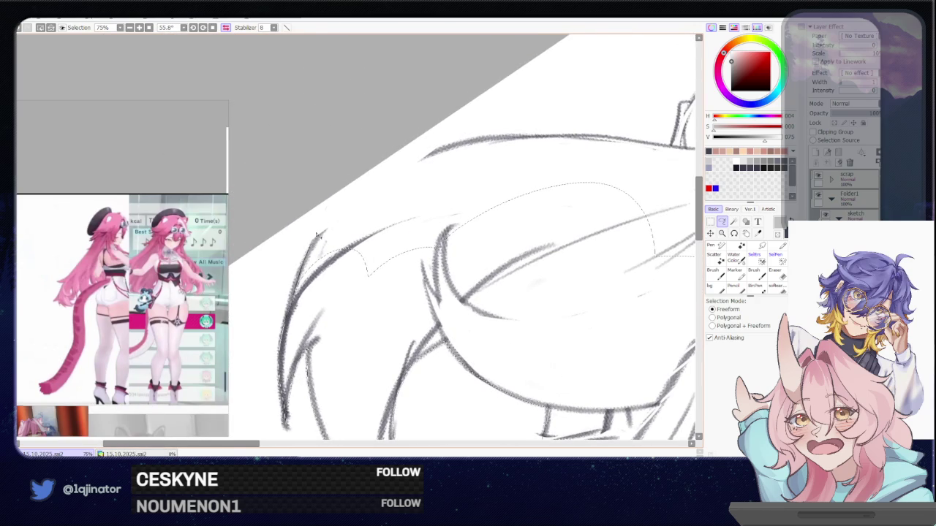
{"action": "mouse_move", "coordinate": [318, 234]}
{"action": "left_mouse_down"}
{"action": "mouse_move", "coordinate": [351, 372]}
{"action": "mouse_move", "coordinate": [361, 310]}
{"action": "left_mouse_up"}
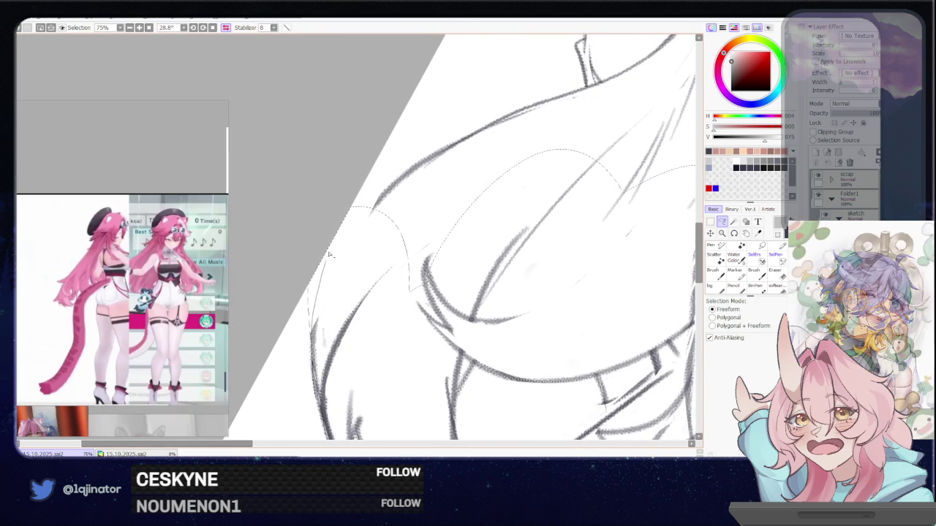
{"action": "scroll", "coordinate": [330, 258], "scroll_direction": "up", "scroll_amount": 3}
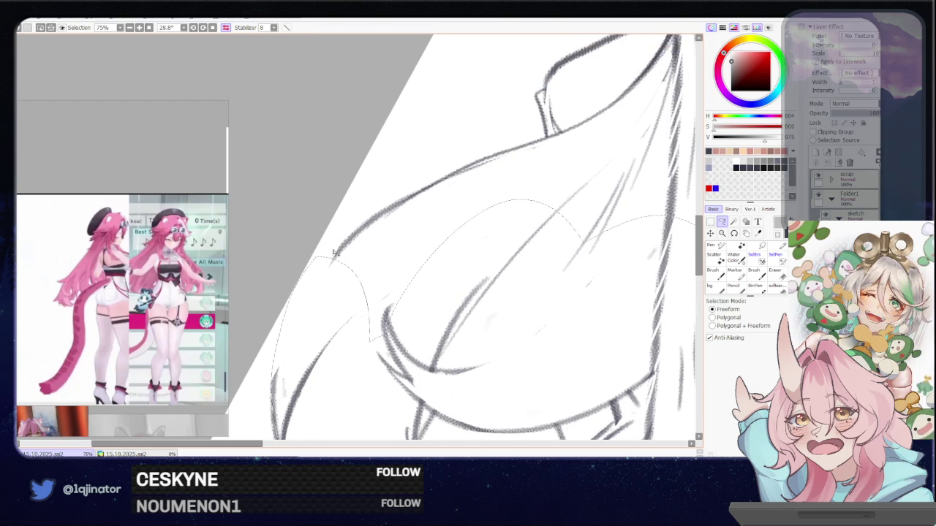
{"action": "mouse_move", "coordinate": [401, 206]}
{"action": "left_mouse_down"}
{"action": "mouse_move", "coordinate": [298, 379]}
{"action": "mouse_move", "coordinate": [400, 207]}
{"action": "left_mouse_up"}
{"action": "mouse_move", "coordinate": [372, 221]}
{"action": "left_mouse_down"}
{"action": "mouse_move", "coordinate": [374, 230]}
{"action": "mouse_move", "coordinate": [490, 228]}
{"action": "mouse_move", "coordinate": [366, 242]}
{"action": "mouse_move", "coordinate": [525, 183]}
{"action": "mouse_move", "coordinate": [393, 303]}
{"action": "left_mouse_up"}
{"action": "scroll", "coordinate": [374, 230], "scroll_direction": "up", "scroll_amount": 2}
{"action": "scroll", "coordinate": [468, 225], "scroll_direction": "right", "scroll_amount": 2}
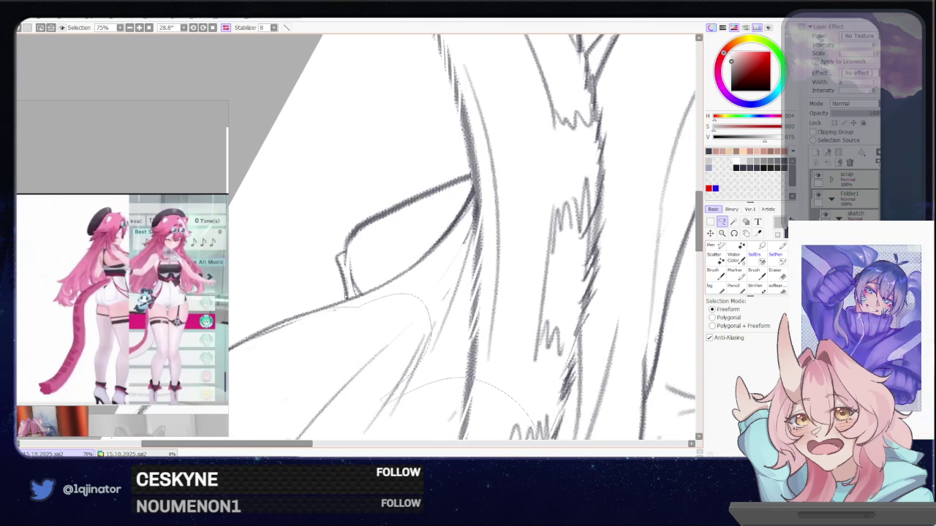
{"action": "left_click_drag", "start_coordinate": [337, 278], "coordinate": [328, 311]}
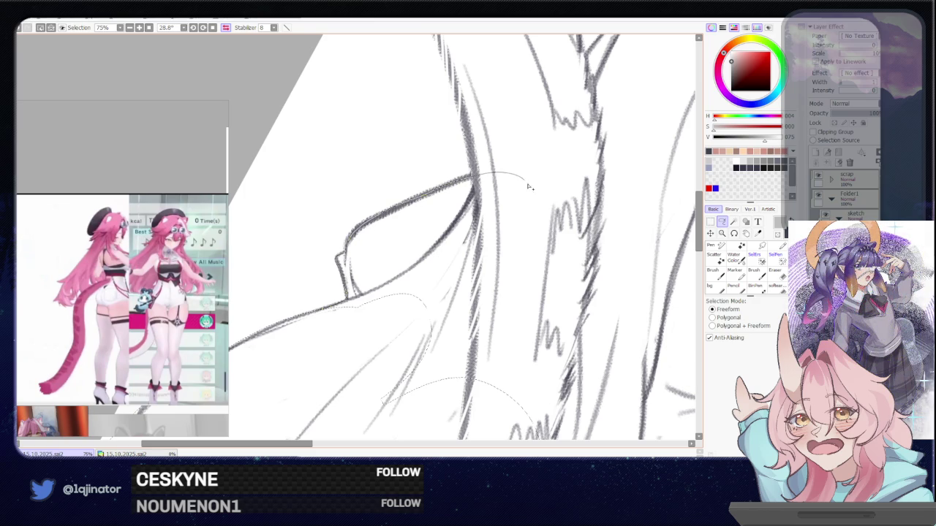
{"action": "left_click_drag", "start_coordinate": [443, 190], "coordinate": [420, 423]}
{"action": "scroll", "coordinate": [493, 294], "scroll_direction": "down", "scroll_amount": 3}
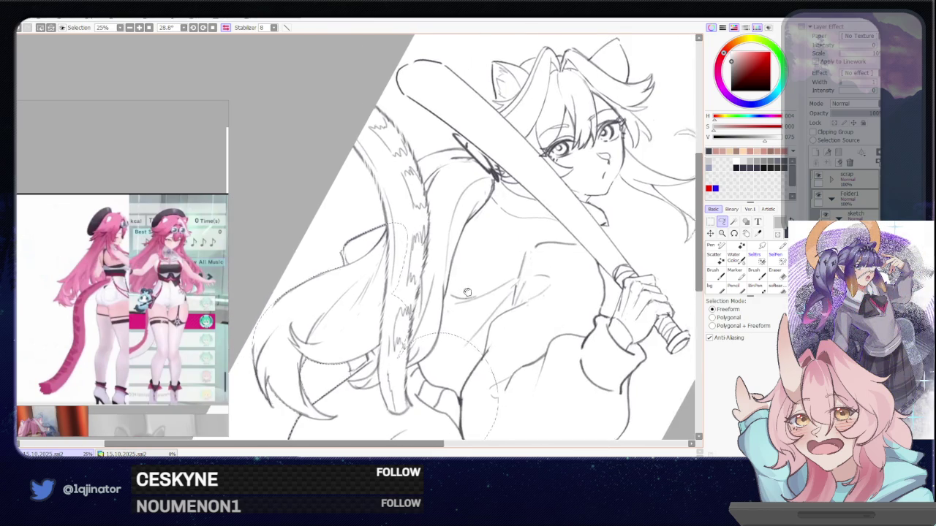
Step: Trace the lasso down along the ruffled sleeve cuff's edge, rotating the view to follow it
{"action": "mouse_move", "coordinate": [494, 294]}
{"action": "left_mouse_down"}
{"action": "mouse_move", "coordinate": [443, 286]}
{"action": "mouse_move", "coordinate": [460, 275]}
{"action": "left_mouse_up"}
{"action": "scroll", "coordinate": [578, 298], "scroll_direction": "up", "scroll_amount": 2}
{"action": "scroll", "coordinate": [577, 297], "scroll_direction": "up", "scroll_amount": 1}
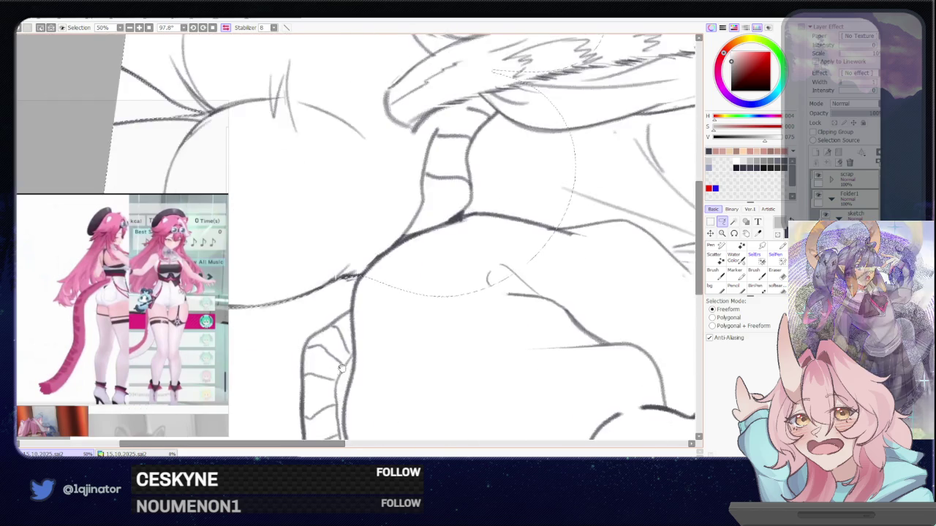
{"action": "left_click_drag", "start_coordinate": [577, 298], "coordinate": [370, 218]}
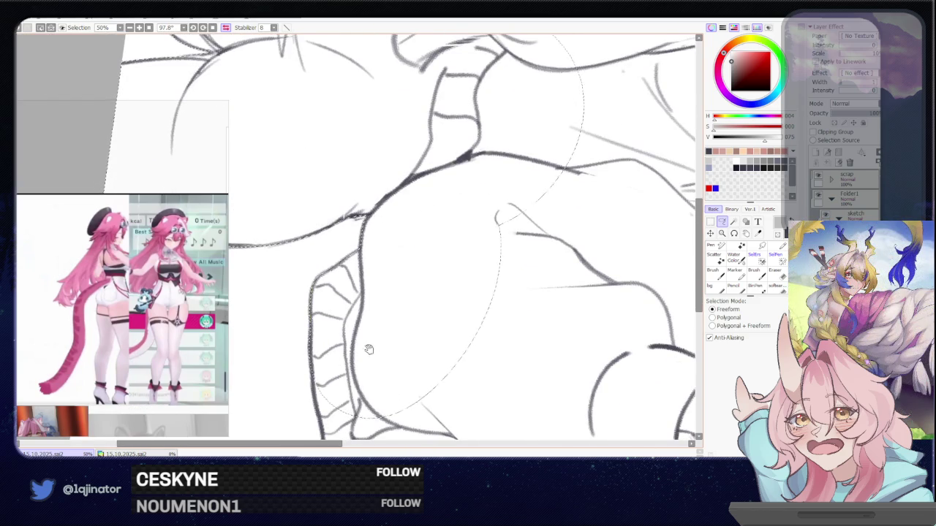
{"action": "left_click_drag", "start_coordinate": [313, 364], "coordinate": [320, 251]}
{"action": "left_click_drag", "start_coordinate": [329, 298], "coordinate": [333, 334]}
{"action": "left_click_drag", "start_coordinate": [373, 306], "coordinate": [358, 340]}
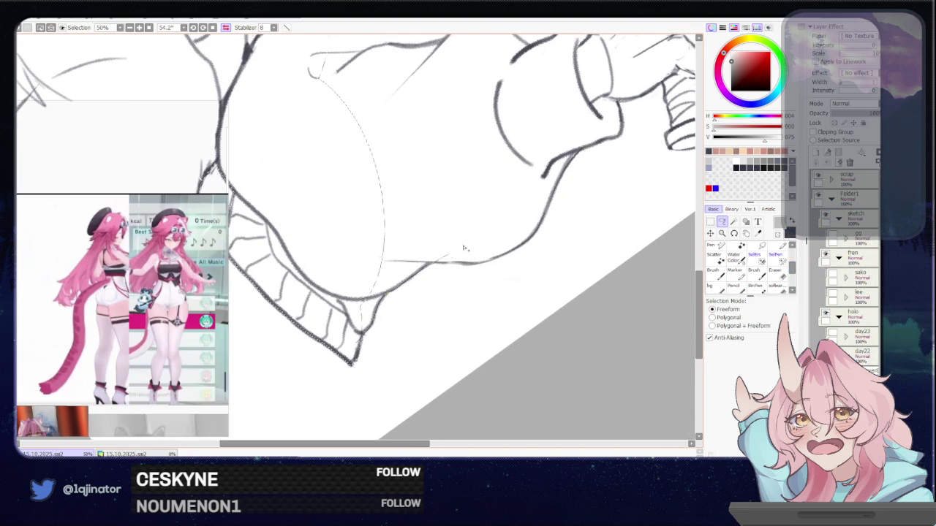
{"action": "key", "text": "h"}
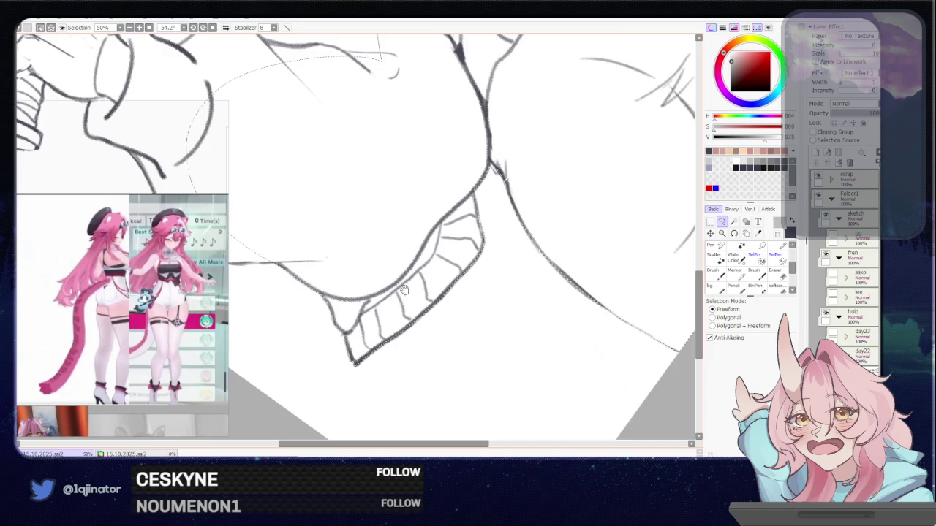
{"action": "left_click_drag", "start_coordinate": [403, 291], "coordinate": [405, 192]}
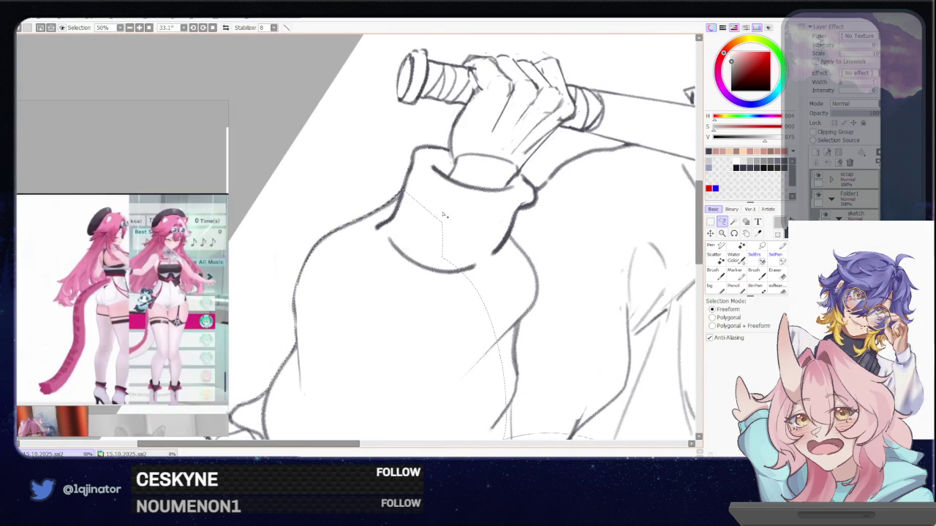
Step: Trace the lasso along the bat shaft above the hand and around the cuff below it
{"action": "left_click_drag", "start_coordinate": [337, 375], "coordinate": [344, 305]}
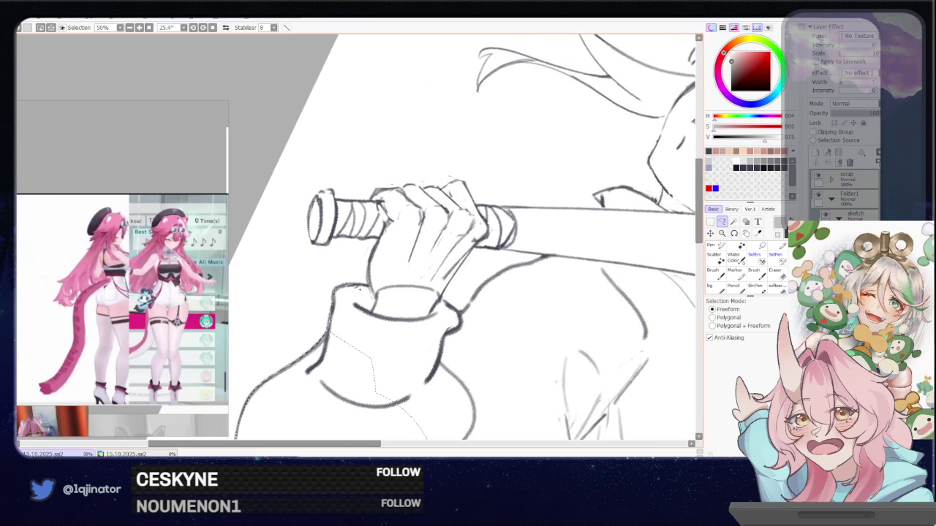
{"action": "left_click_drag", "start_coordinate": [375, 289], "coordinate": [337, 323]}
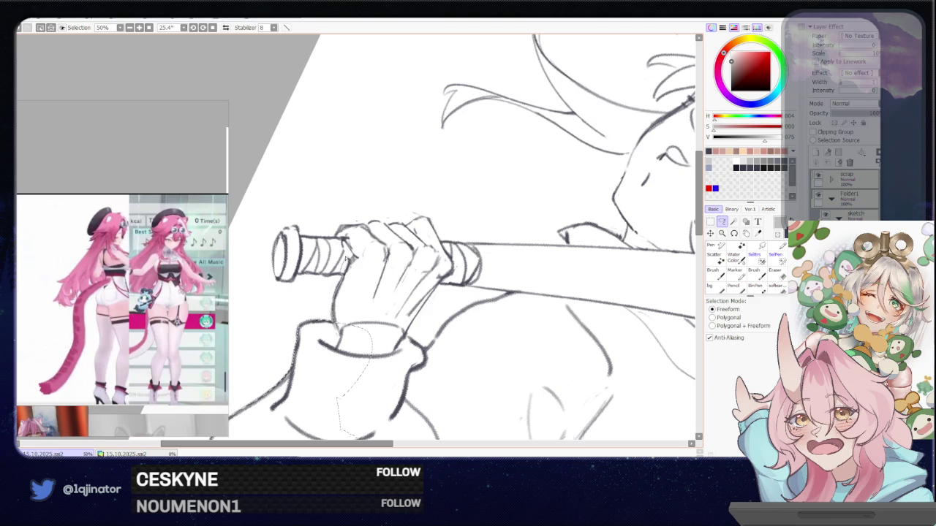
{"action": "mouse_move", "coordinate": [372, 333]}
{"action": "left_mouse_down"}
{"action": "mouse_move", "coordinate": [329, 373]}
{"action": "mouse_move", "coordinate": [319, 314]}
{"action": "left_mouse_up"}
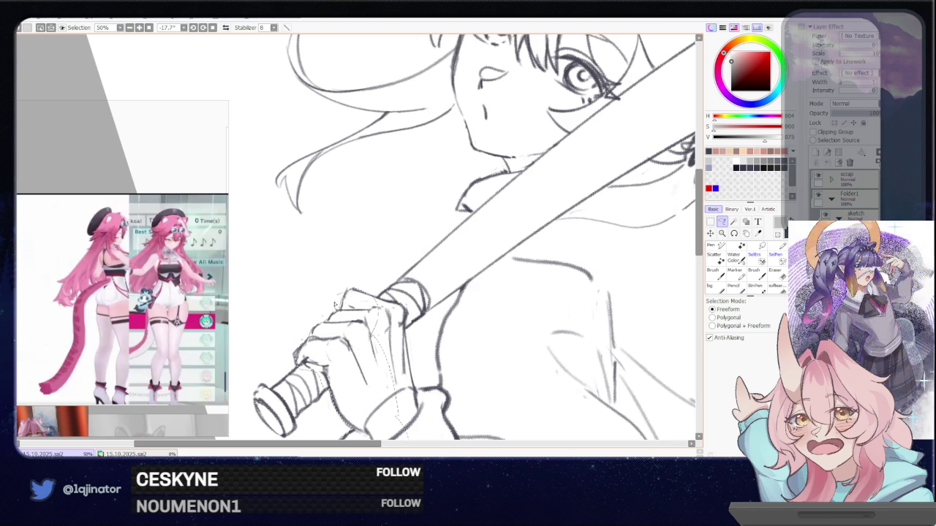
{"action": "left_click_drag", "start_coordinate": [389, 290], "coordinate": [478, 261]}
{"action": "left_click_drag", "start_coordinate": [356, 341], "coordinate": [351, 302]}
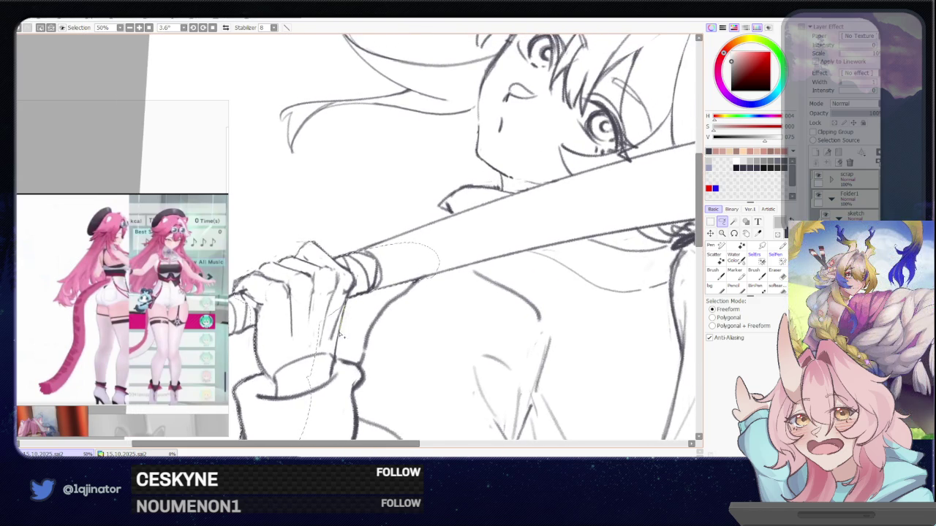
{"action": "mouse_move", "coordinate": [380, 380]}
{"action": "left_mouse_down"}
{"action": "mouse_move", "coordinate": [298, 424]}
{"action": "mouse_move", "coordinate": [293, 372]}
{"action": "left_mouse_up"}
{"action": "scroll", "coordinate": [490, 259], "scroll_direction": "down", "scroll_amount": 1}
{"action": "mouse_move", "coordinate": [389, 318]}
{"action": "left_mouse_down"}
{"action": "mouse_move", "coordinate": [380, 334]}
{"action": "mouse_move", "coordinate": [388, 327]}
{"action": "left_mouse_up"}
{"action": "scroll", "coordinate": [389, 326], "scroll_direction": "up", "scroll_amount": 1}
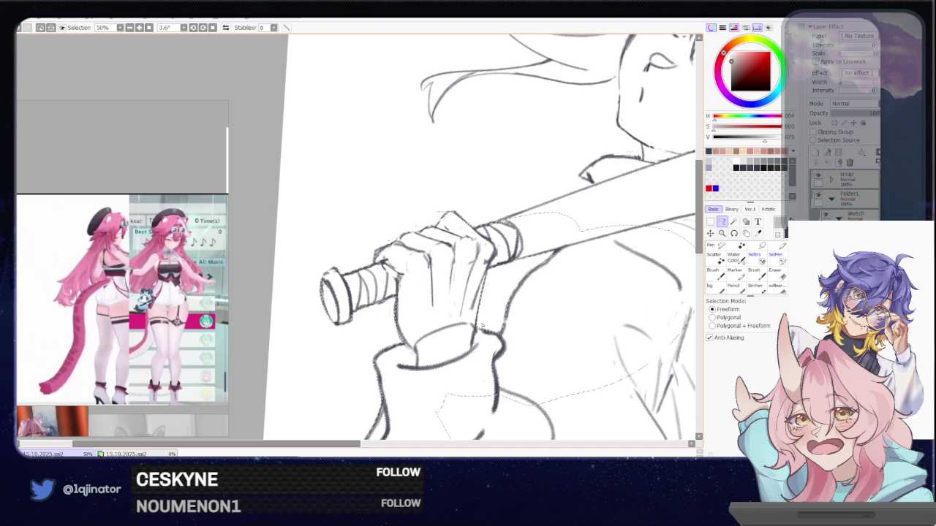
Step: Pan to the fluffy tail, zoom in, and loop the lasso around its outline
{"action": "scroll", "coordinate": [388, 293], "scroll_direction": "down", "scroll_amount": 2}
{"action": "mouse_move", "coordinate": [351, 304]}
{"action": "left_mouse_down"}
{"action": "mouse_move", "coordinate": [443, 256]}
{"action": "mouse_move", "coordinate": [585, 205]}
{"action": "mouse_move", "coordinate": [538, 391]}
{"action": "left_mouse_up"}
{"action": "scroll", "coordinate": [542, 344], "scroll_direction": "down", "scroll_amount": 1}
{"action": "left_click_drag", "start_coordinate": [542, 344], "coordinate": [447, 348]}
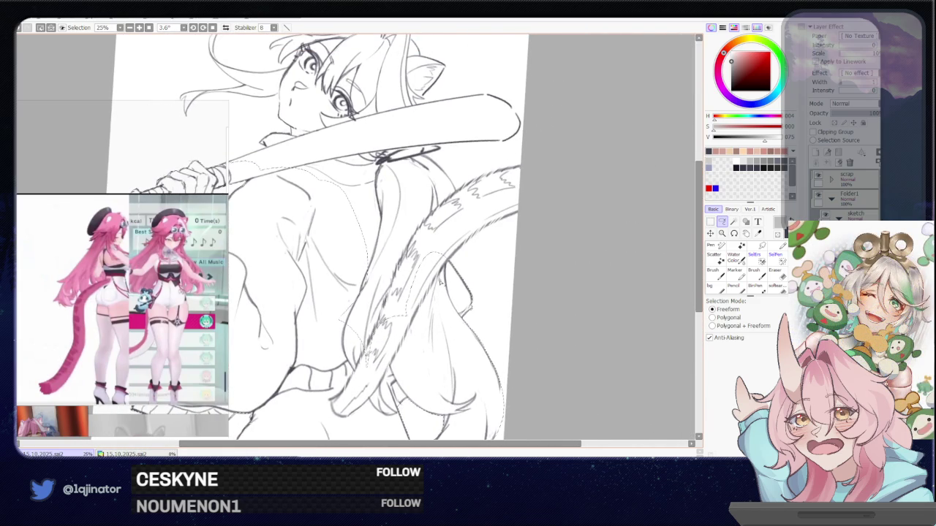
{"action": "left_click_drag", "start_coordinate": [431, 282], "coordinate": [372, 333]}
{"action": "scroll", "coordinate": [372, 333], "scroll_direction": "up", "scroll_amount": 1}
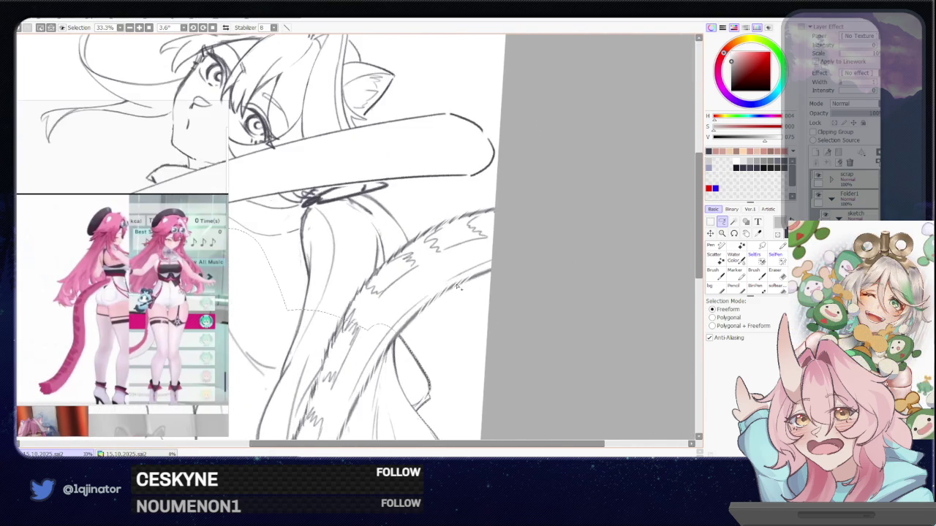
{"action": "scroll", "coordinate": [517, 219], "scroll_direction": "up", "scroll_amount": 1}
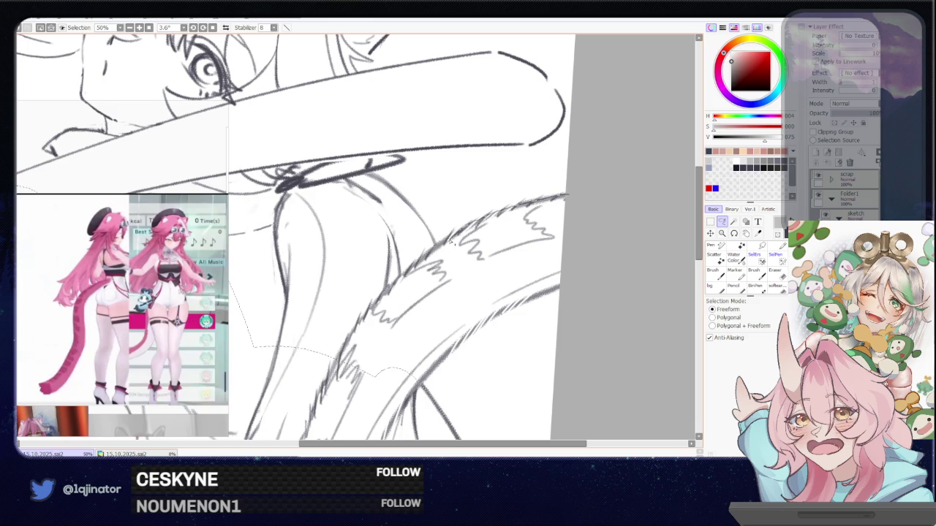
{"action": "left_click_drag", "start_coordinate": [388, 275], "coordinate": [372, 414]}
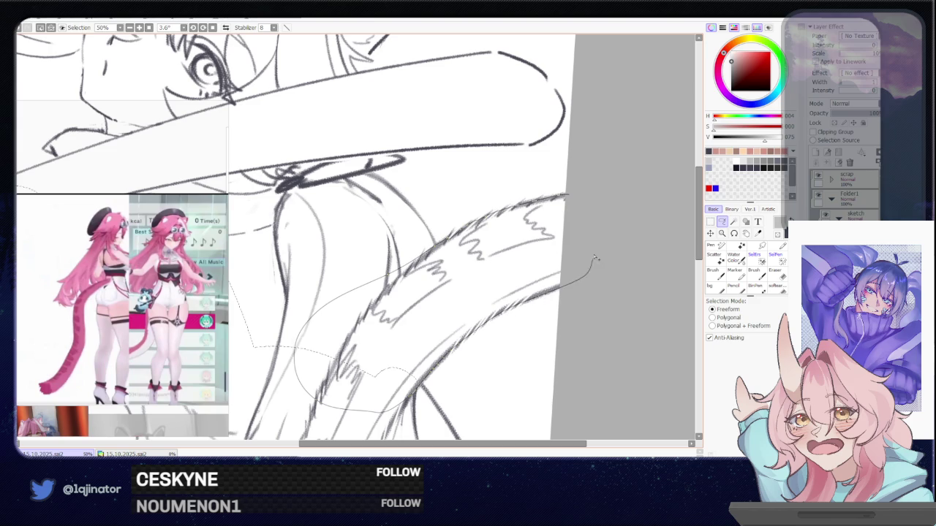
{"action": "left_click_drag", "start_coordinate": [594, 258], "coordinate": [384, 332]}
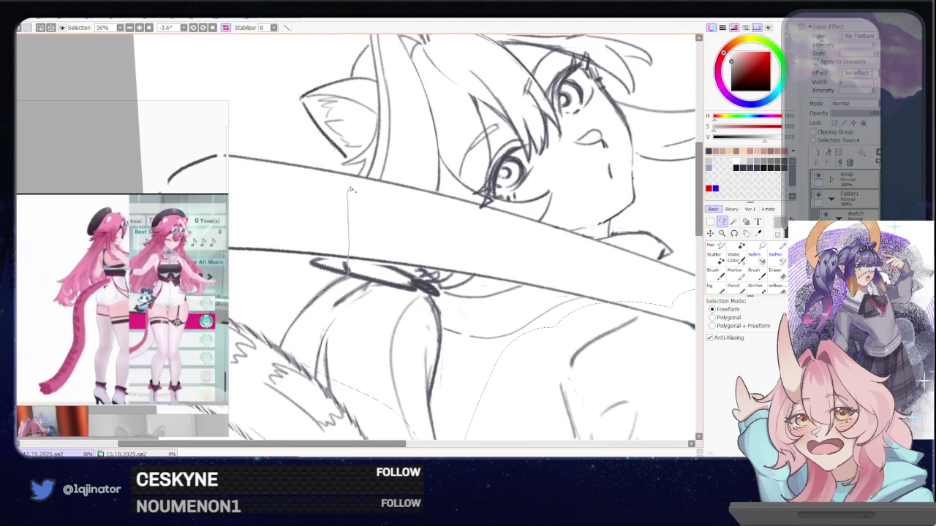
Step: Lasso from the ear over the head and close the loop around the lower torso
{"action": "left_click_drag", "start_coordinate": [366, 160], "coordinate": [596, 163]}
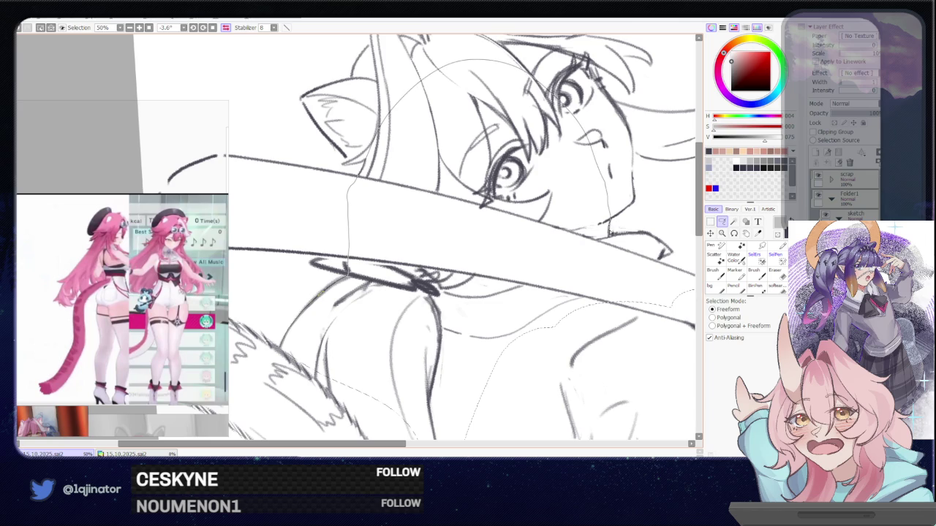
{"action": "left_click_drag", "start_coordinate": [618, 258], "coordinate": [281, 395]}
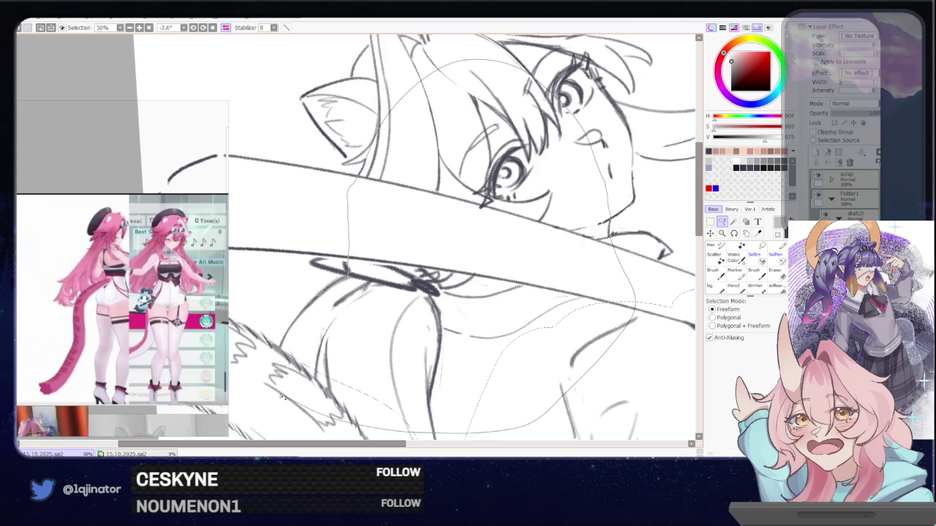
{"action": "key", "text": "minus"}
{"action": "key", "text": "minus"}
{"action": "key", "text": "plus"}
{"action": "key", "text": "plus"}
Step: Extend the lasso selection along the underside of the bat and close it
{"action": "mouse_move", "coordinate": [544, 345]}
{"action": "left_mouse_down"}
{"action": "mouse_move", "coordinate": [485, 316]}
{"action": "mouse_move", "coordinate": [441, 308]}
{"action": "left_mouse_up"}
{"action": "left_click_drag", "start_coordinate": [414, 310], "coordinate": [502, 291]}
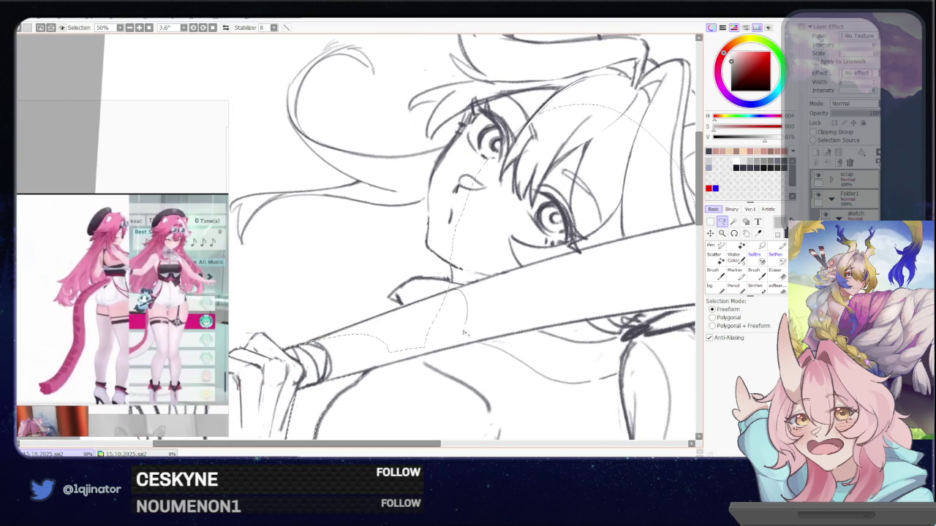
{"action": "mouse_move", "coordinate": [438, 296]}
{"action": "left_mouse_down"}
{"action": "mouse_move", "coordinate": [307, 360]}
{"action": "mouse_move", "coordinate": [413, 311]}
{"action": "left_mouse_up"}
{"action": "scroll", "coordinate": [413, 311], "scroll_direction": "up", "scroll_amount": 2}
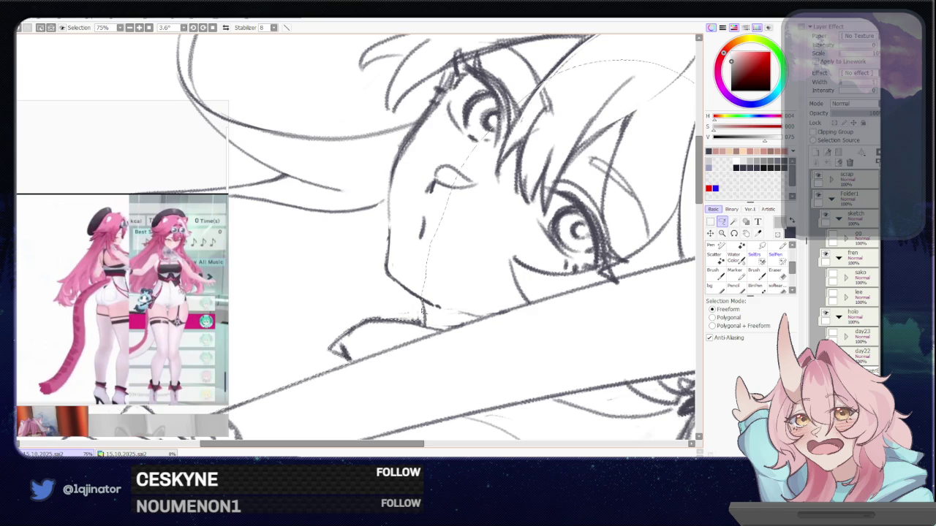
Step: Redraw the lasso around the right of the eye, over the forehead and along the hair
{"action": "left_click_drag", "start_coordinate": [416, 322], "coordinate": [331, 360]}
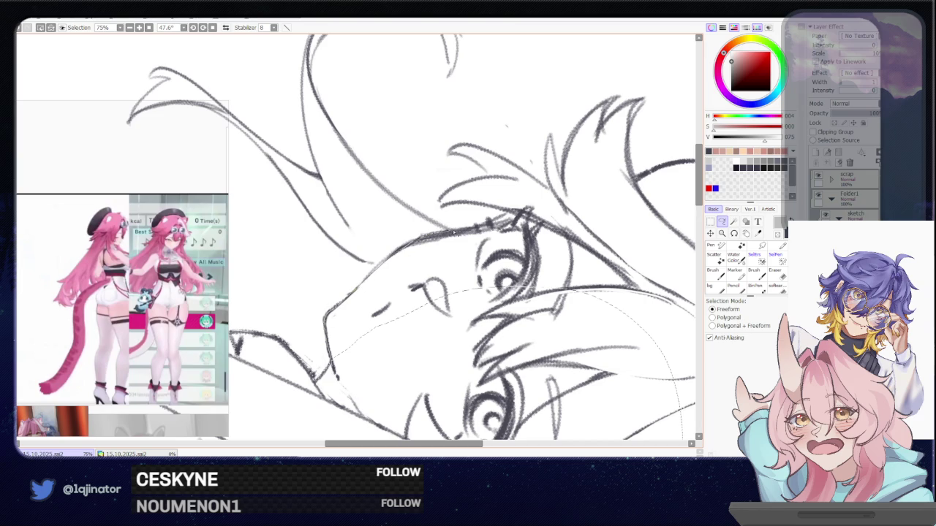
{"action": "mouse_move", "coordinate": [481, 229]}
{"action": "left_mouse_down"}
{"action": "mouse_move", "coordinate": [554, 296]}
{"action": "mouse_move", "coordinate": [333, 308]}
{"action": "left_mouse_up"}
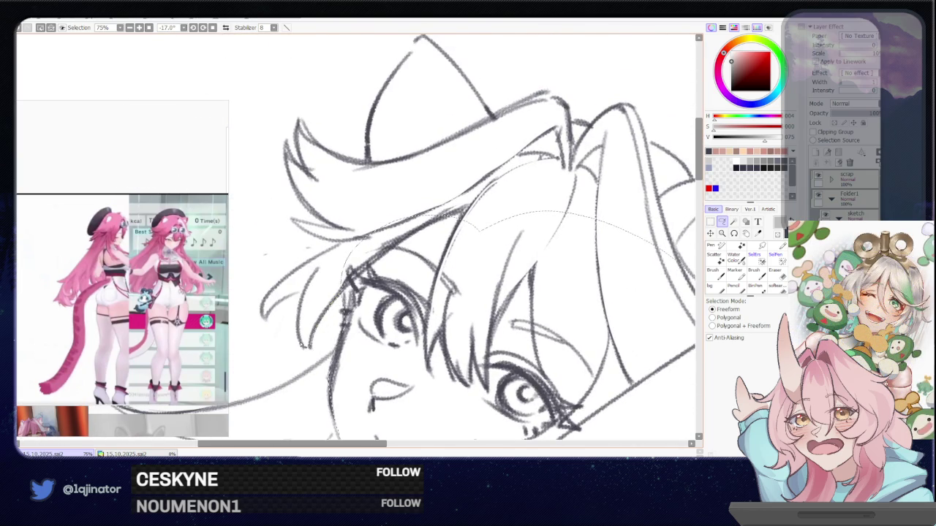
{"action": "left_click_drag", "start_coordinate": [320, 270], "coordinate": [558, 192]}
{"action": "mouse_move", "coordinate": [266, 322]}
{"action": "left_mouse_down"}
{"action": "mouse_move", "coordinate": [317, 314]}
{"action": "mouse_move", "coordinate": [267, 209]}
{"action": "left_mouse_up"}
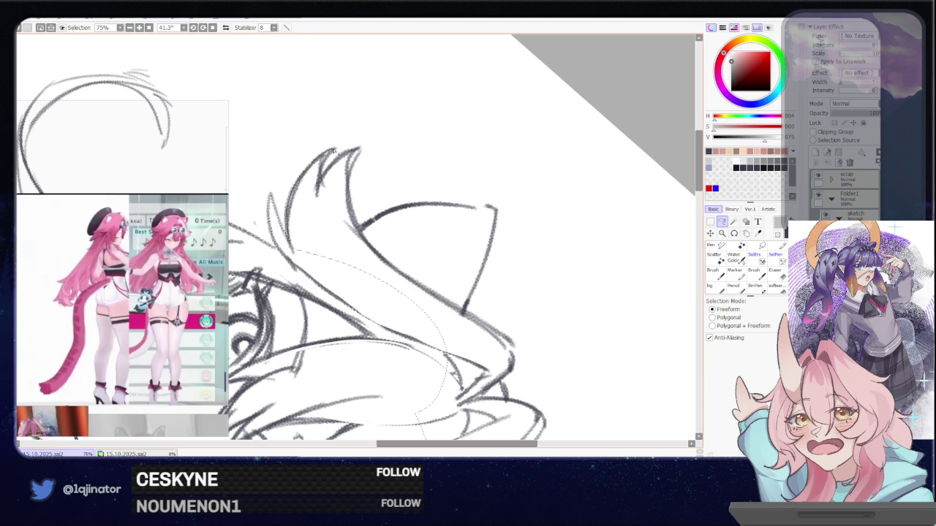
{"action": "left_click_drag", "start_coordinate": [330, 154], "coordinate": [328, 175]}
{"action": "mouse_move", "coordinate": [357, 218]}
{"action": "left_mouse_down"}
{"action": "mouse_move", "coordinate": [334, 235]}
{"action": "mouse_move", "coordinate": [388, 315]}
{"action": "mouse_move", "coordinate": [368, 310]}
{"action": "left_mouse_up"}
{"action": "scroll", "coordinate": [333, 236], "scroll_direction": "up", "scroll_amount": 1}
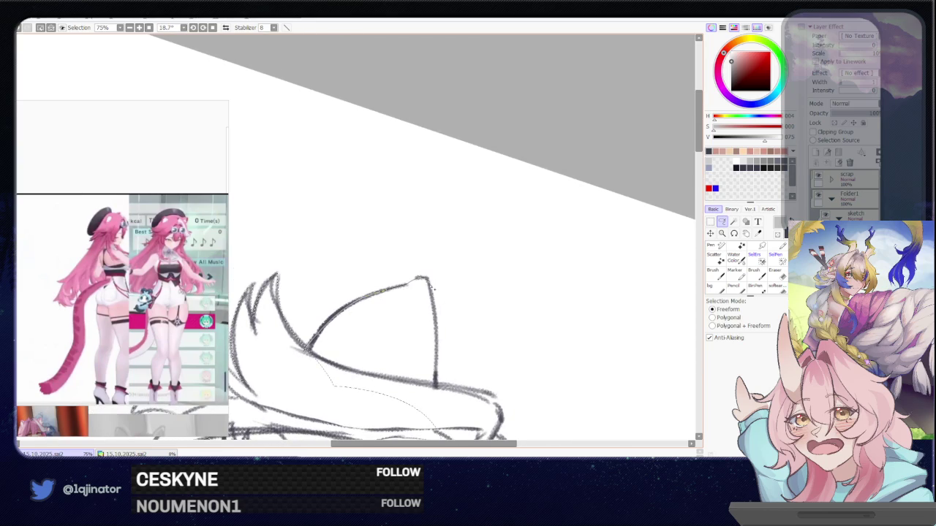
Step: Trace the lasso around the cat ear base and bat edge, then pan to the face
{"action": "left_click_drag", "start_coordinate": [419, 332], "coordinate": [328, 317]}
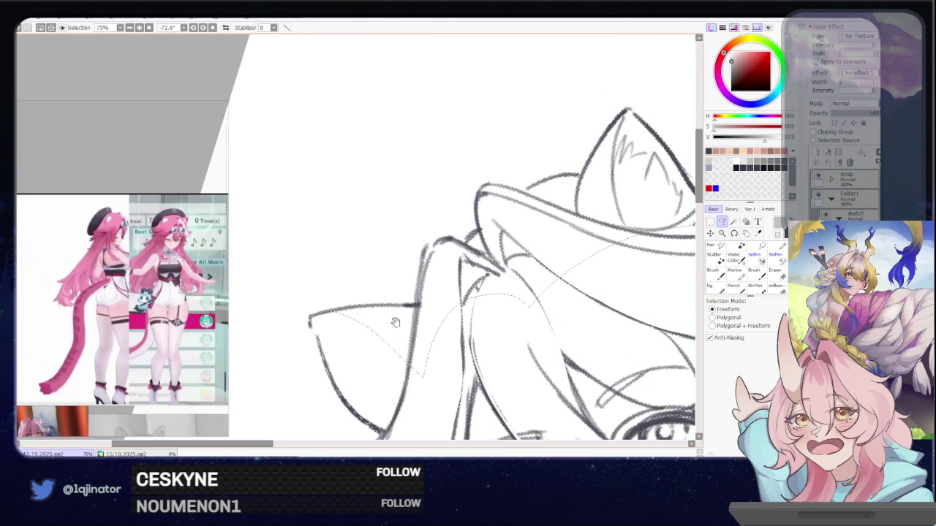
{"action": "mouse_move", "coordinate": [328, 316]}
{"action": "left_mouse_down"}
{"action": "mouse_move", "coordinate": [444, 317]}
{"action": "mouse_move", "coordinate": [358, 326]}
{"action": "left_mouse_up"}
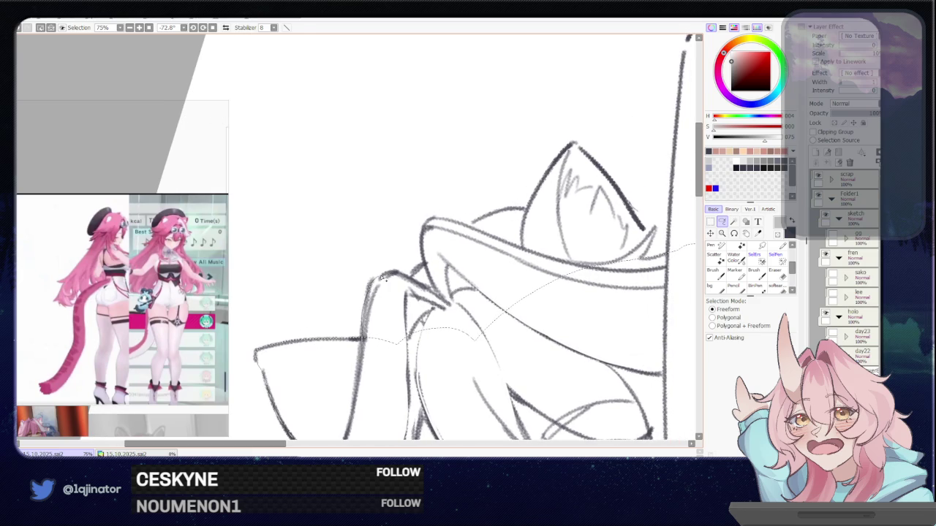
{"action": "mouse_move", "coordinate": [428, 289]}
{"action": "left_mouse_down"}
{"action": "mouse_move", "coordinate": [368, 287]}
{"action": "mouse_move", "coordinate": [363, 353]}
{"action": "left_mouse_up"}
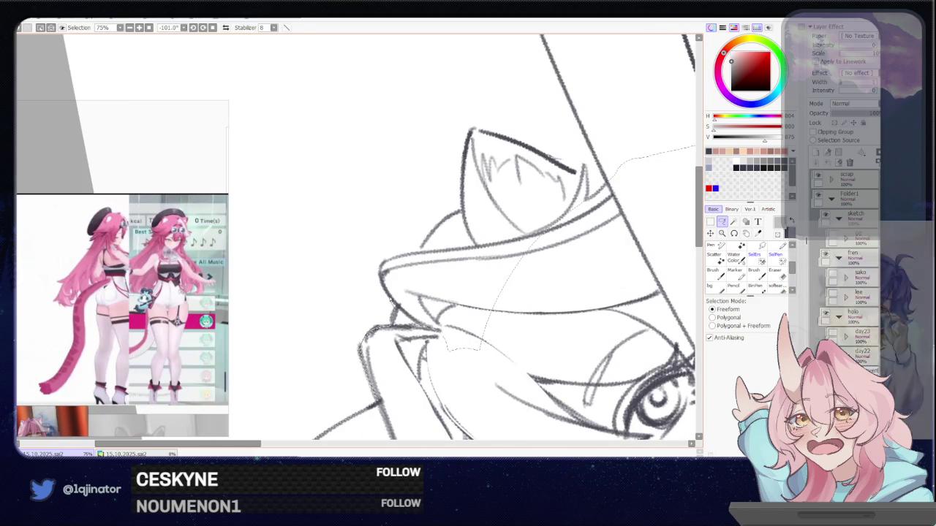
{"action": "left_click_drag", "start_coordinate": [387, 291], "coordinate": [392, 303]}
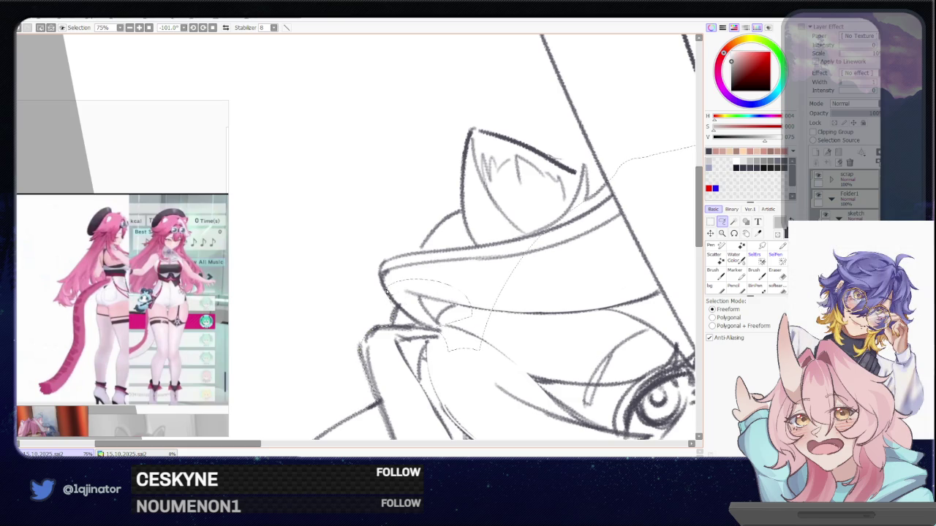
{"action": "mouse_move", "coordinate": [518, 346]}
{"action": "left_mouse_down"}
{"action": "mouse_move", "coordinate": [543, 200]}
{"action": "mouse_move", "coordinate": [414, 349]}
{"action": "mouse_move", "coordinate": [422, 344]}
{"action": "mouse_move", "coordinate": [420, 298]}
{"action": "left_mouse_up"}
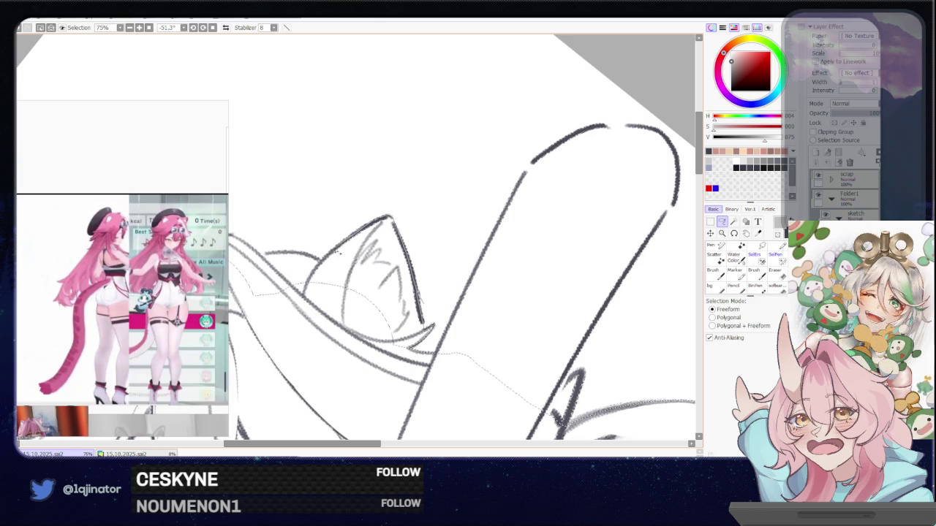
{"action": "mouse_move", "coordinate": [306, 290]}
{"action": "left_mouse_down"}
{"action": "mouse_move", "coordinate": [506, 305]}
{"action": "mouse_move", "coordinate": [497, 322]}
{"action": "left_mouse_up"}
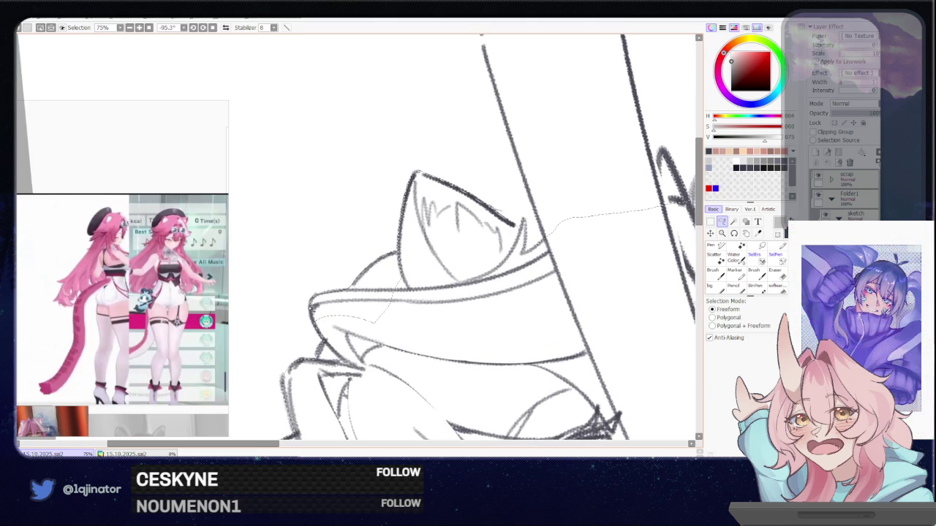
{"action": "mouse_move", "coordinate": [327, 338]}
{"action": "left_mouse_down"}
{"action": "mouse_move", "coordinate": [442, 262]}
{"action": "mouse_move", "coordinate": [423, 395]}
{"action": "left_mouse_up"}
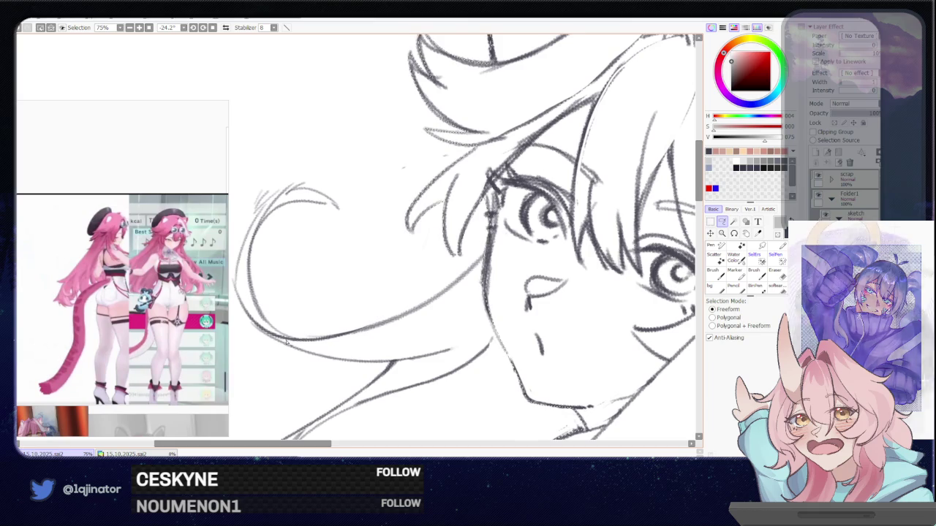
Step: Extend the lasso outline along the loose hair strand and chin
{"action": "left_click_drag", "start_coordinate": [409, 316], "coordinate": [469, 279]}
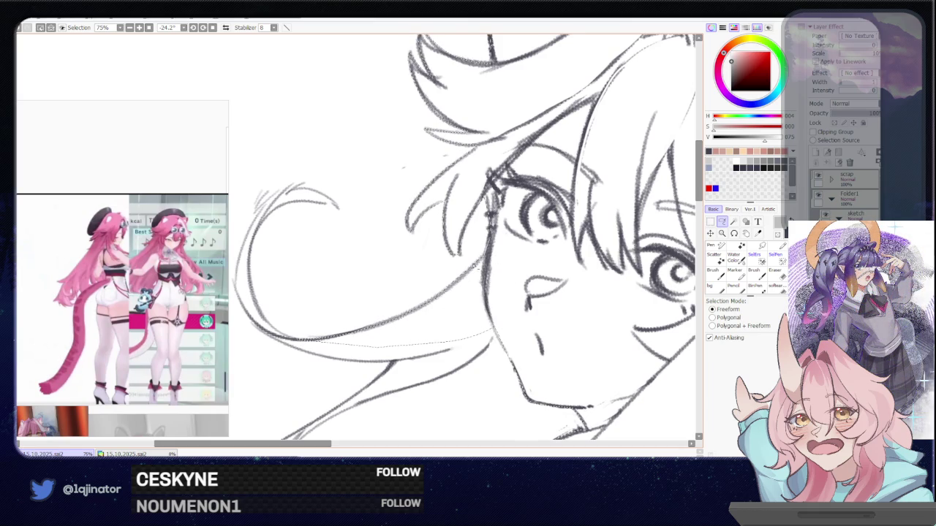
{"action": "left_click_drag", "start_coordinate": [455, 287], "coordinate": [502, 225]}
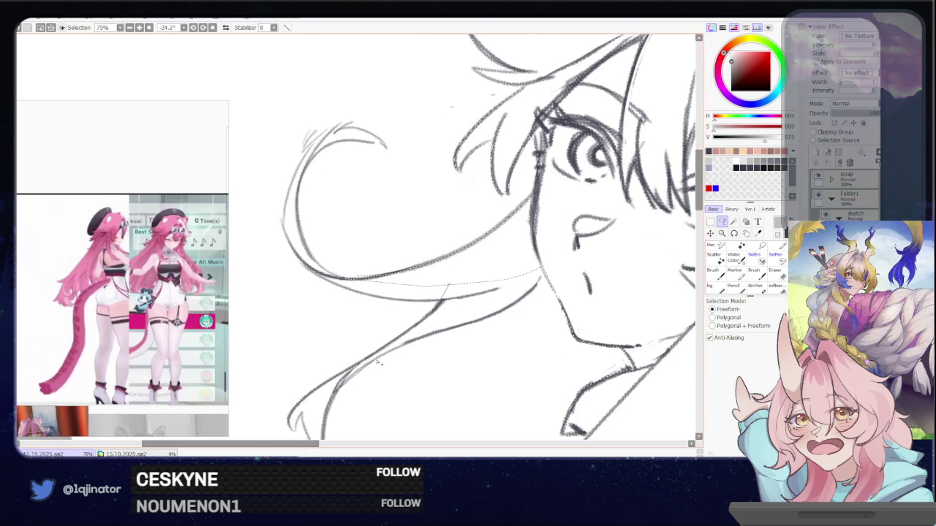
{"action": "left_click_drag", "start_coordinate": [502, 309], "coordinate": [554, 276]}
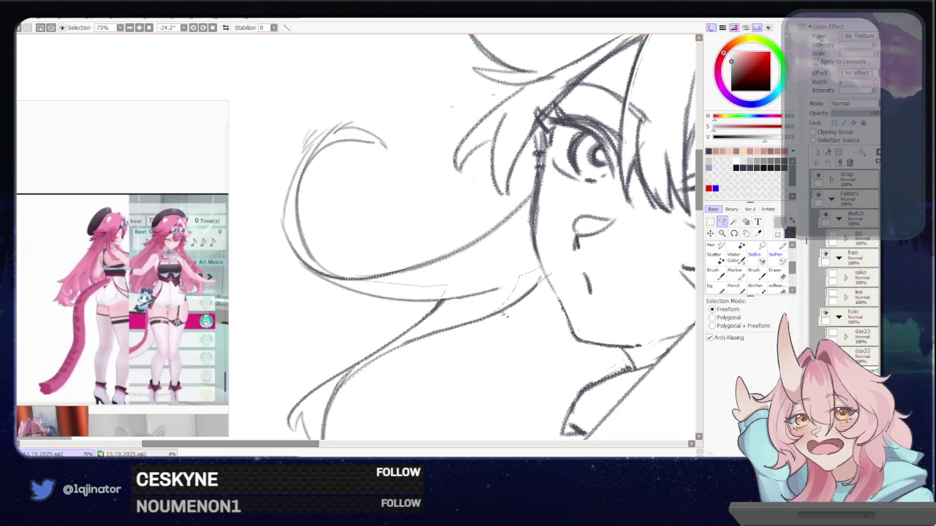
{"action": "left_click_drag", "start_coordinate": [517, 308], "coordinate": [495, 272]}
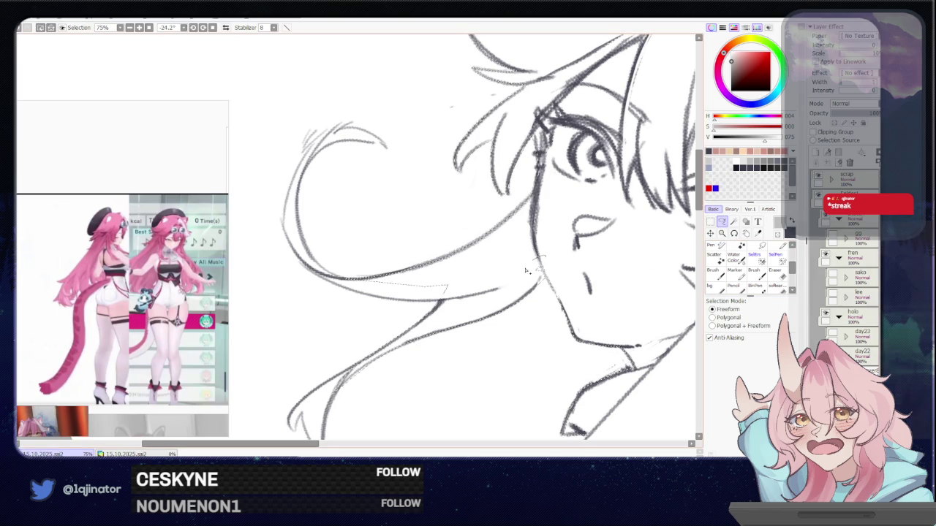
{"action": "mouse_move", "coordinate": [522, 258]}
{"action": "left_mouse_down"}
{"action": "mouse_move", "coordinate": [561, 254]}
{"action": "mouse_move", "coordinate": [319, 283]}
{"action": "mouse_move", "coordinate": [327, 249]}
{"action": "left_mouse_up"}
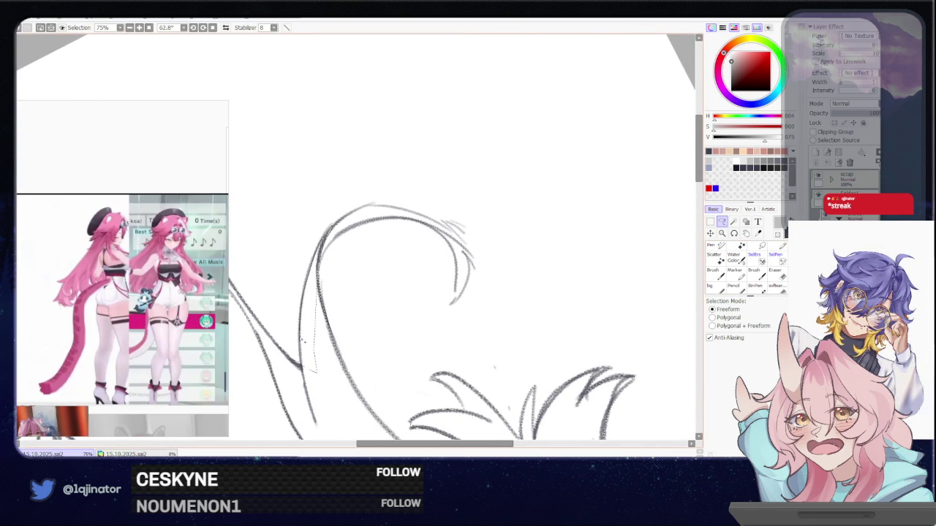
Step: Continue around the hair tip, undo a stray stroke, and Magic Wand the whole figure
{"action": "left_click_drag", "start_coordinate": [306, 370], "coordinate": [356, 347]}
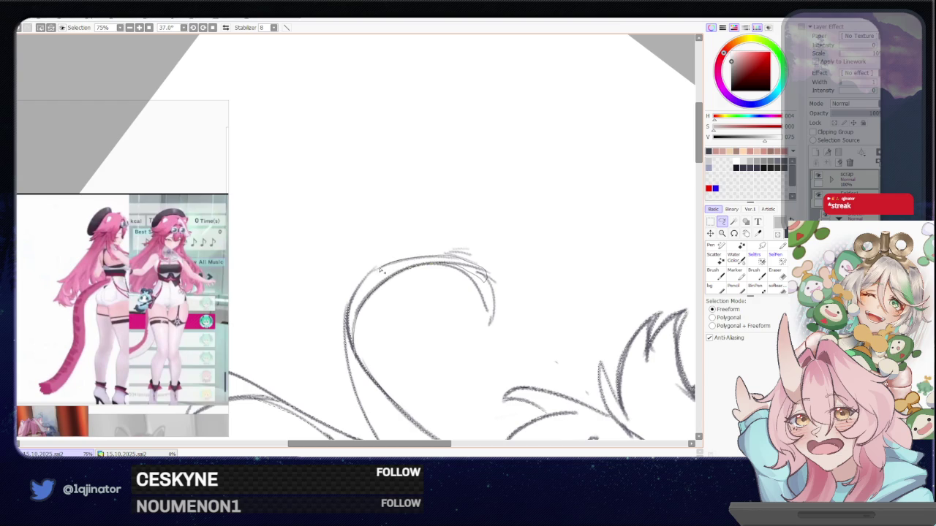
{"action": "mouse_move", "coordinate": [353, 300]}
{"action": "left_mouse_down"}
{"action": "mouse_move", "coordinate": [465, 230]}
{"action": "mouse_move", "coordinate": [396, 323]}
{"action": "left_mouse_up"}
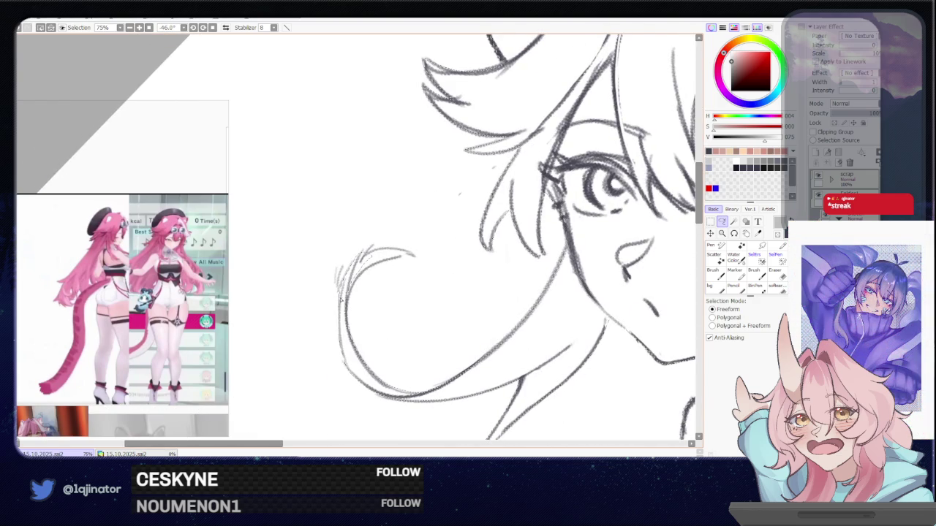
{"action": "left_click_drag", "start_coordinate": [357, 257], "coordinate": [359, 313]}
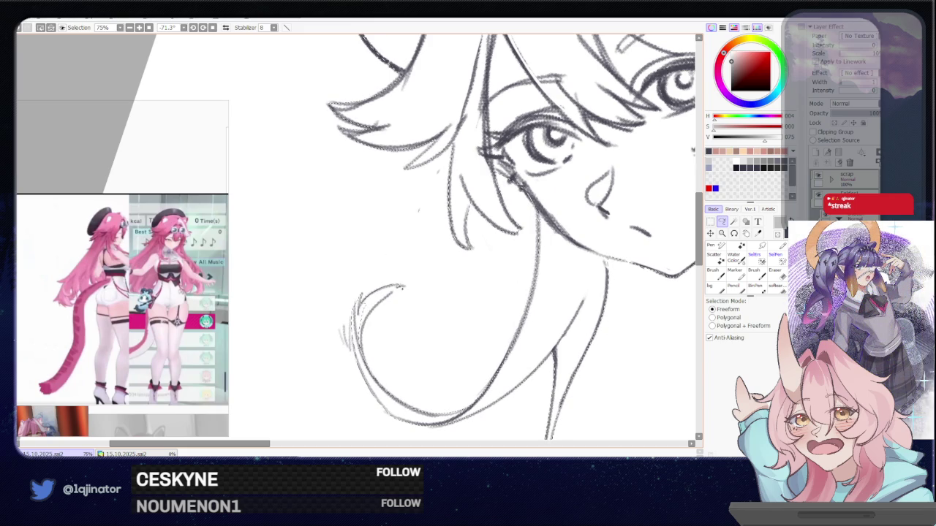
{"action": "key", "text": "ctrl+z"}
{"action": "scroll", "coordinate": [368, 360], "scroll_direction": "down", "scroll_amount": 3}
{"action": "mouse_move", "coordinate": [578, 370]}
{"action": "left_mouse_down"}
{"action": "mouse_move", "coordinate": [458, 287]}
{"action": "mouse_move", "coordinate": [366, 310]}
{"action": "left_mouse_up"}
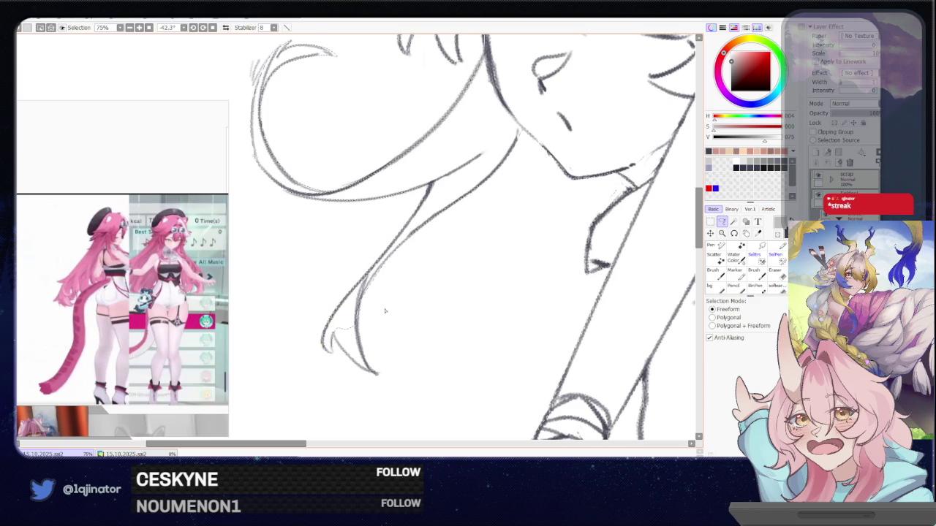
{"action": "left_click_drag", "start_coordinate": [366, 297], "coordinate": [281, 303]}
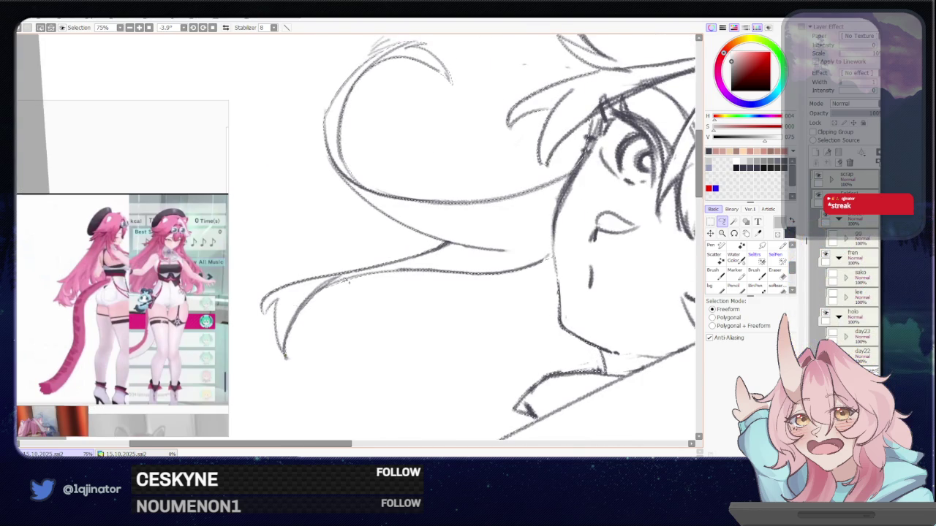
{"action": "scroll", "coordinate": [338, 283], "scroll_direction": "down", "scroll_amount": 3}
{"action": "key", "text": "w"}
{"action": "left_click", "coordinate": [414, 291]}
Step: Clear the figure selection and lasso a new loop inside the bat
{"action": "scroll", "coordinate": [413, 292], "scroll_direction": "up", "scroll_amount": 1}
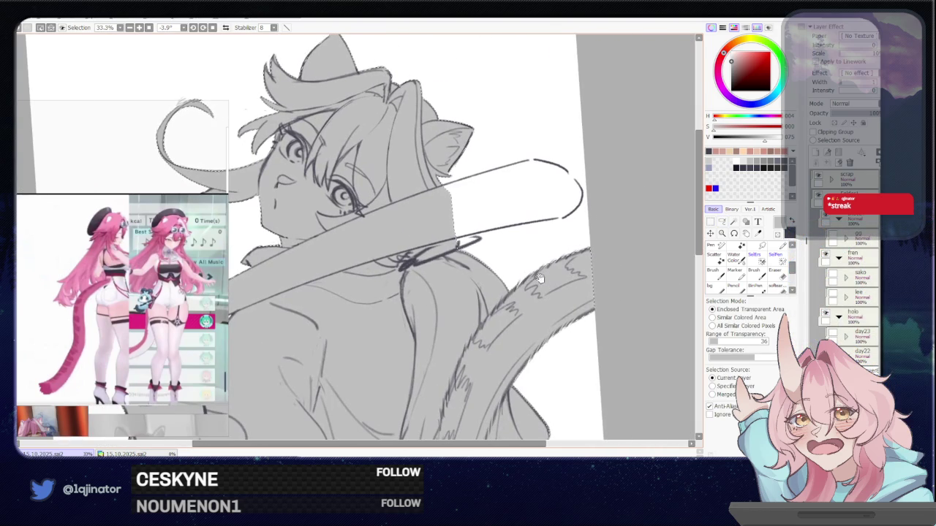
{"action": "key", "text": "ctrl+d"}
{"action": "left_click_drag", "start_coordinate": [619, 234], "coordinate": [563, 292]}
{"action": "key", "text": "l"}
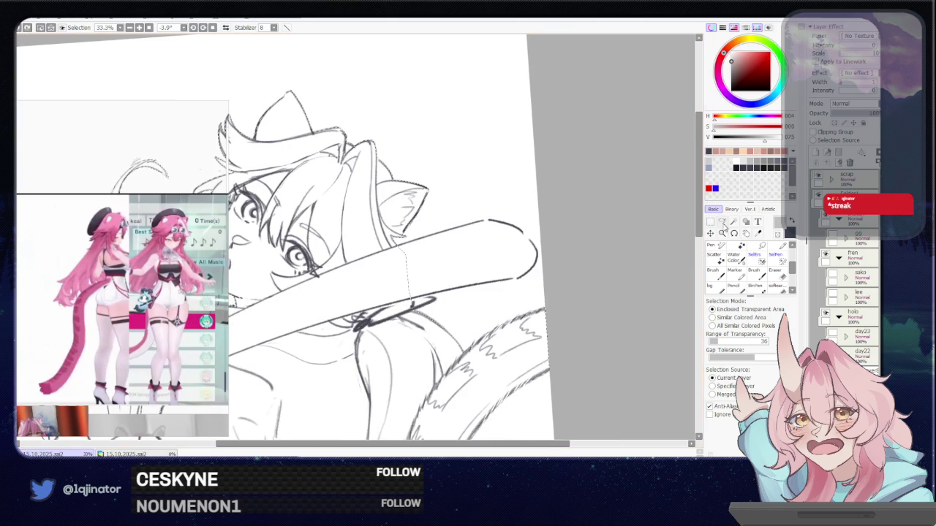
{"action": "scroll", "coordinate": [547, 253], "scroll_direction": "up", "scroll_amount": 2}
{"action": "scroll", "coordinate": [520, 261], "scroll_direction": "up", "scroll_amount": 1}
{"action": "left_click_drag", "start_coordinate": [350, 335], "coordinate": [330, 338]}
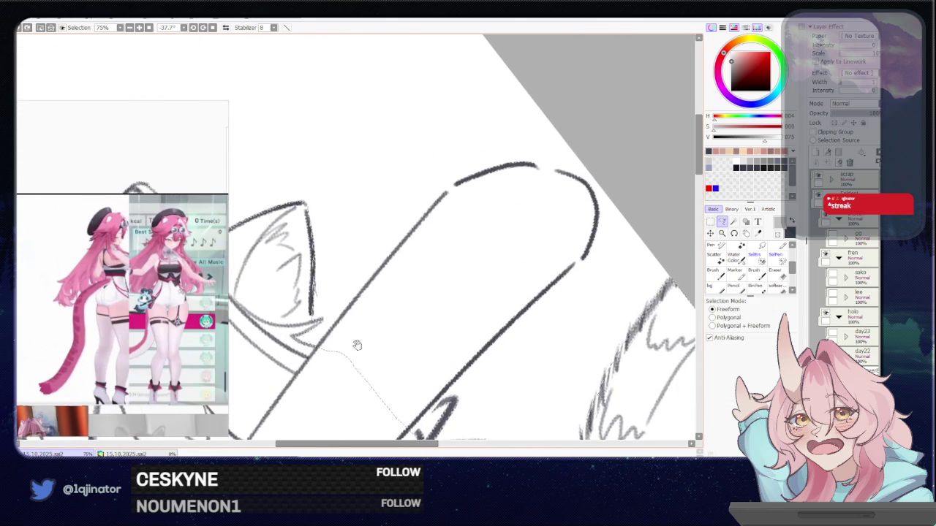
{"action": "mouse_move", "coordinate": [357, 306]}
{"action": "left_mouse_down"}
{"action": "mouse_move", "coordinate": [321, 348]}
{"action": "mouse_move", "coordinate": [381, 247]}
{"action": "left_mouse_up"}
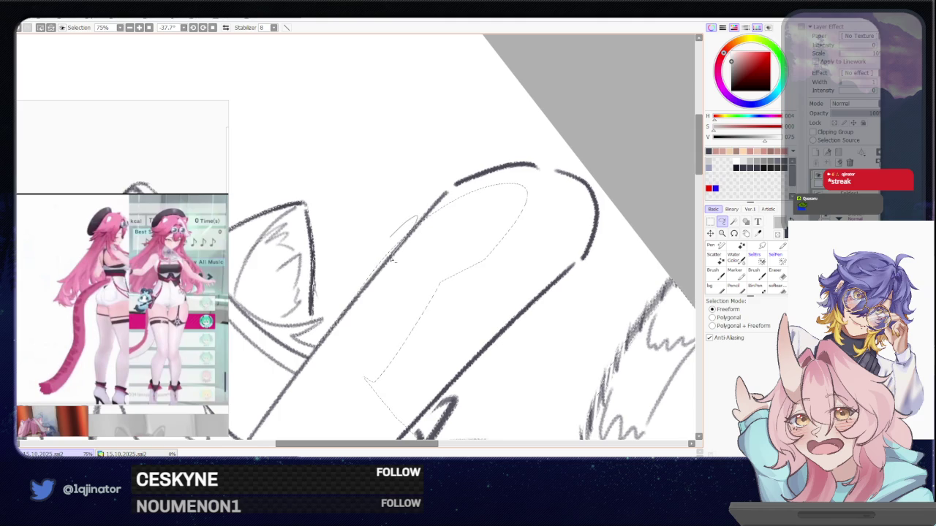
Step: Rotate along the bat and trim the lower part of the selection outline
{"action": "scroll", "coordinate": [362, 291], "scroll_direction": "up", "scroll_amount": 3}
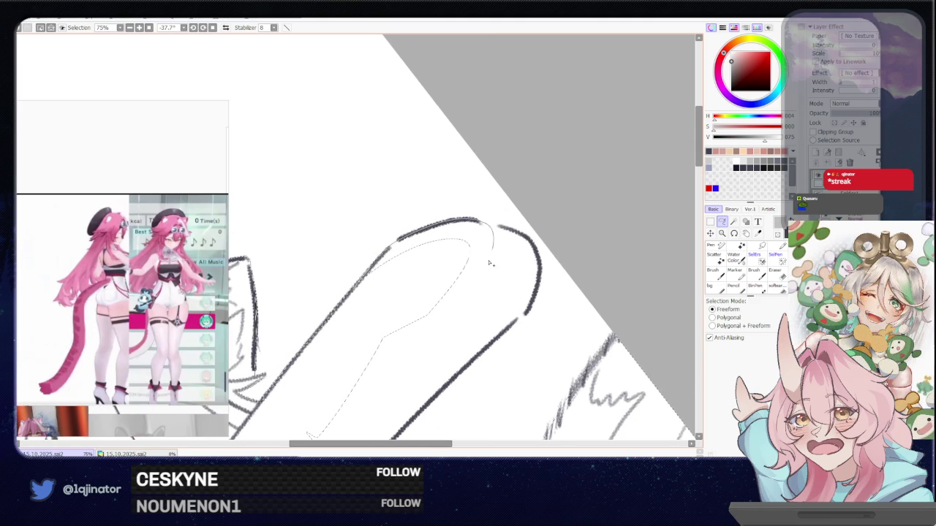
{"action": "left_click_drag", "start_coordinate": [490, 263], "coordinate": [347, 295]}
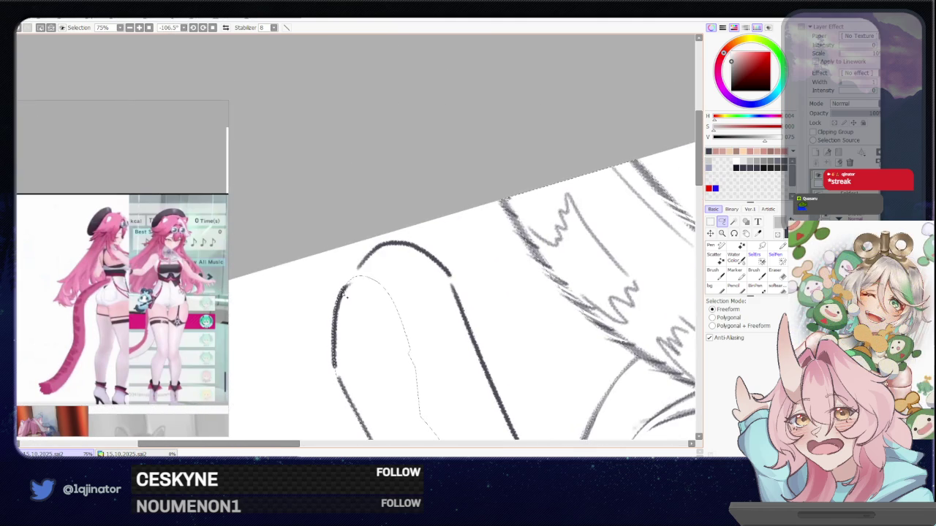
{"action": "left_click_drag", "start_coordinate": [374, 256], "coordinate": [340, 322]}
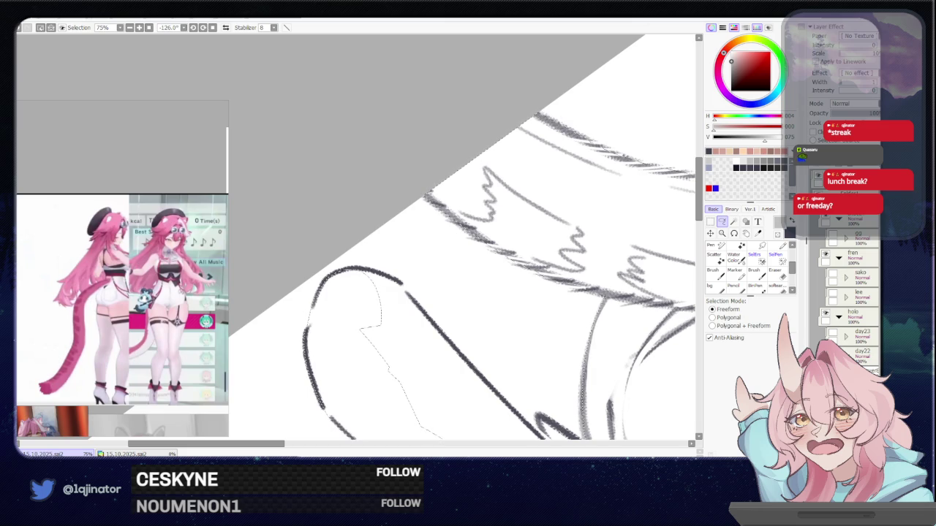
{"action": "key", "text": "ctrl+Tab"}
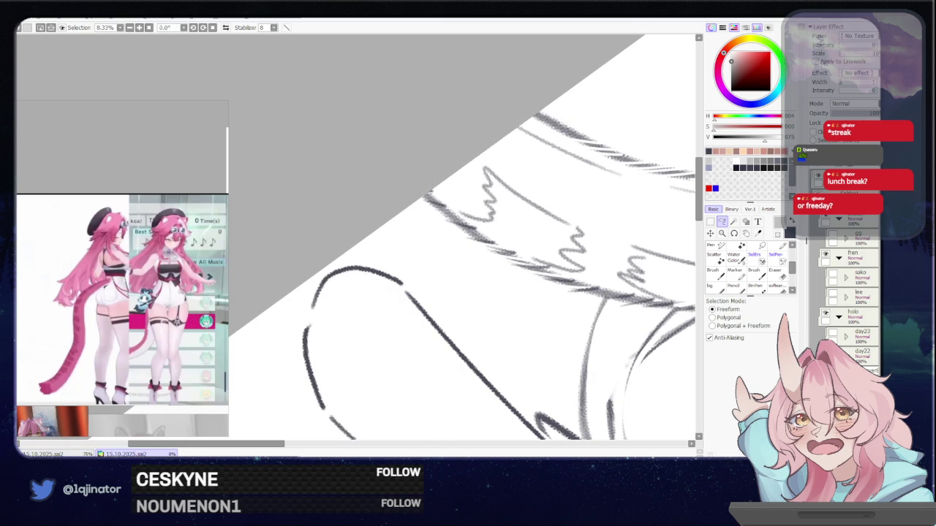
{"action": "key", "text": "ctrl+Tab"}
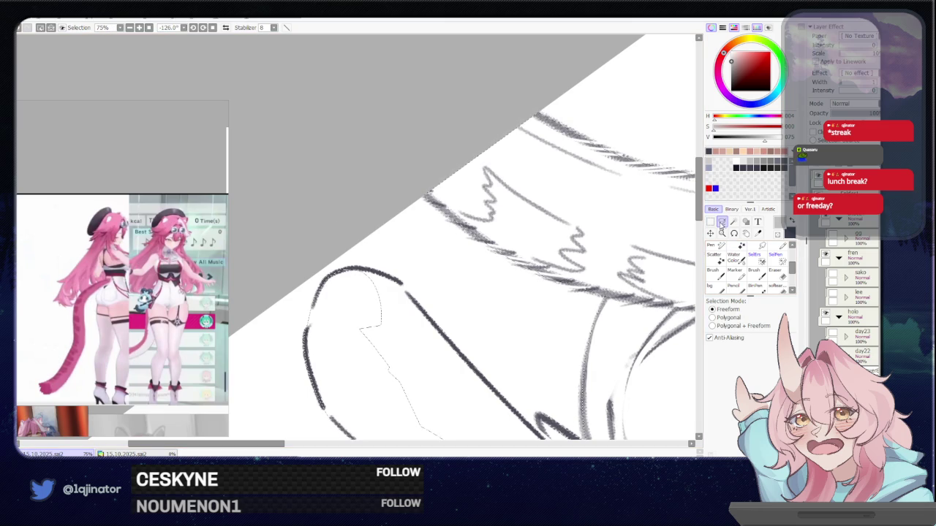
{"action": "mouse_move", "coordinate": [553, 299]}
{"action": "left_mouse_down"}
{"action": "mouse_move", "coordinate": [435, 294]}
{"action": "mouse_move", "coordinate": [382, 339]}
{"action": "left_mouse_up"}
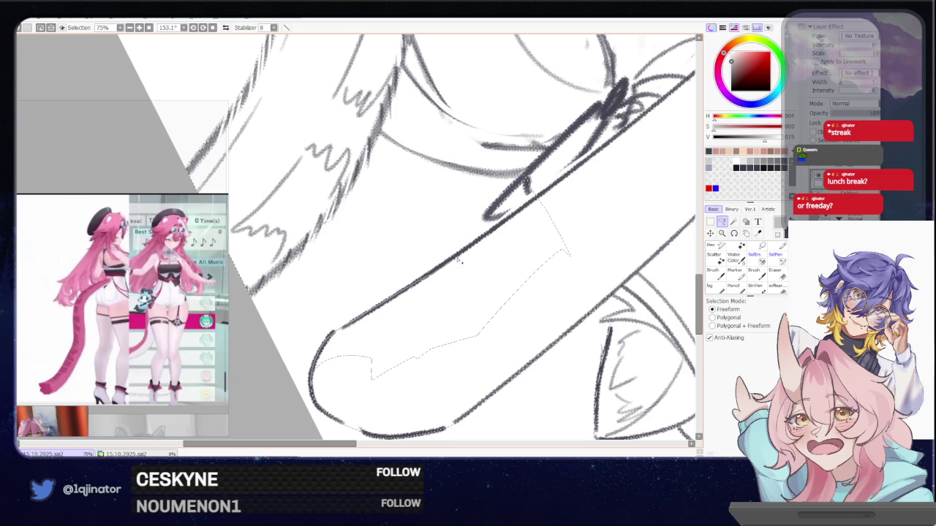
{"action": "mouse_move", "coordinate": [458, 260]}
{"action": "left_mouse_down"}
{"action": "mouse_move", "coordinate": [450, 380]}
{"action": "mouse_move", "coordinate": [365, 317]}
{"action": "left_mouse_up"}
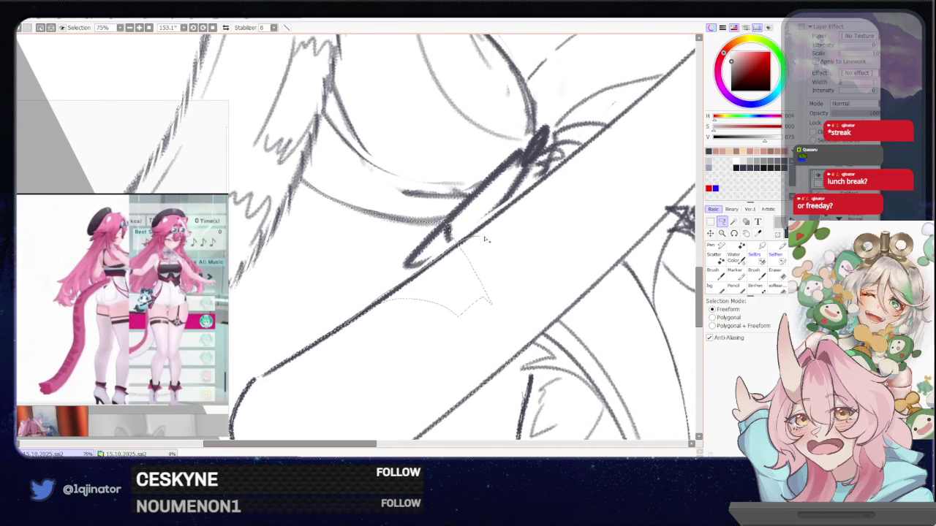
Step: Clear the selection, restart along the bat edge, and Magic Wand the whole figure
{"action": "key", "text": "ctrl+d"}
{"action": "left_click_drag", "start_coordinate": [381, 296], "coordinate": [422, 270]}
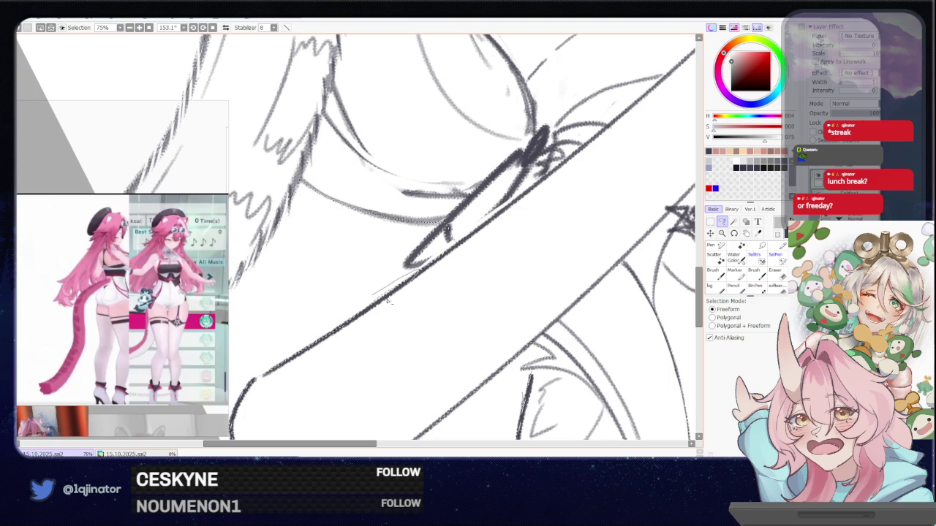
{"action": "left_click_drag", "start_coordinate": [388, 300], "coordinate": [349, 322]}
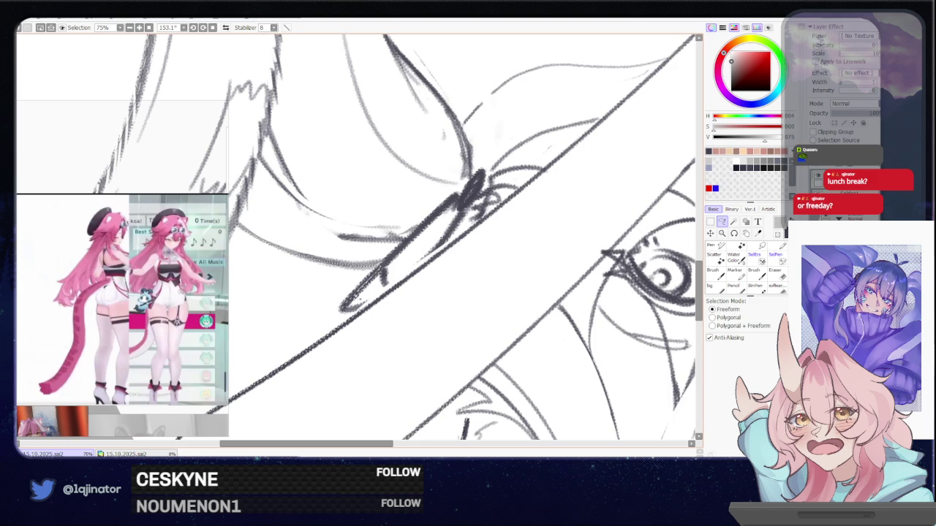
{"action": "scroll", "coordinate": [344, 315], "scroll_direction": "down", "scroll_amount": 5}
{"action": "key", "text": "w"}
{"action": "left_click", "coordinate": [349, 328]}
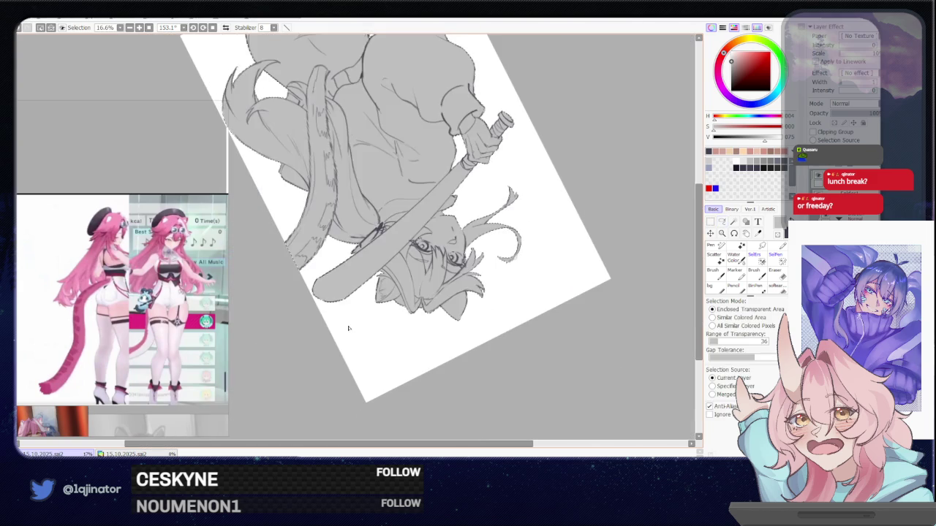
Step: Reset the view upright, centre the drawing, and clip the current layer to the one below
{"action": "key", "text": "Home"}
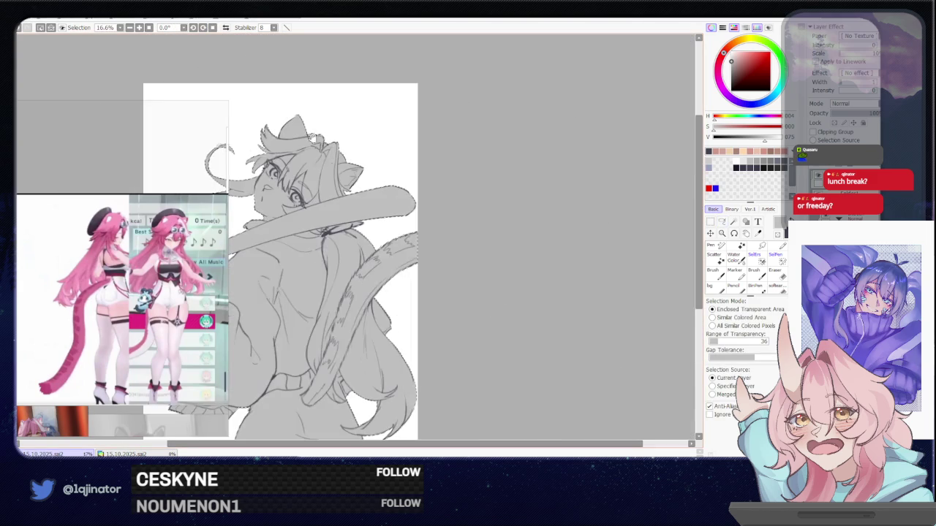
{"action": "left_click_drag", "start_coordinate": [311, 137], "coordinate": [387, 122]}
{"action": "key", "text": "a"}
{"action": "scroll", "coordinate": [552, 262], "scroll_direction": "down", "scroll_amount": 2}
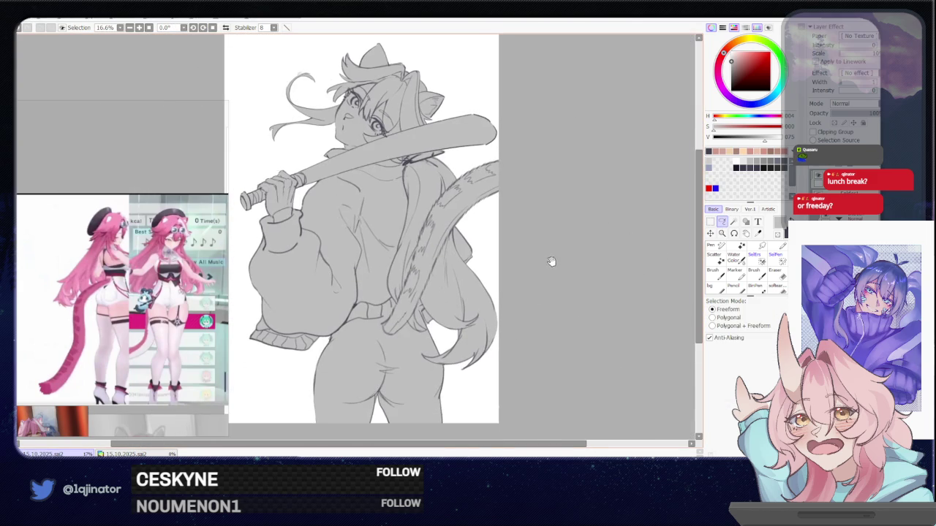
{"action": "scroll", "coordinate": [541, 333], "scroll_direction": "down", "scroll_amount": 2}
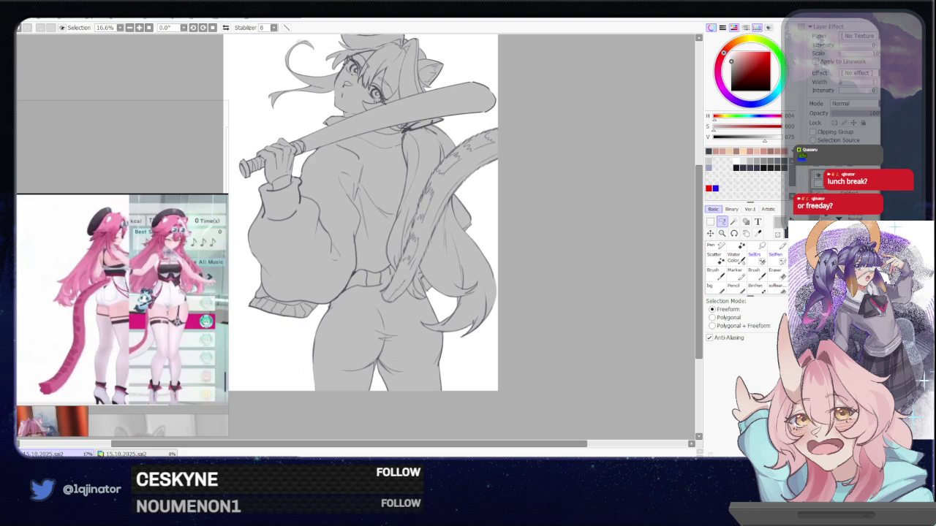
{"action": "left_click", "coordinate": [834, 132]}
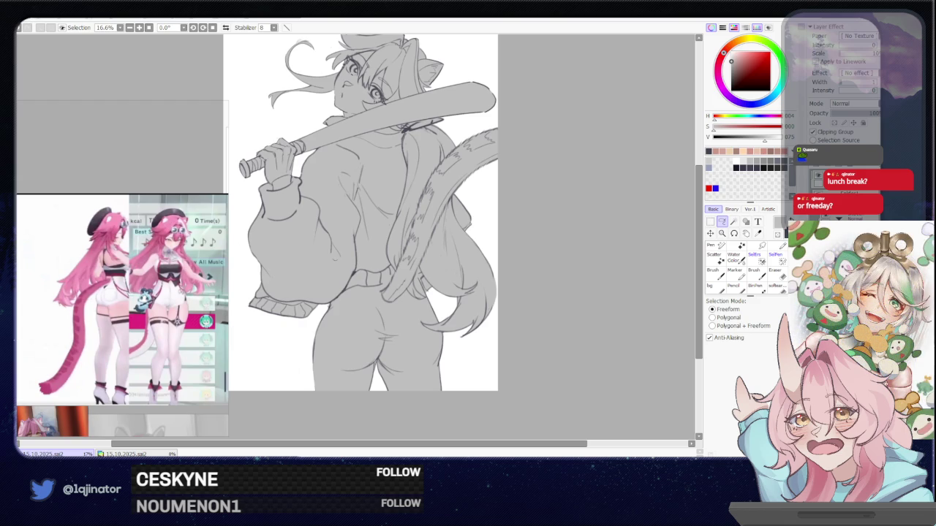
Step: Pick a pale grey colour and switch to a soft painting brush
{"action": "scroll", "coordinate": [538, 294], "scroll_direction": "up", "scroll_amount": 2}
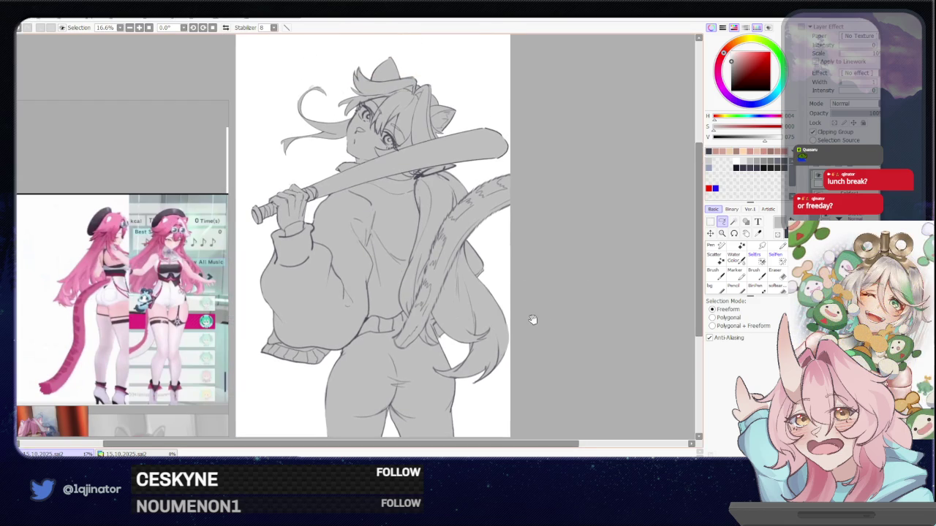
{"action": "scroll", "coordinate": [549, 315], "scroll_direction": "left", "scroll_amount": 2}
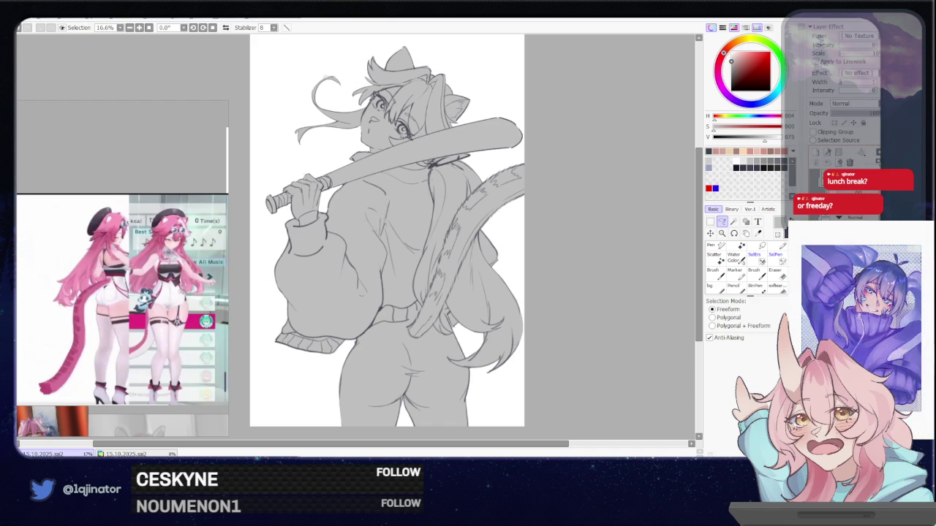
{"action": "left_click", "coordinate": [735, 58]}
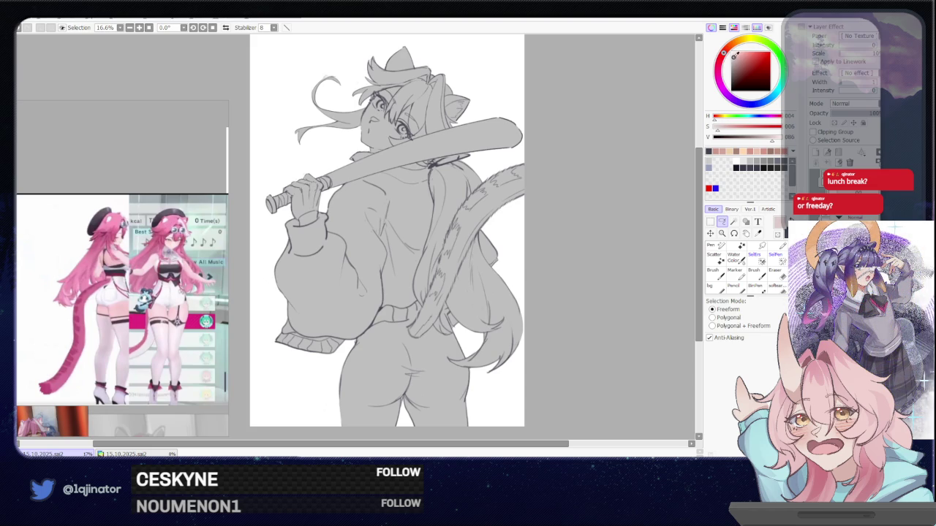
{"action": "left_click", "coordinate": [764, 276]}
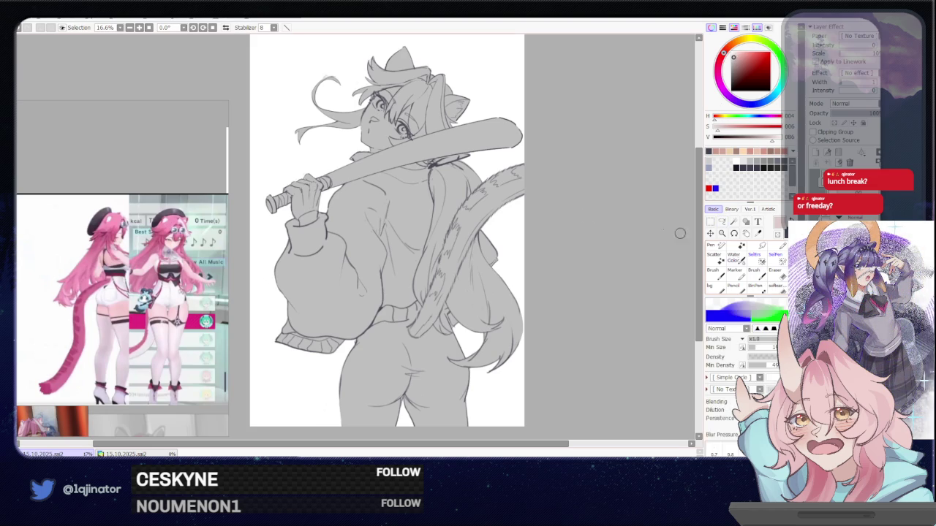
Step: Zoom out, shrink the brush, and undo a pink test stroke on the left side
{"action": "key", "text": "ctrl+minus"}
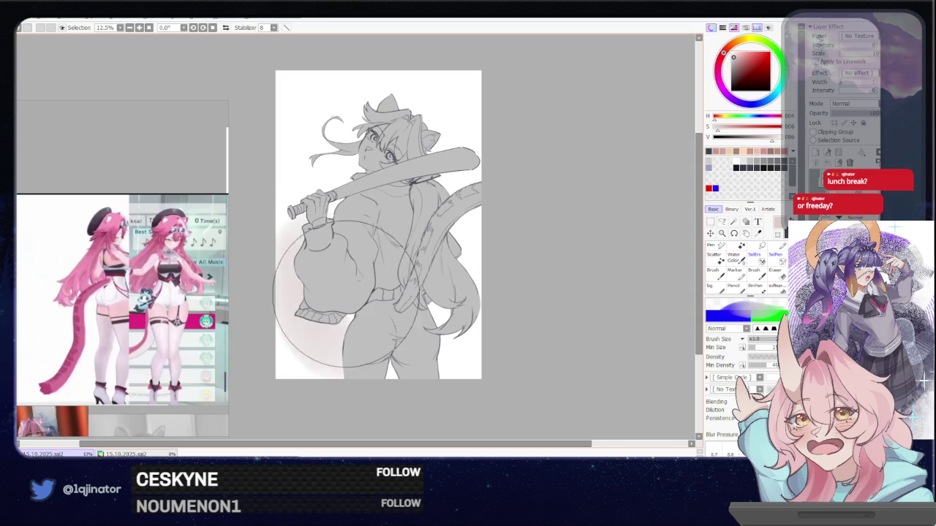
{"action": "key", "text": "bracketleft"}
{"action": "key", "text": "bracketleft"}
{"action": "key", "text": "bracketleft"}
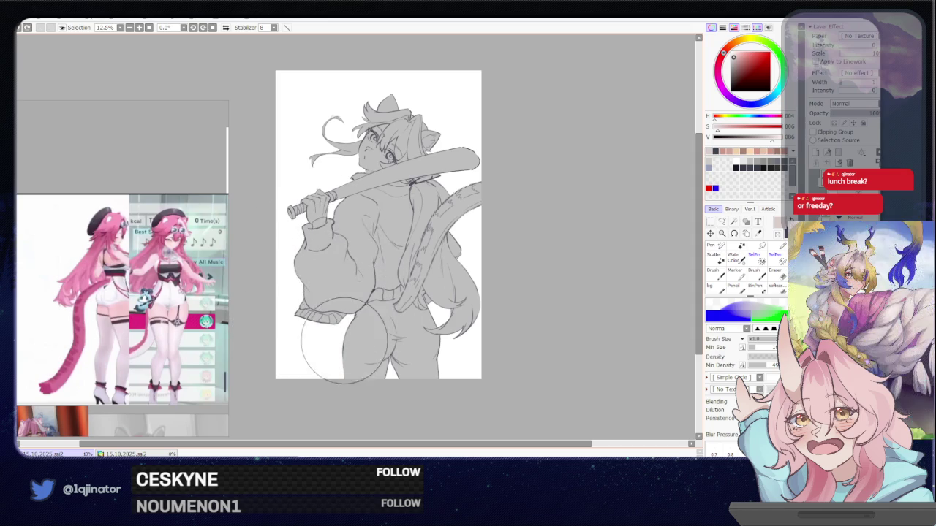
{"action": "left_click_drag", "start_coordinate": [329, 343], "coordinate": [293, 271]}
{"action": "left_click_drag", "start_coordinate": [289, 307], "coordinate": [314, 228]}
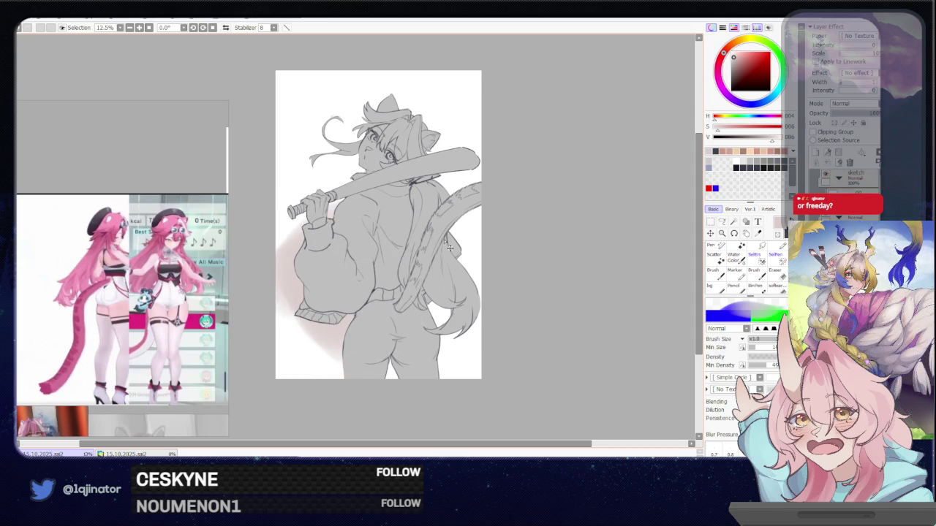
{"action": "key", "text": "ctrl+z"}
Step: Airbrush a muted warm grey glow along the figure's left and right sides
{"action": "left_click_drag", "start_coordinate": [724, 52], "coordinate": [728, 49]}
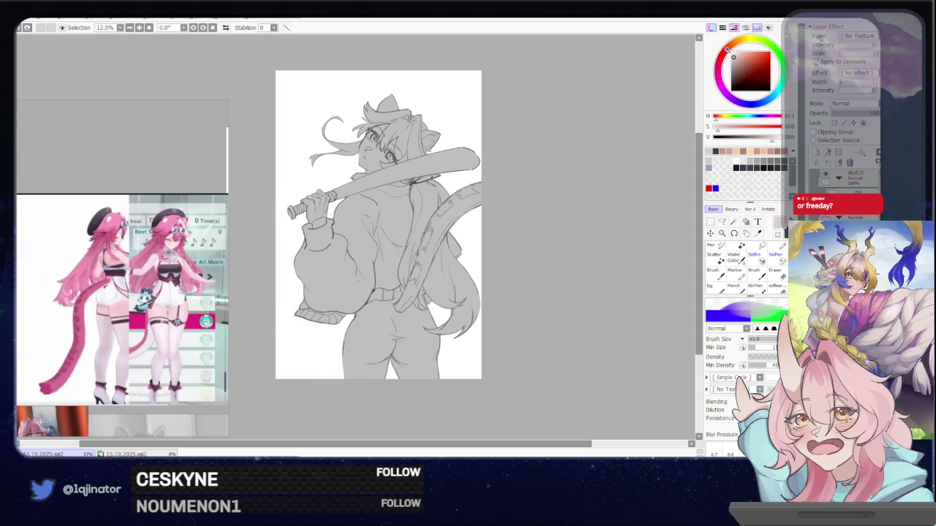
{"action": "left_click", "coordinate": [732, 60]}
{"action": "left_click_drag", "start_coordinate": [296, 296], "coordinate": [303, 212]}
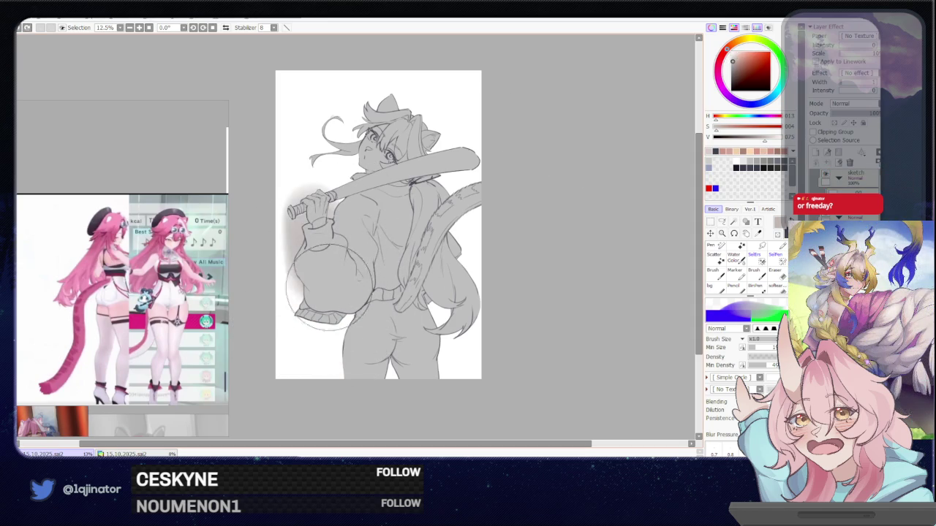
{"action": "mouse_move", "coordinate": [318, 261]}
{"action": "left_mouse_down"}
{"action": "mouse_move", "coordinate": [282, 303]}
{"action": "mouse_move", "coordinate": [309, 314]}
{"action": "left_mouse_up"}
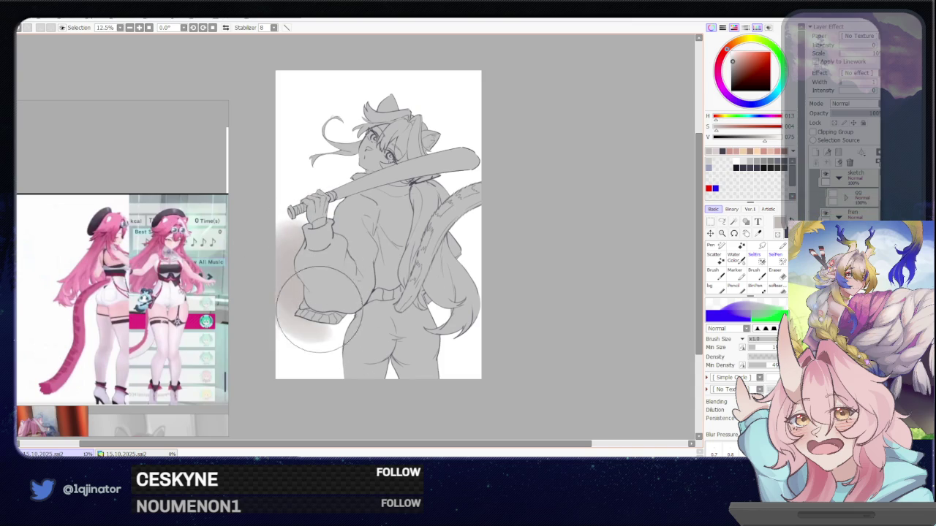
{"action": "left_click_drag", "start_coordinate": [446, 234], "coordinate": [476, 344]}
{"action": "mouse_move", "coordinate": [497, 215]}
{"action": "left_mouse_down"}
{"action": "mouse_move", "coordinate": [439, 343]}
{"action": "mouse_move", "coordinate": [487, 272]}
{"action": "mouse_move", "coordinate": [485, 209]}
{"action": "mouse_move", "coordinate": [497, 160]}
{"action": "left_mouse_up"}
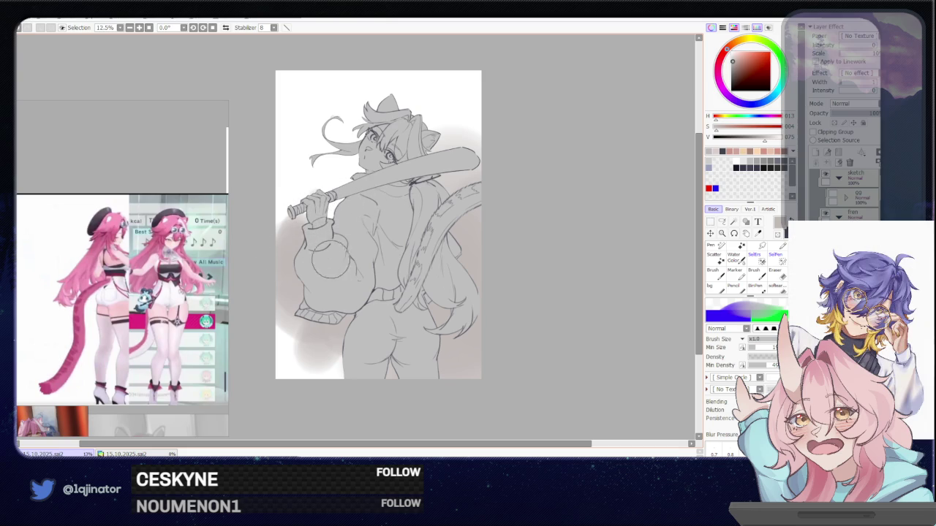
Step: With a smaller brush and darker grey, deepen shading at lower left and beside the right hip
{"action": "key", "text": "bracketleft"}
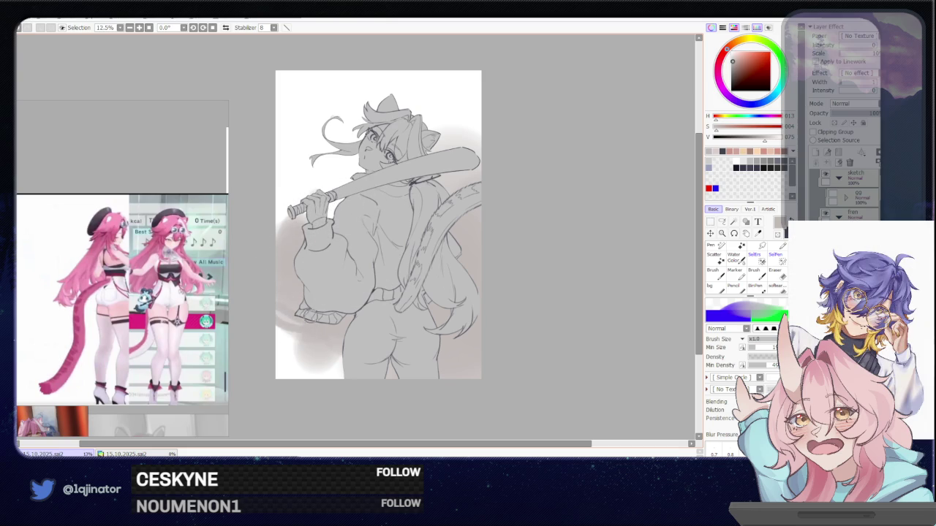
{"action": "left_click_drag", "start_coordinate": [291, 335], "coordinate": [281, 350]}
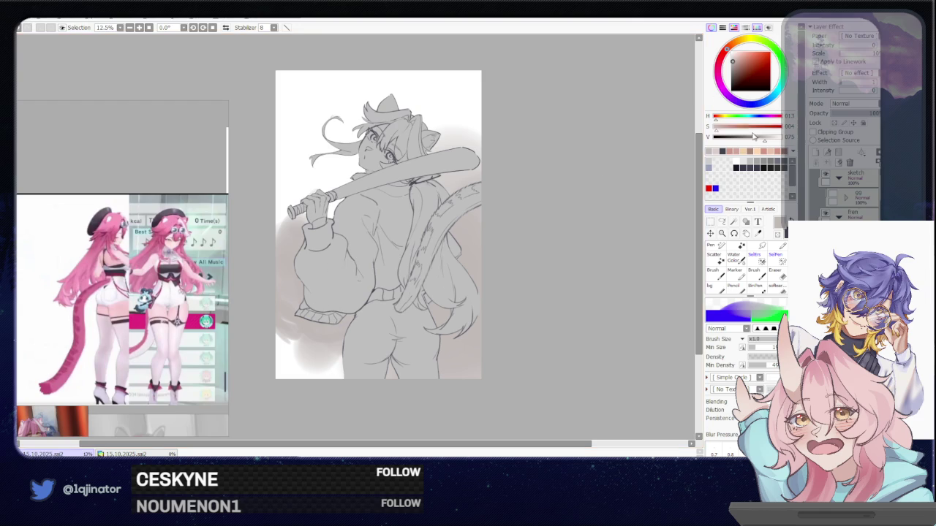
{"action": "left_click", "coordinate": [760, 138]}
{"action": "left_click_drag", "start_coordinate": [293, 305], "coordinate": [290, 321]}
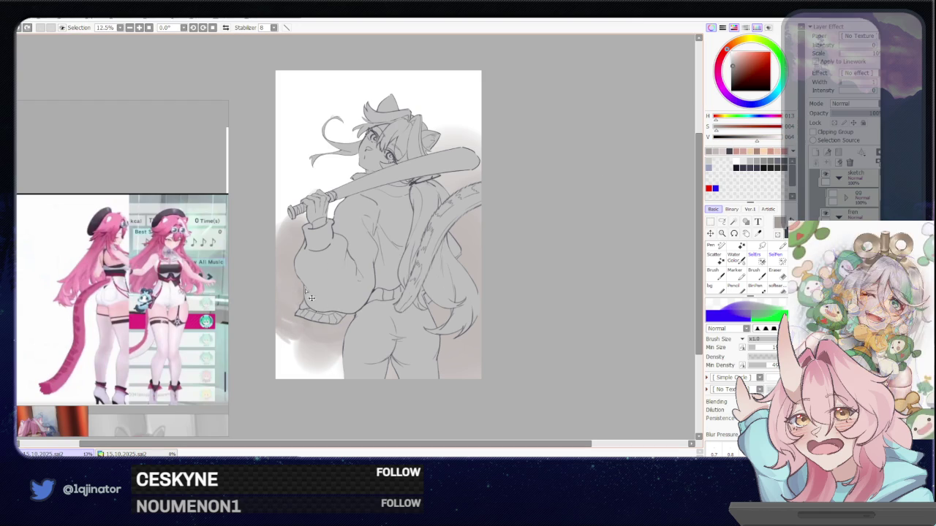
{"action": "left_click_drag", "start_coordinate": [320, 351], "coordinate": [300, 328]}
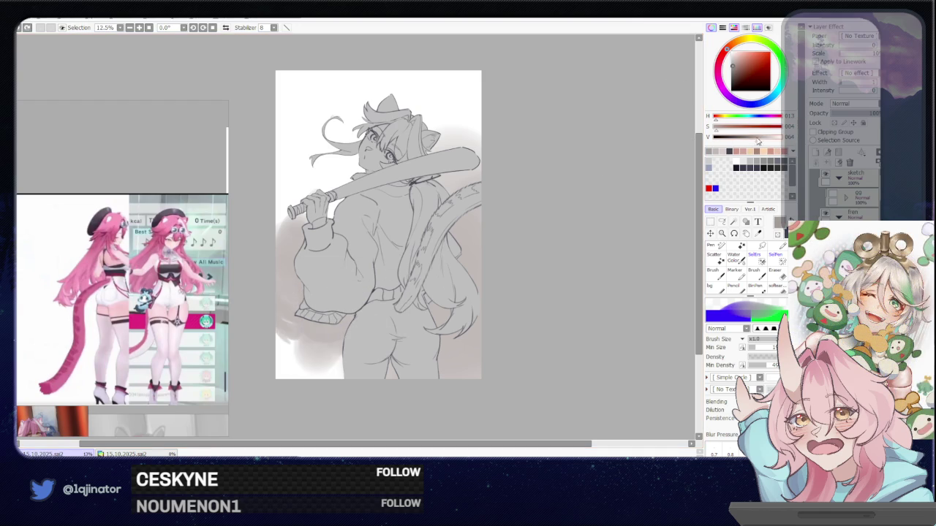
{"action": "left_click_drag", "start_coordinate": [403, 288], "coordinate": [395, 344]}
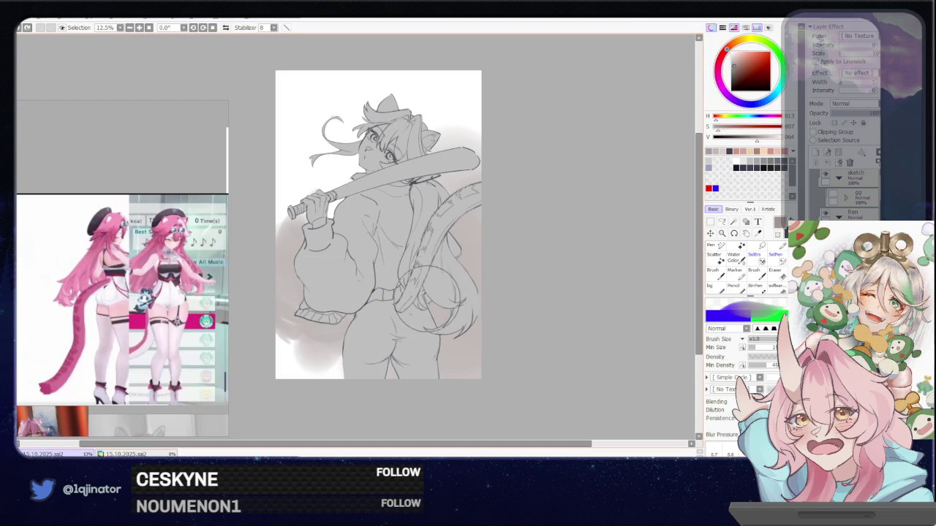
{"action": "left_click_drag", "start_coordinate": [438, 293], "coordinate": [443, 327]}
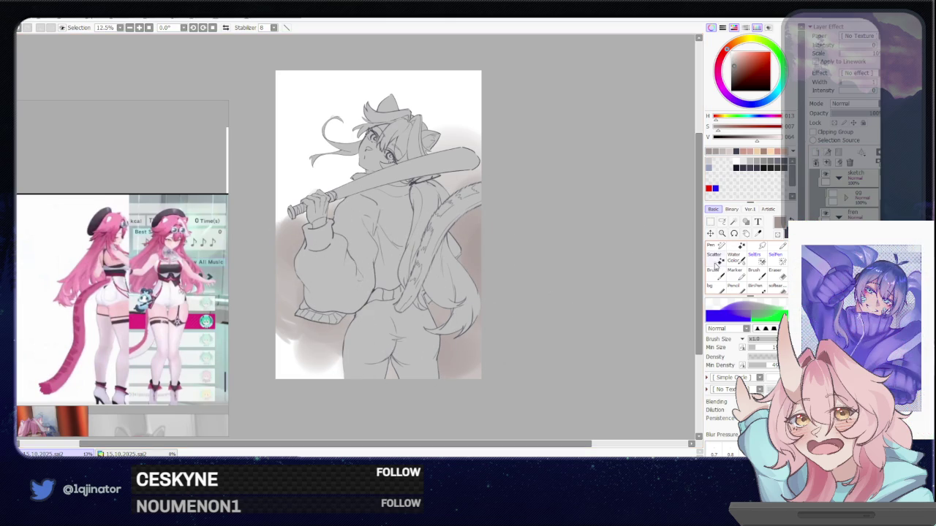
{"action": "left_click", "coordinate": [716, 274]}
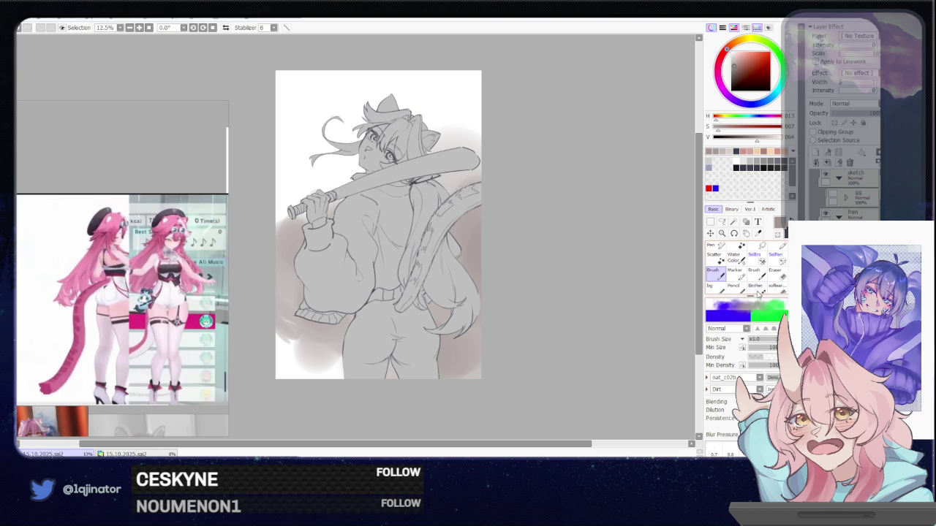
Step: Lighten the colour and blend soft light strokes around the puffy sleeve with the textured Brush
{"action": "left_click", "coordinate": [768, 137]}
{"action": "mouse_move", "coordinate": [299, 266]}
{"action": "left_mouse_down"}
{"action": "mouse_move", "coordinate": [328, 285]}
{"action": "mouse_move", "coordinate": [373, 292]}
{"action": "left_mouse_up"}
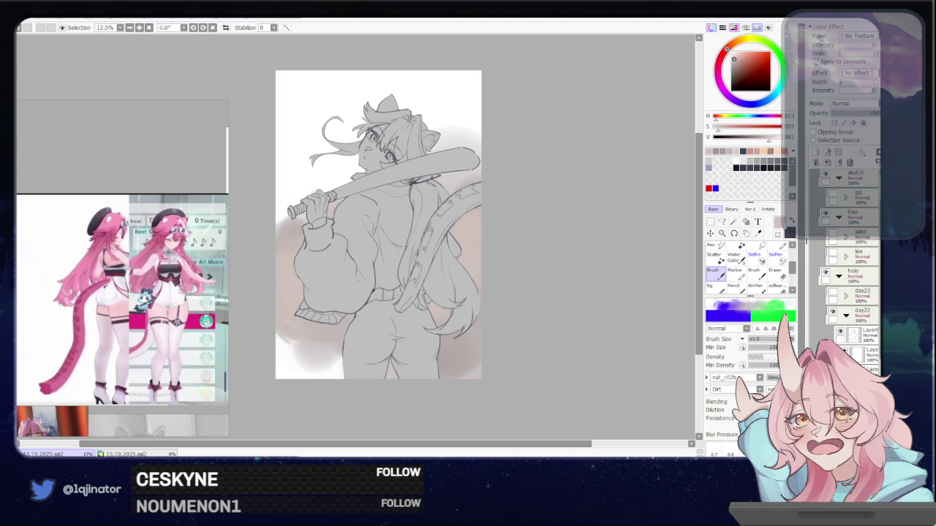
{"action": "left_click_drag", "start_coordinate": [539, 317], "coordinate": [544, 327]}
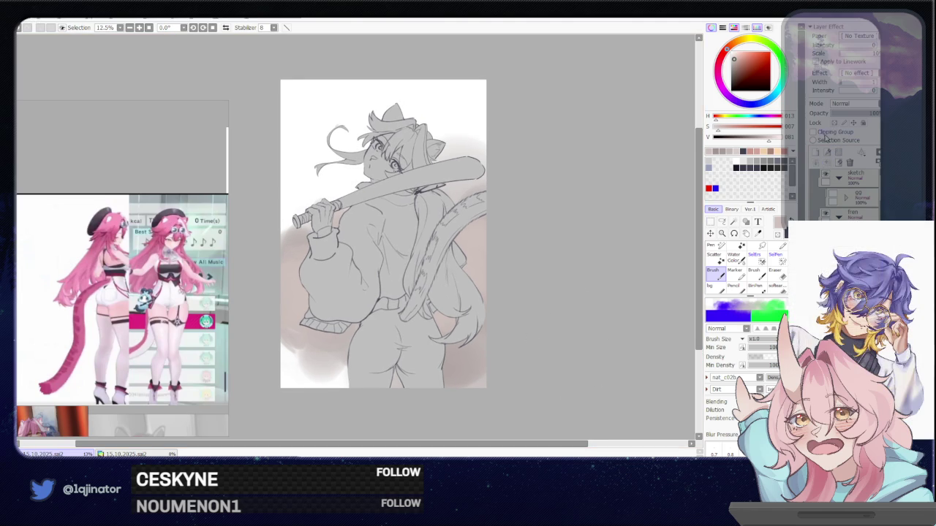
{"action": "left_click", "coordinate": [855, 106]}
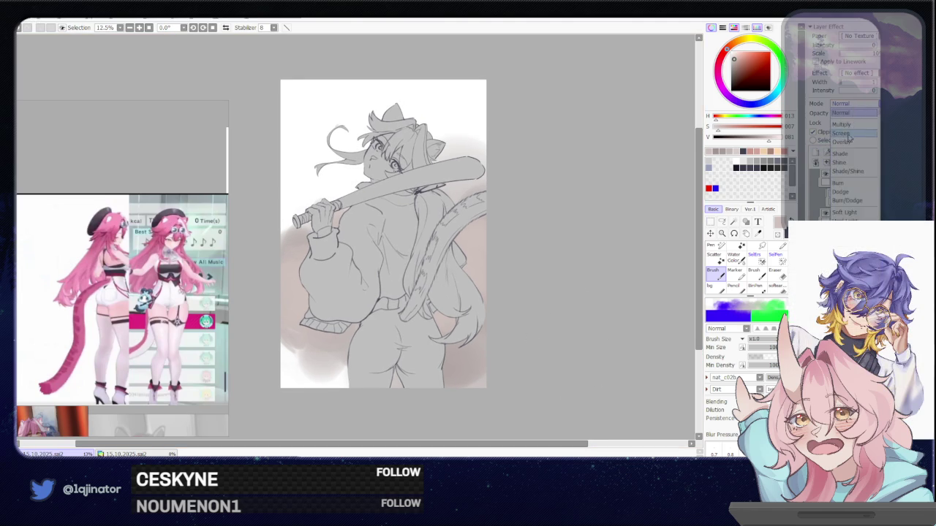
Step: Set the layer to Overlay and paint a brighter, more orange beige tint on both sides
{"action": "left_click", "coordinate": [846, 143]}
{"action": "left_click", "coordinate": [736, 51]}
{"action": "key", "text": "e"}
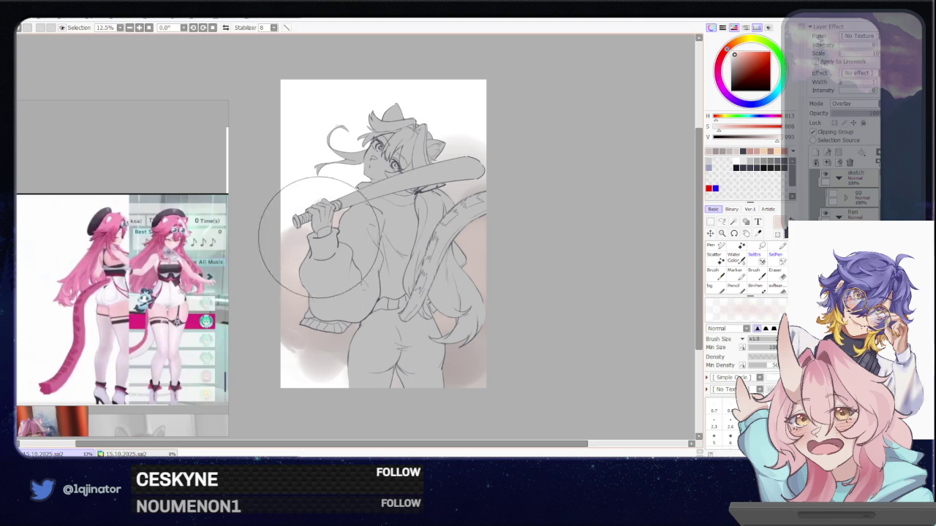
{"action": "left_click_drag", "start_coordinate": [322, 220], "coordinate": [296, 307]}
{"action": "left_click_drag", "start_coordinate": [475, 154], "coordinate": [460, 212]}
{"action": "left_click", "coordinate": [740, 54]}
{"action": "left_click", "coordinate": [730, 46]}
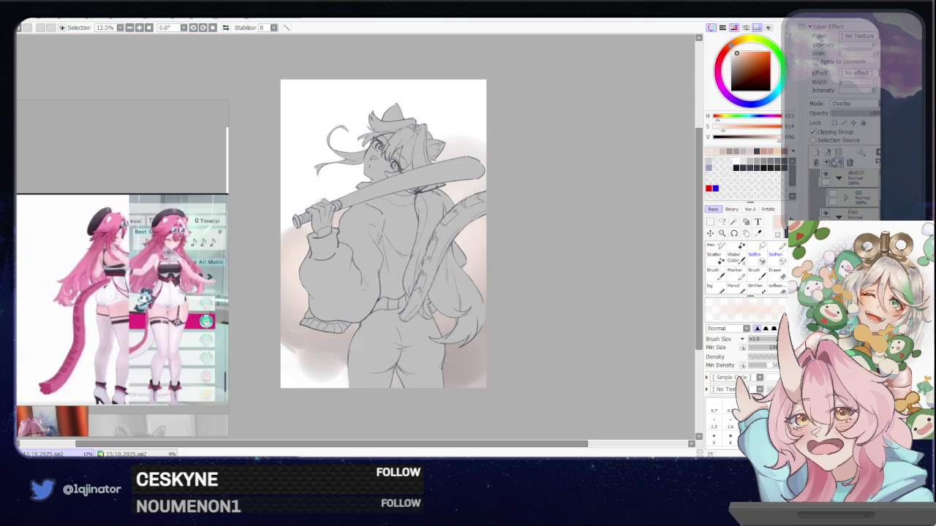
{"action": "left_click", "coordinate": [828, 169]}
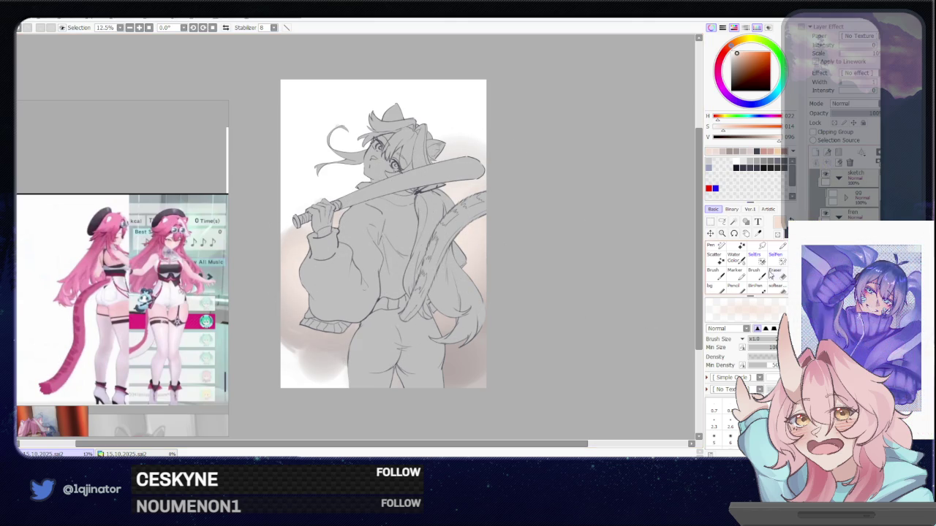
Step: Choose the soft eraser and apply a textured brush shape
{"action": "scroll", "coordinate": [746, 267], "scroll_direction": "down", "scroll_amount": 2}
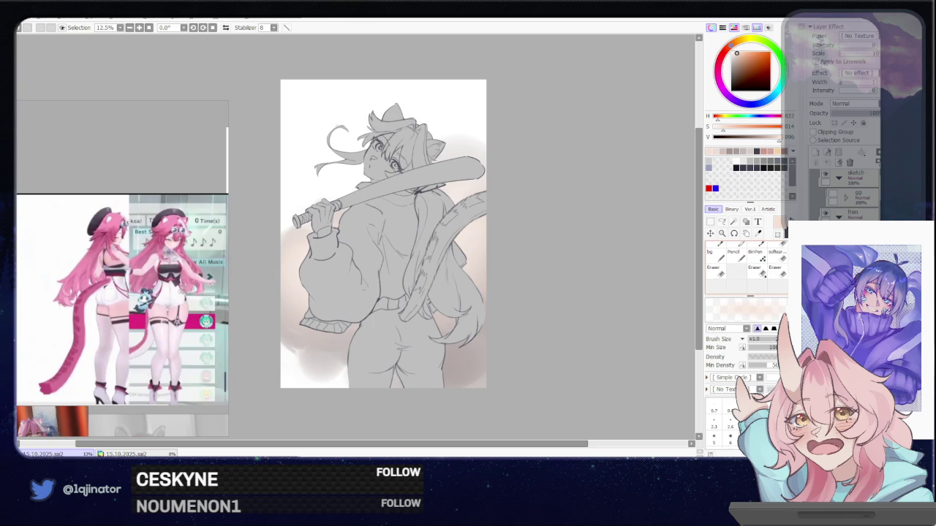
{"action": "left_click", "coordinate": [764, 272]}
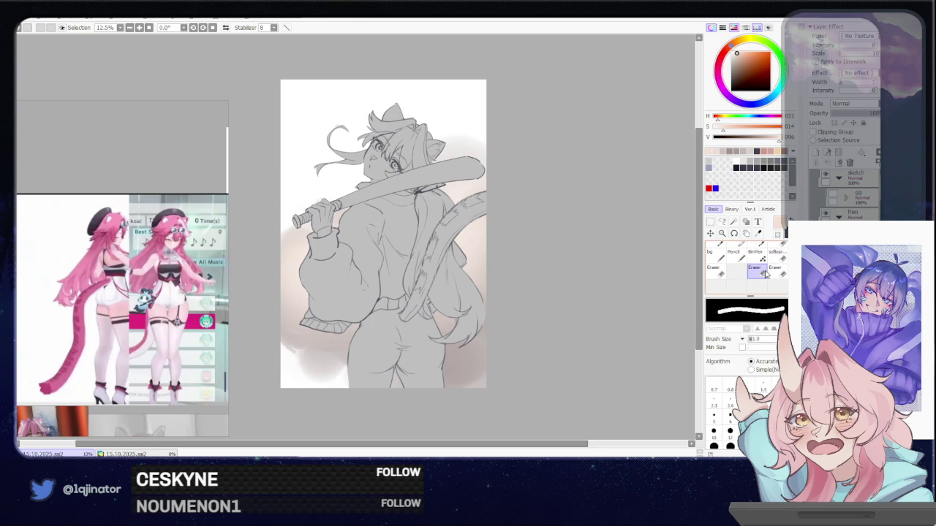
{"action": "left_click", "coordinate": [776, 258]}
{"action": "left_click", "coordinate": [759, 376]}
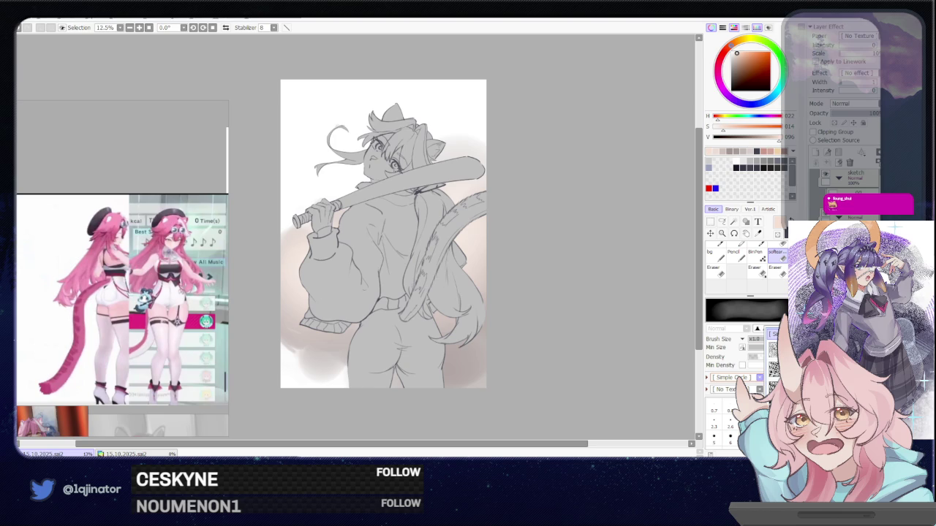
{"action": "key", "text": "Escape"}
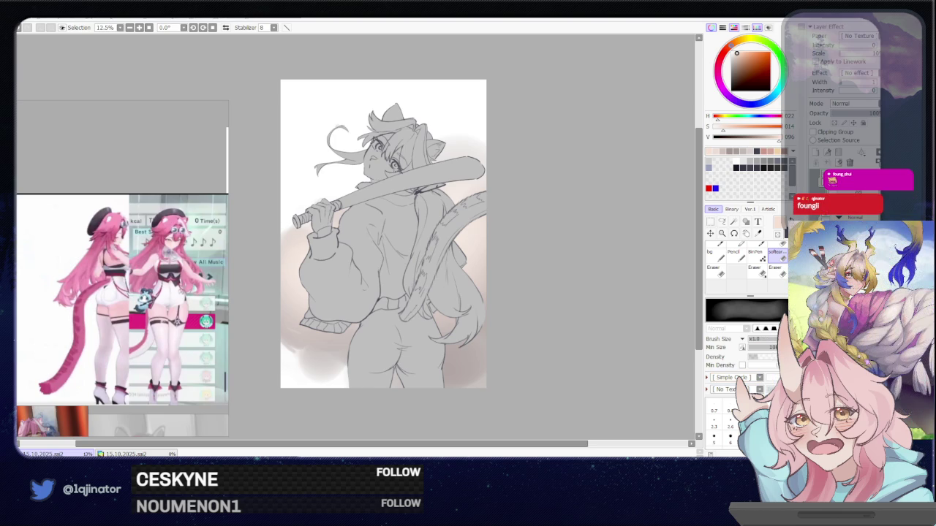
{"action": "left_click", "coordinate": [760, 377]}
{"action": "left_click", "coordinate": [773, 366]}
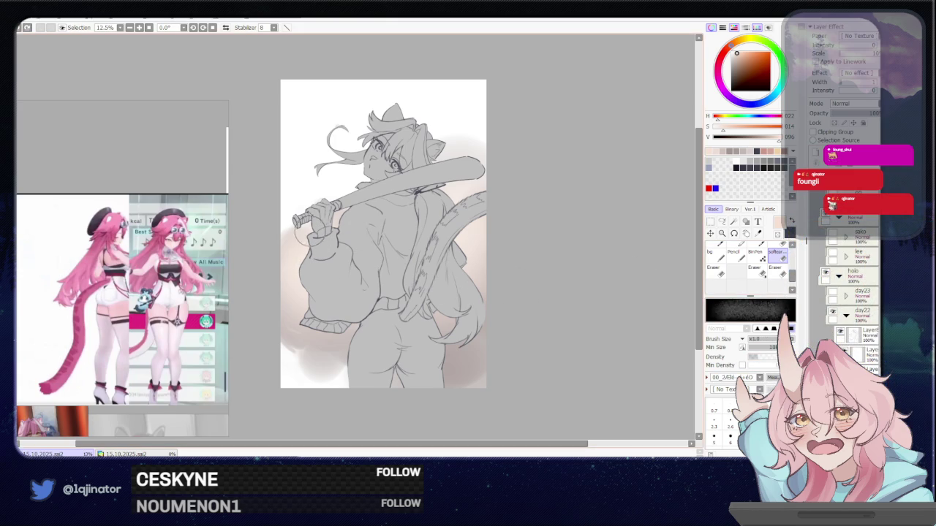
Step: Add a soft shading dab beside the left sleeve and undo a stray erase stroke
{"action": "left_click", "coordinate": [781, 276]}
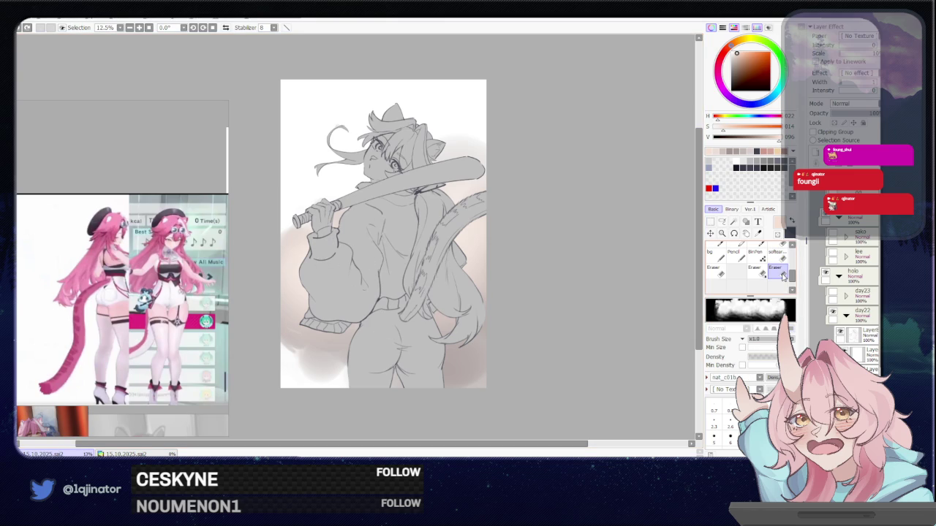
{"action": "left_click", "coordinate": [777, 256]}
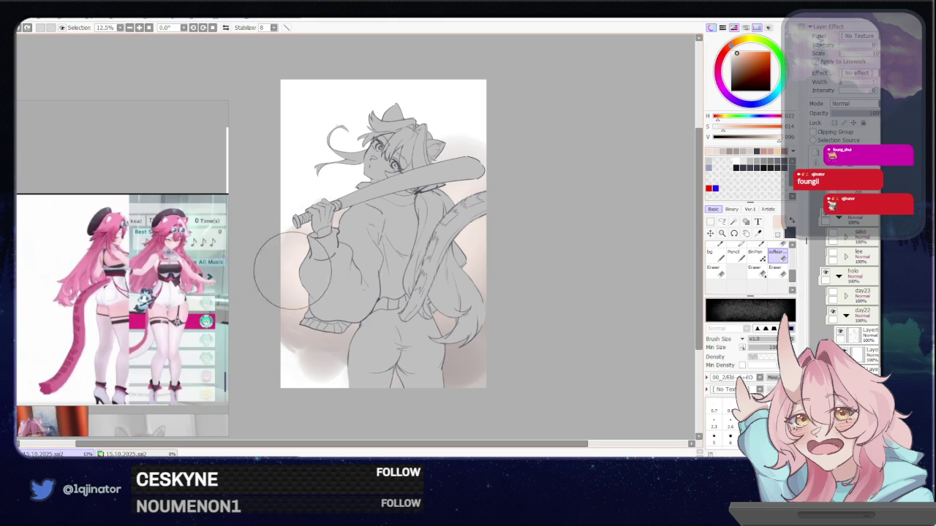
{"action": "left_click", "coordinate": [319, 265]}
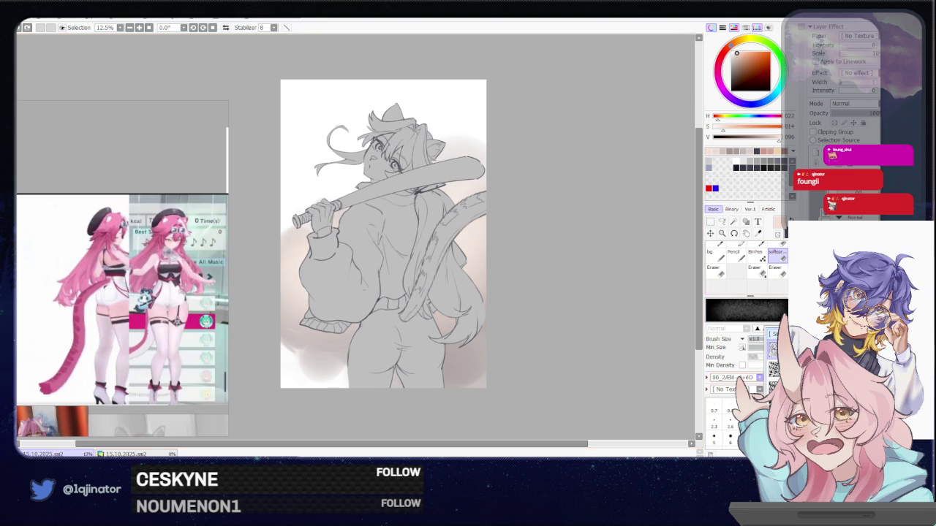
{"action": "left_click", "coordinate": [778, 275]}
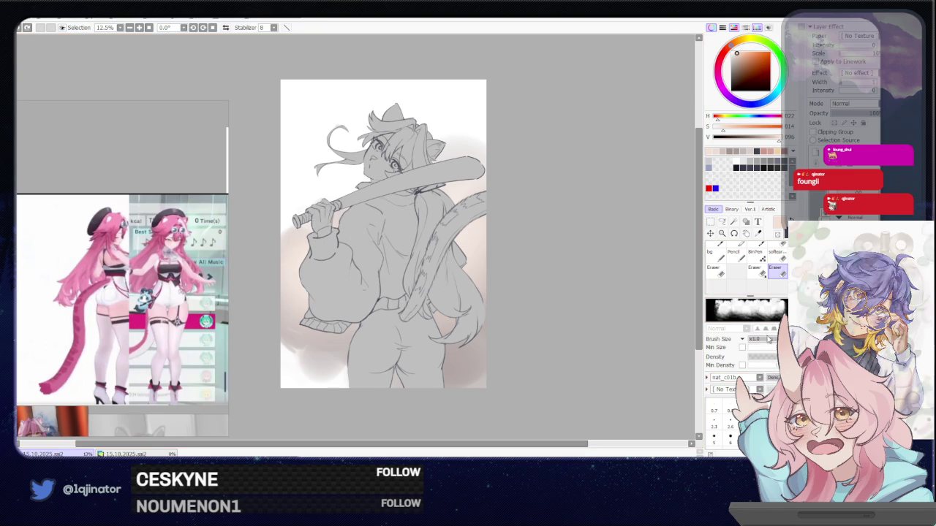
{"action": "left_click_drag", "start_coordinate": [299, 349], "coordinate": [323, 360]}
{"action": "key", "text": "ctrl+z"}
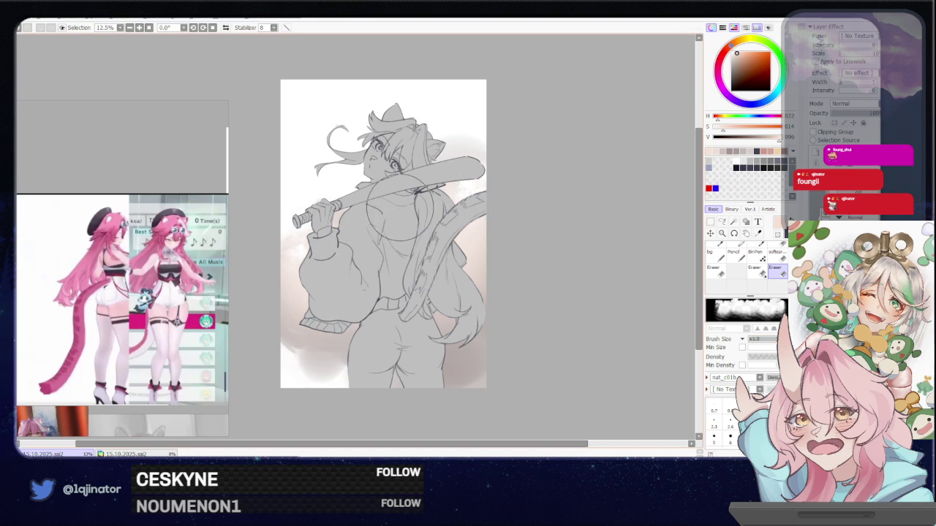
Step: Erase the lower-left and tail-side shading lighter, then set Hue/Saturation luminance to -9
{"action": "mouse_move", "coordinate": [342, 377]}
{"action": "left_mouse_down"}
{"action": "mouse_move", "coordinate": [303, 365]}
{"action": "mouse_move", "coordinate": [324, 355]}
{"action": "mouse_move", "coordinate": [386, 369]}
{"action": "mouse_move", "coordinate": [468, 366]}
{"action": "mouse_move", "coordinate": [468, 351]}
{"action": "mouse_move", "coordinate": [453, 366]}
{"action": "mouse_move", "coordinate": [444, 361]}
{"action": "mouse_move", "coordinate": [461, 353]}
{"action": "mouse_move", "coordinate": [471, 365]}
{"action": "mouse_move", "coordinate": [459, 373]}
{"action": "left_mouse_up"}
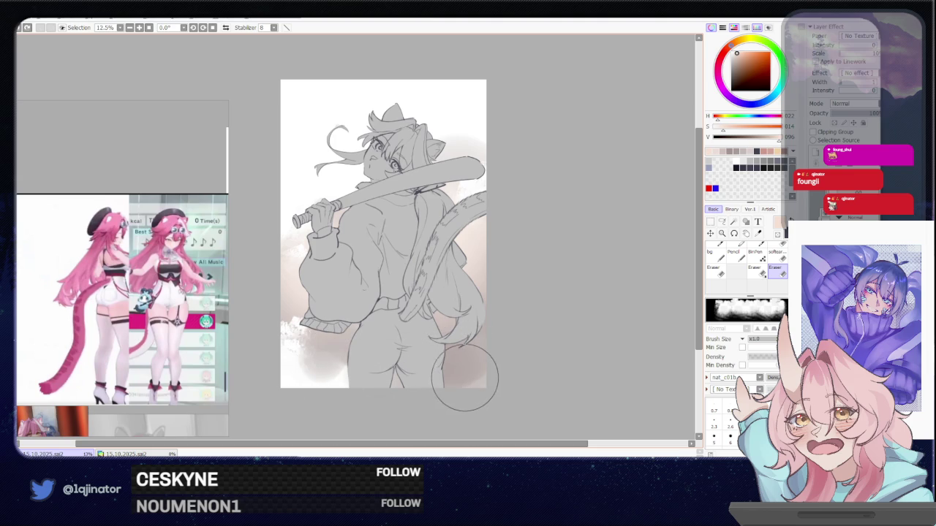
{"action": "left_click", "coordinate": [772, 360]}
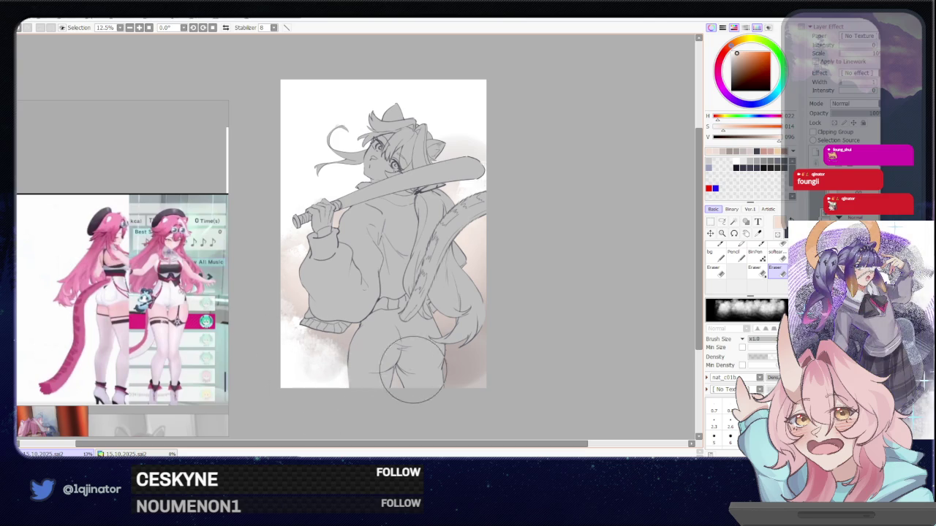
{"action": "left_click_drag", "start_coordinate": [480, 358], "coordinate": [471, 370]}
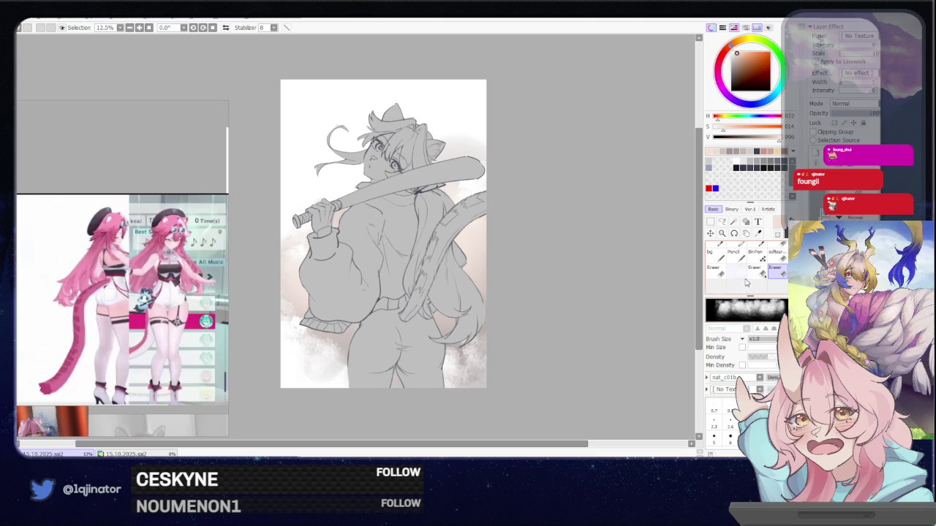
{"action": "key", "text": "ctrl+u"}
{"action": "left_click_drag", "start_coordinate": [530, 147], "coordinate": [522, 147]}
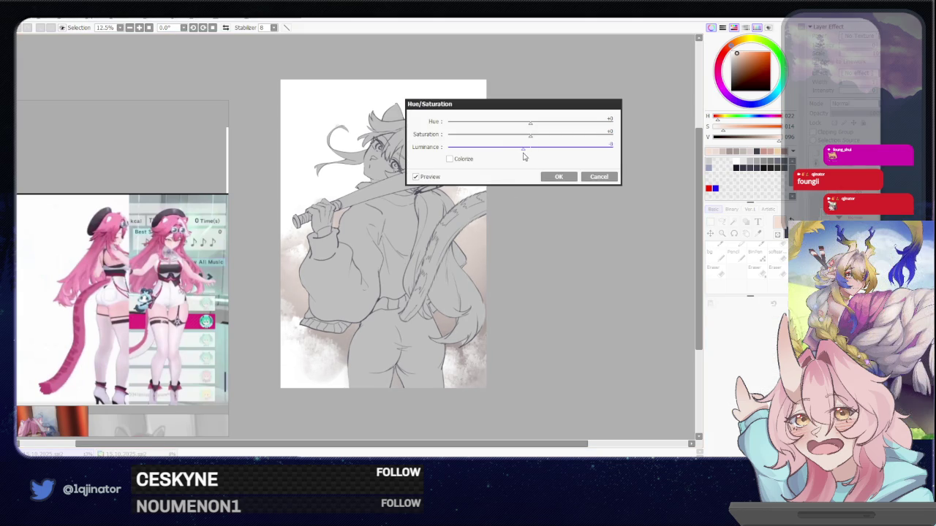
{"action": "key", "text": "Return"}
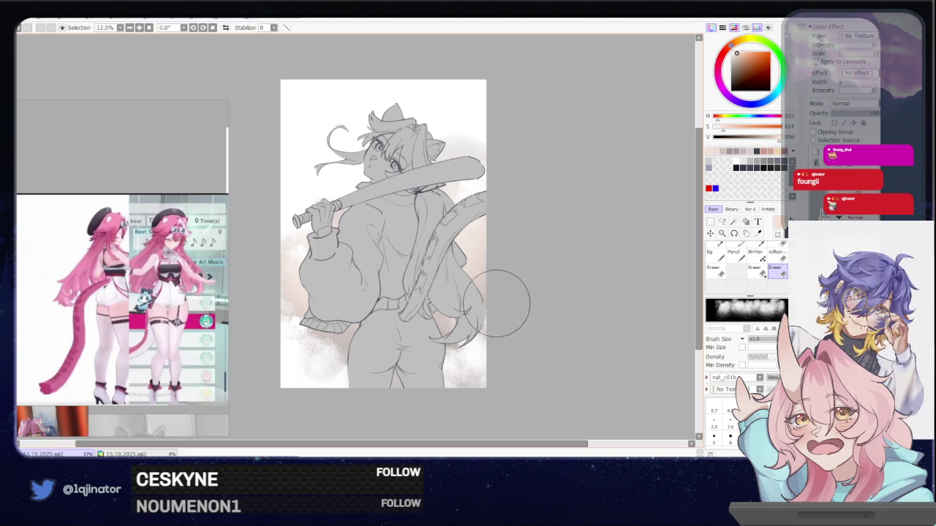
Step: Select the Brush and set a light warm grey, slightly darker and resaturated
{"action": "key", "text": "ctrl+u"}
{"action": "key", "text": "Escape"}
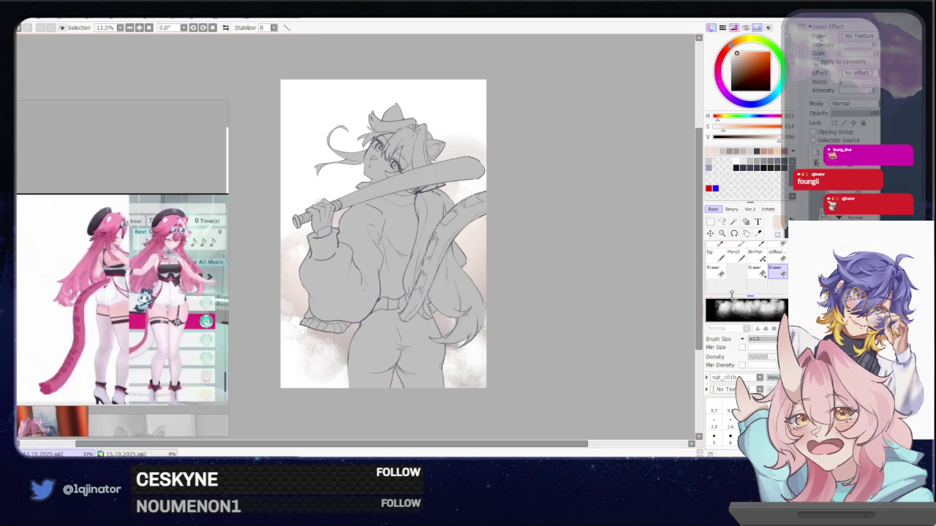
{"action": "scroll", "coordinate": [775, 269], "scroll_direction": "up", "scroll_amount": 2}
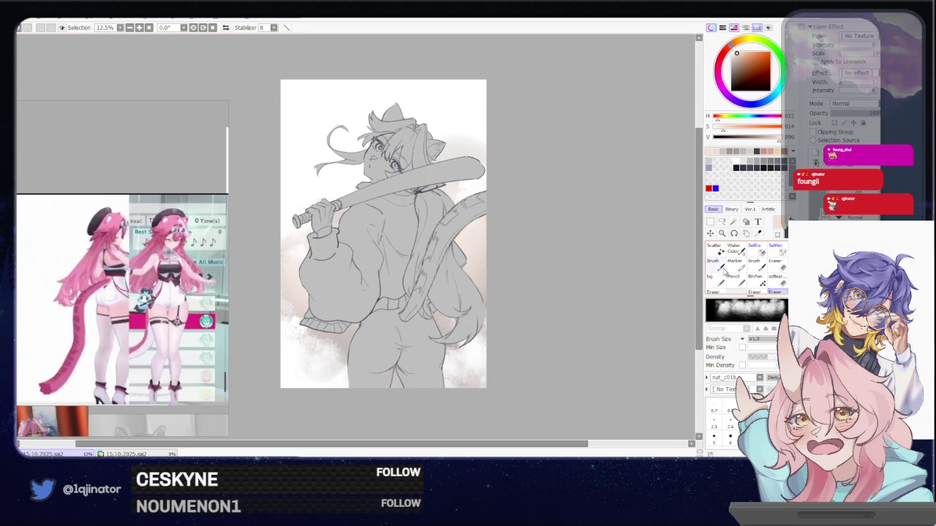
{"action": "left_click", "coordinate": [720, 268]}
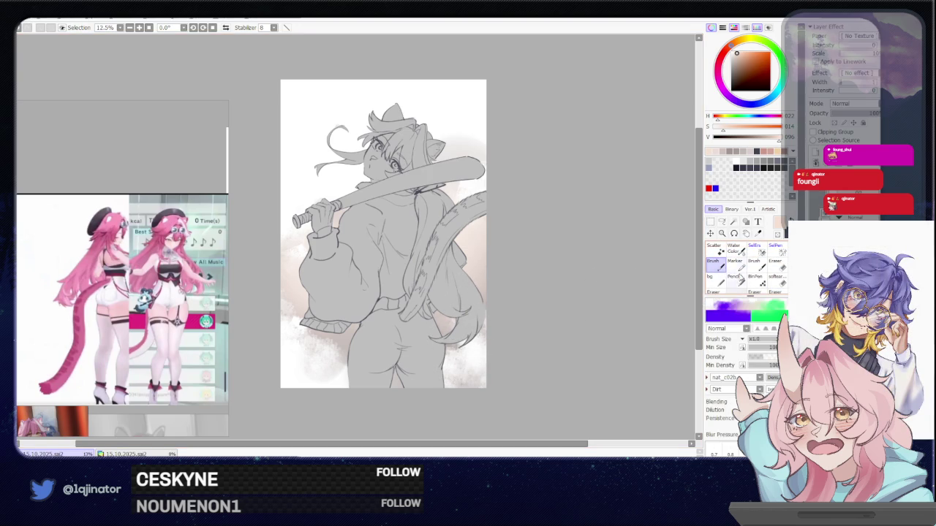
{"action": "left_click", "coordinate": [348, 337], "text": "alt"}
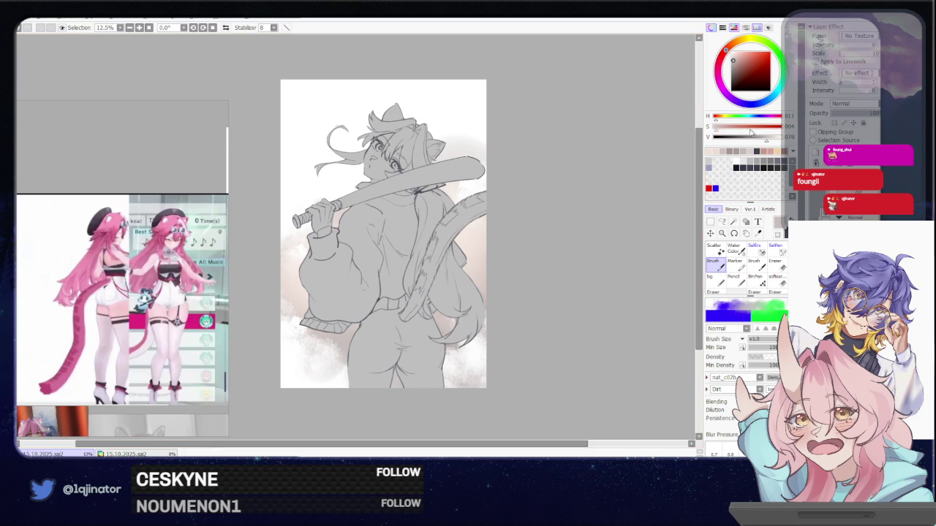
{"action": "left_click_drag", "start_coordinate": [764, 137], "coordinate": [727, 132]}
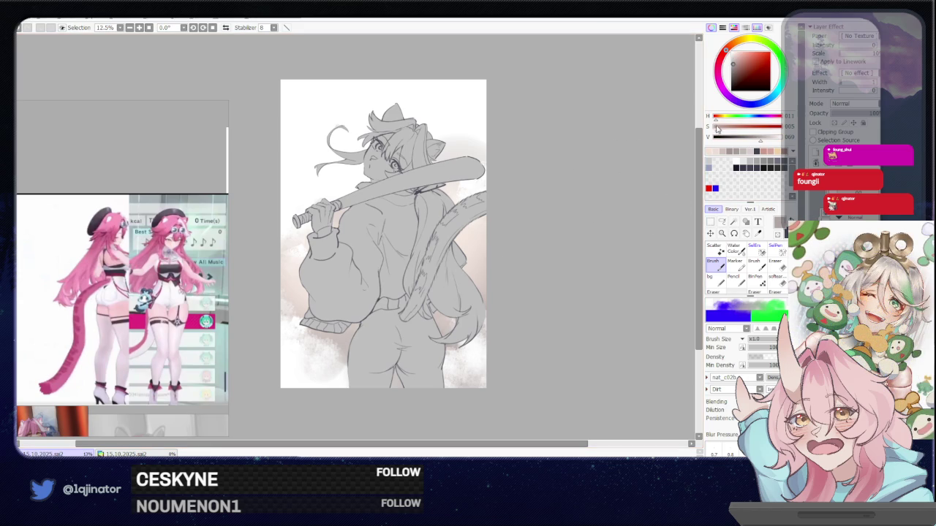
{"action": "left_click_drag", "start_coordinate": [325, 343], "coordinate": [348, 360]}
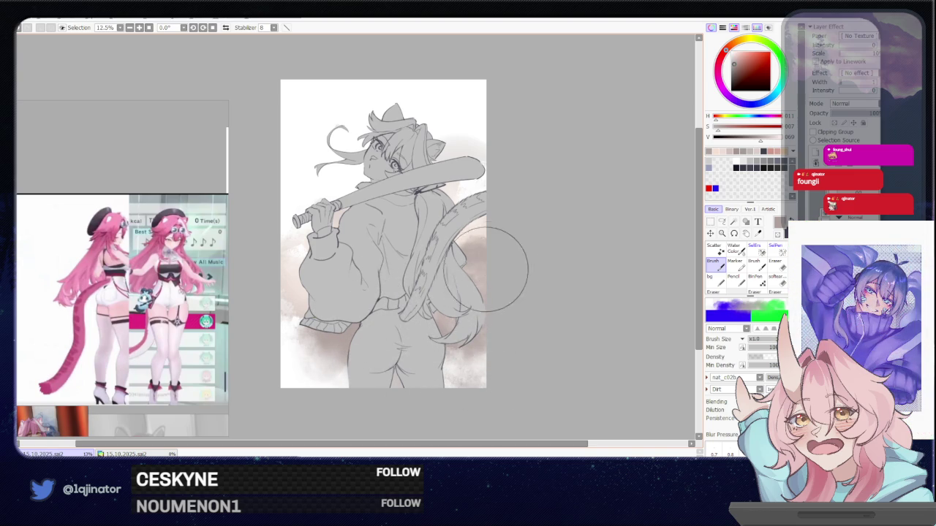
{"action": "scroll", "coordinate": [482, 314], "scroll_direction": "right", "scroll_amount": 1}
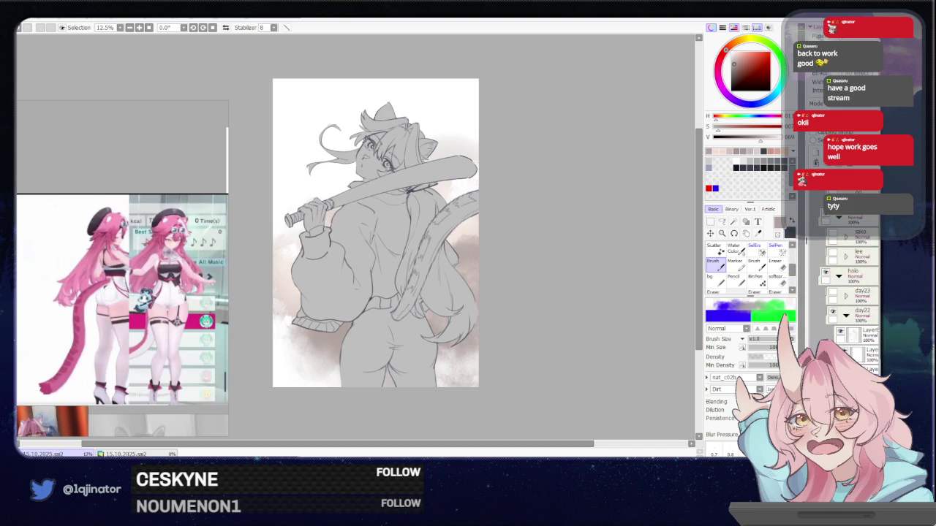
Step: On the other canvas, paint a light beige base over the face and upper torso with a plain round brush
{"action": "left_click", "coordinate": [126, 455]}
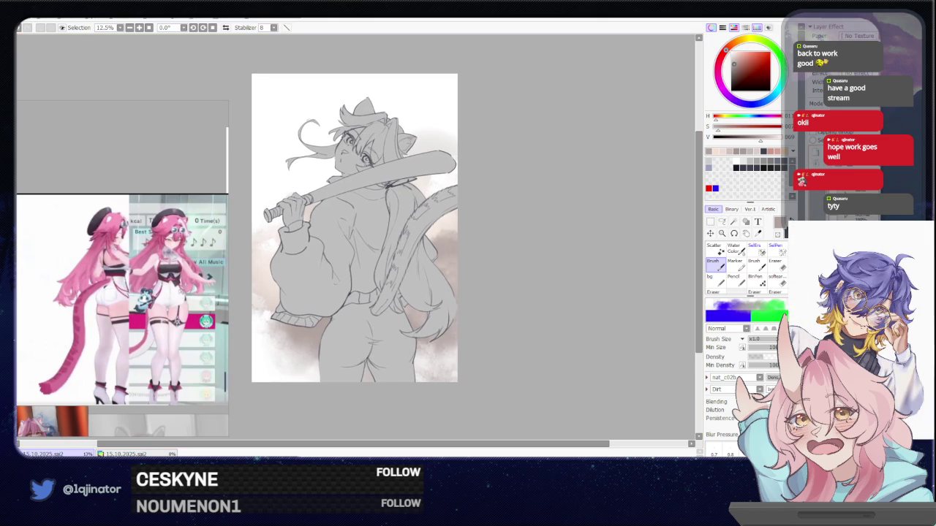
{"action": "scroll", "coordinate": [516, 309], "scroll_direction": "up", "scroll_amount": 1}
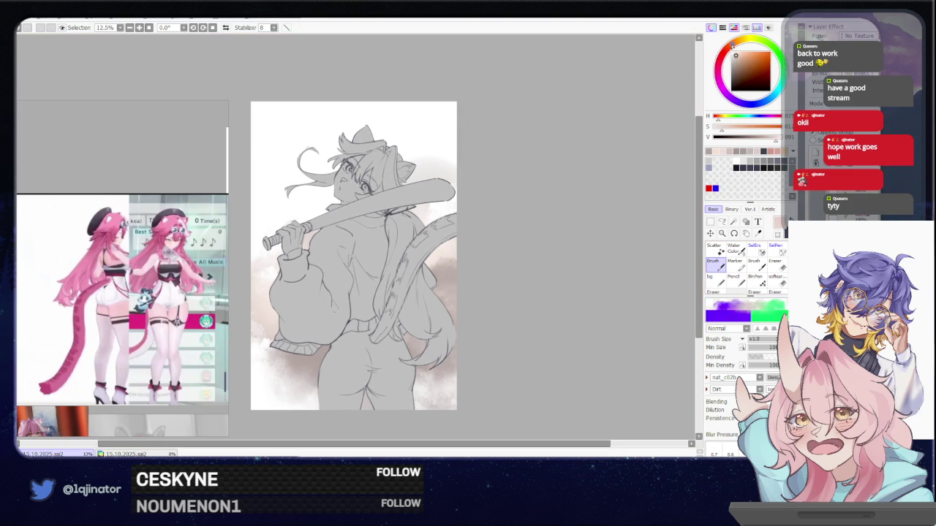
{"action": "key", "text": "e"}
{"action": "left_click_drag", "start_coordinate": [373, 169], "coordinate": [411, 300]}
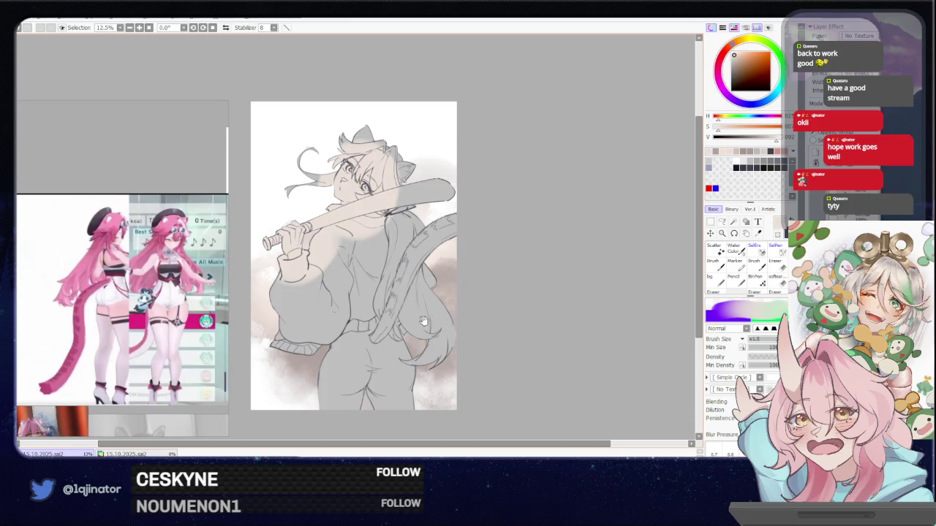
Step: Try a small dark blue-grey stroke near the cheek, then undo it
{"action": "scroll", "coordinate": [447, 308], "scroll_direction": "down", "scroll_amount": 1}
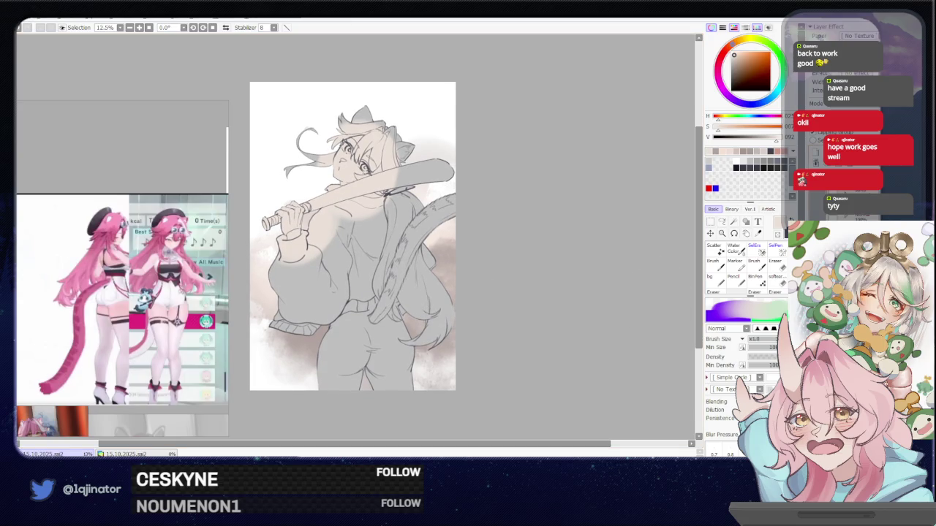
{"action": "key", "text": "x"}
{"action": "scroll", "coordinate": [477, 178], "scroll_direction": "up", "scroll_amount": 2}
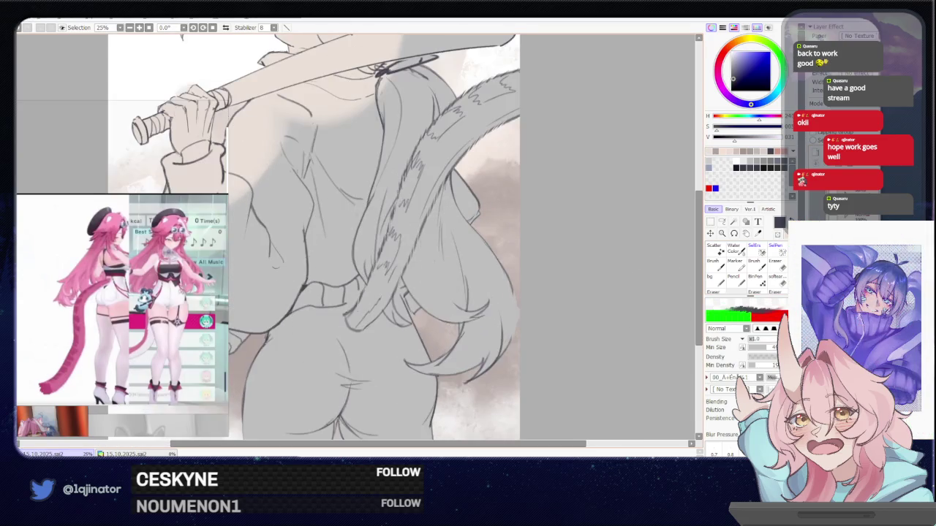
{"action": "left_click_drag", "start_coordinate": [380, 315], "coordinate": [371, 326]}
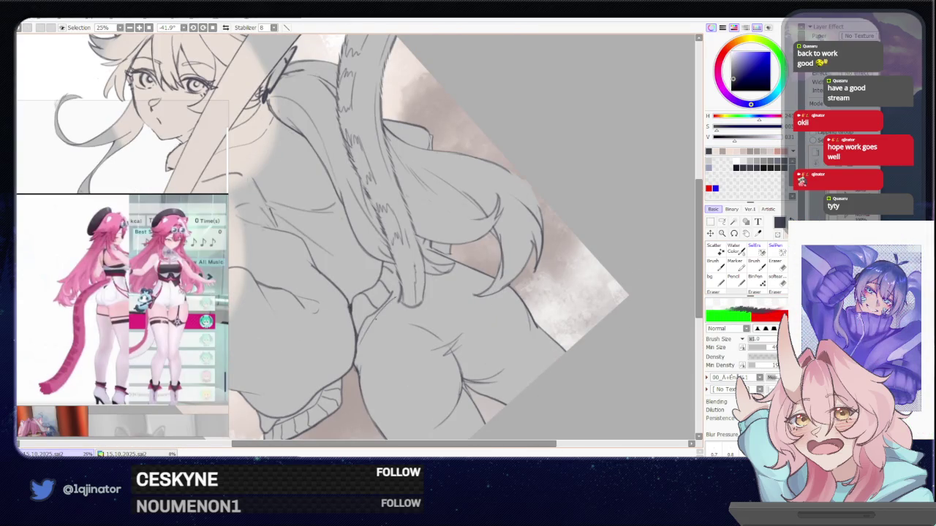
{"action": "key", "text": "ctrl+z"}
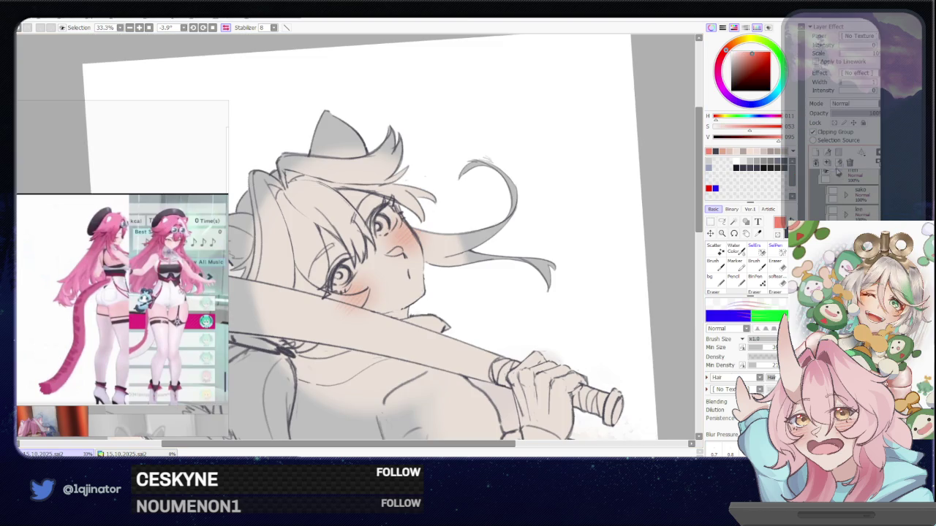
Step: Sample the beige skin, desaturate it to near-grey, and lasso around the eye
{"action": "scroll", "coordinate": [447, 324], "scroll_direction": "up", "scroll_amount": 2}
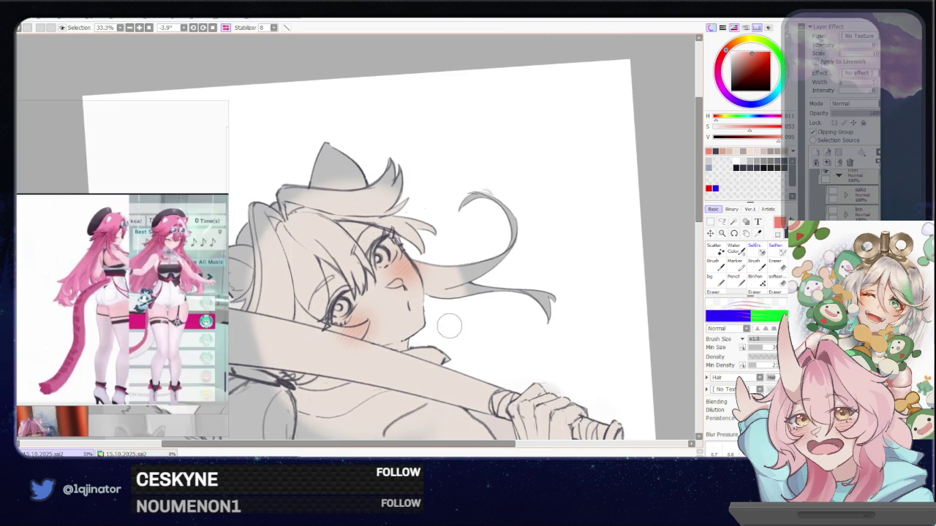
{"action": "right_click", "coordinate": [409, 342]}
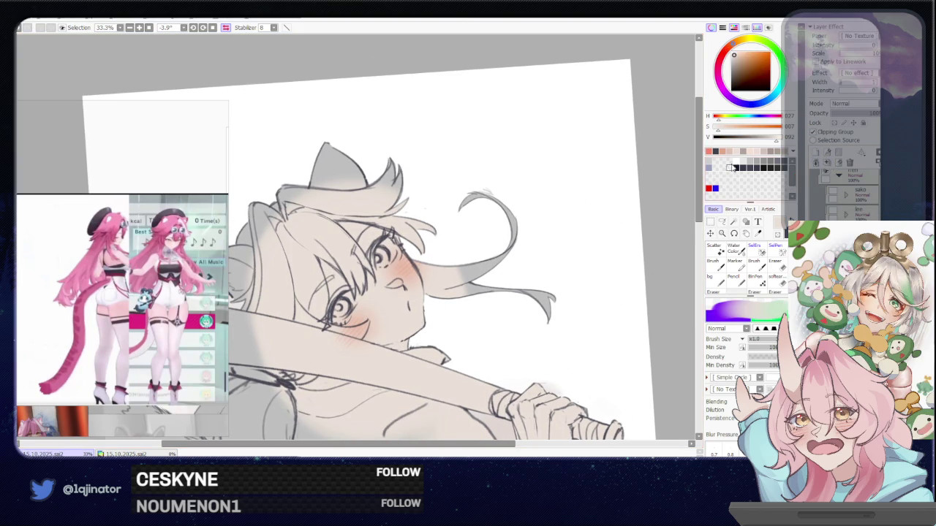
{"action": "left_click_drag", "start_coordinate": [723, 132], "coordinate": [715, 132]}
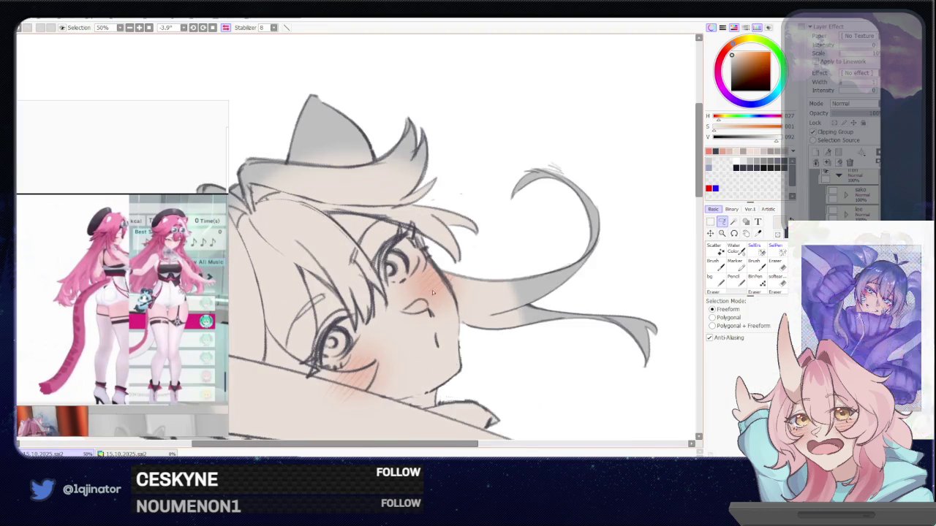
{"action": "key", "text": "ctrl+plus"}
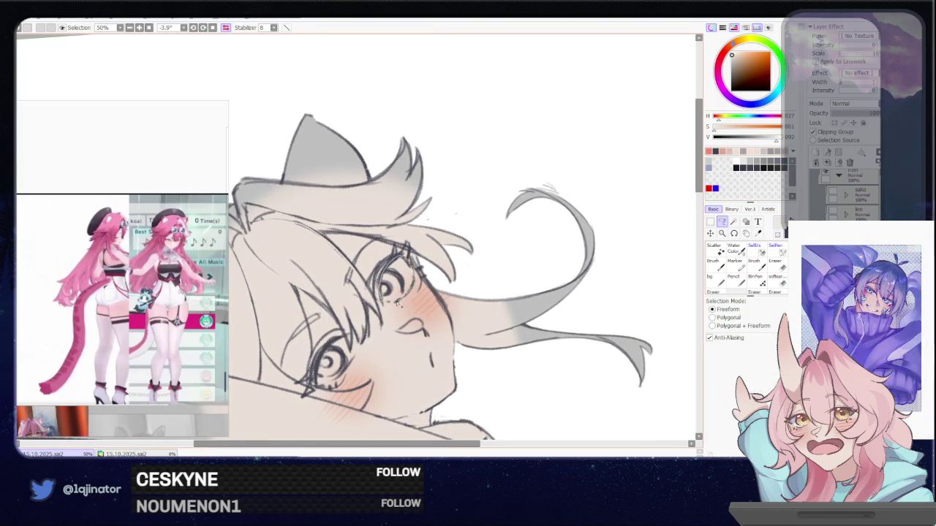
{"action": "left_click_drag", "start_coordinate": [401, 285], "coordinate": [392, 305]}
{"action": "left_click_drag", "start_coordinate": [324, 367], "coordinate": [367, 325]}
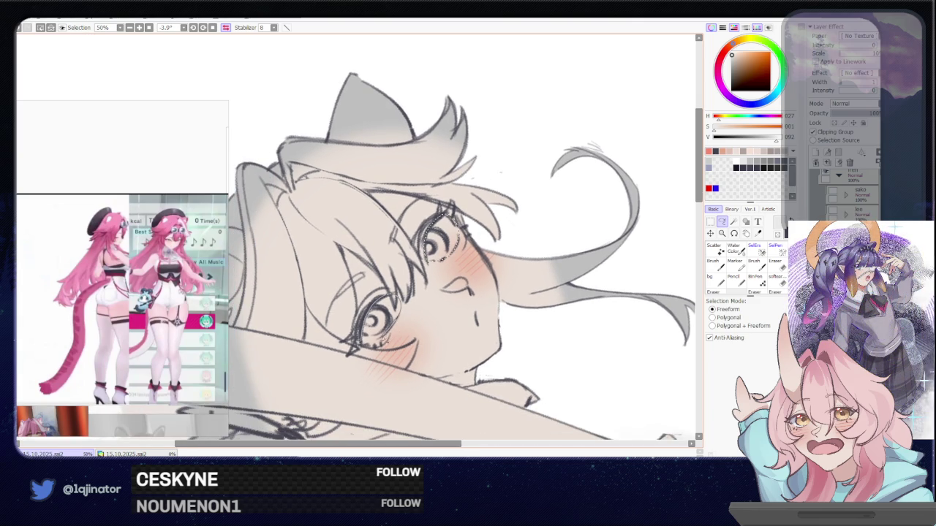
{"action": "left_click", "coordinate": [734, 221]}
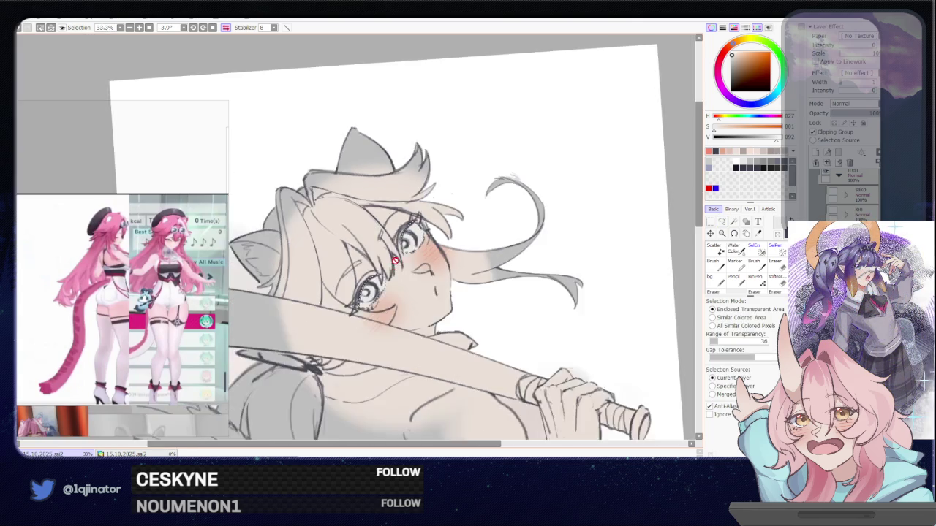
Step: Lasso the lower eye's iris and pick a darker, more saturated brown
{"action": "scroll", "coordinate": [687, 227], "scroll_direction": "down", "scroll_amount": 3}
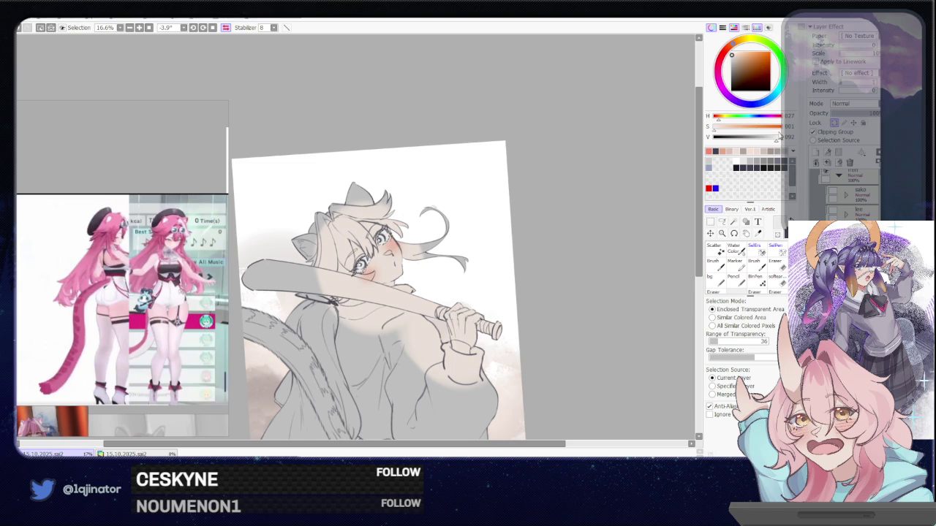
{"action": "key", "text": "ctrl+plus"}
{"action": "key", "text": "ctrl+plus"}
{"action": "left_click", "coordinate": [722, 221]}
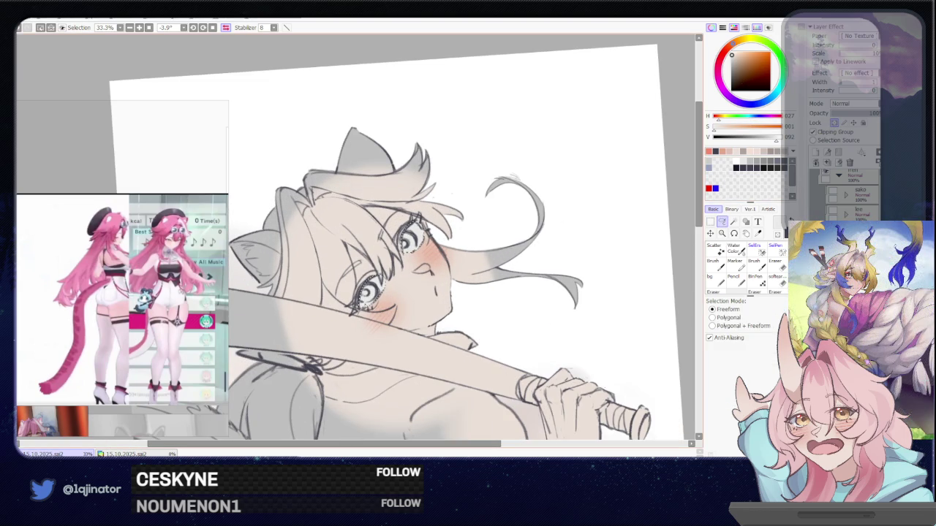
{"action": "left_click_drag", "start_coordinate": [432, 268], "coordinate": [371, 318]}
{"action": "left_click_drag", "start_coordinate": [732, 55], "coordinate": [735, 60]}
{"action": "key", "text": "w"}
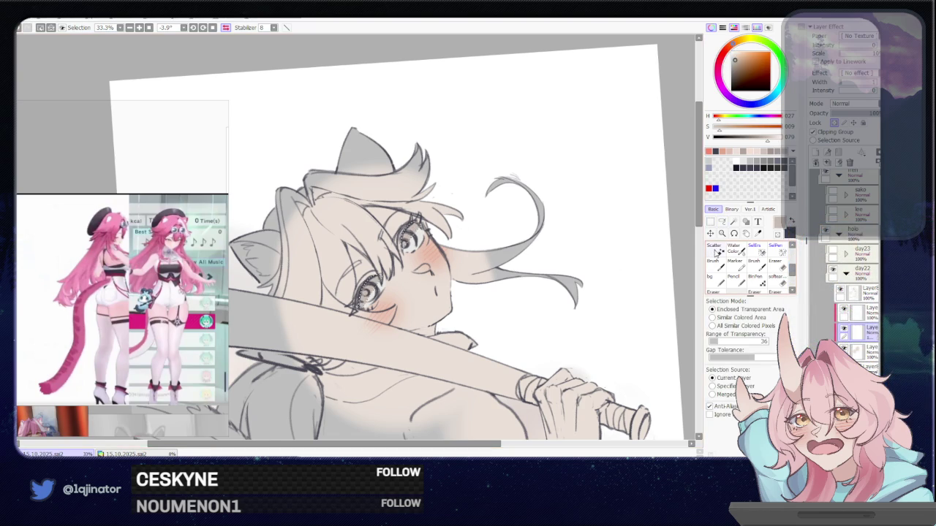
Step: Rotate and zoom the canvas back onto the face, with the Lasso active
{"action": "scroll", "coordinate": [668, 267], "scroll_direction": "down", "scroll_amount": 2}
{"action": "key", "text": "l"}
{"action": "scroll", "coordinate": [616, 303], "scroll_direction": "up", "scroll_amount": 1}
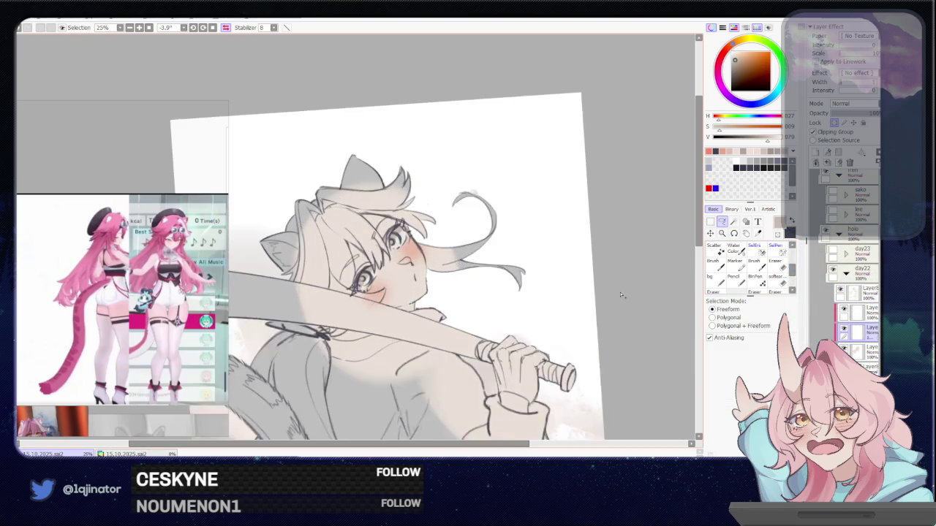
{"action": "scroll", "coordinate": [607, 299], "scroll_direction": "up", "scroll_amount": 1}
{"action": "left_click_drag", "start_coordinate": [599, 297], "coordinate": [387, 280]}
{"action": "scroll", "coordinate": [439, 285], "scroll_direction": "up", "scroll_amount": 1}
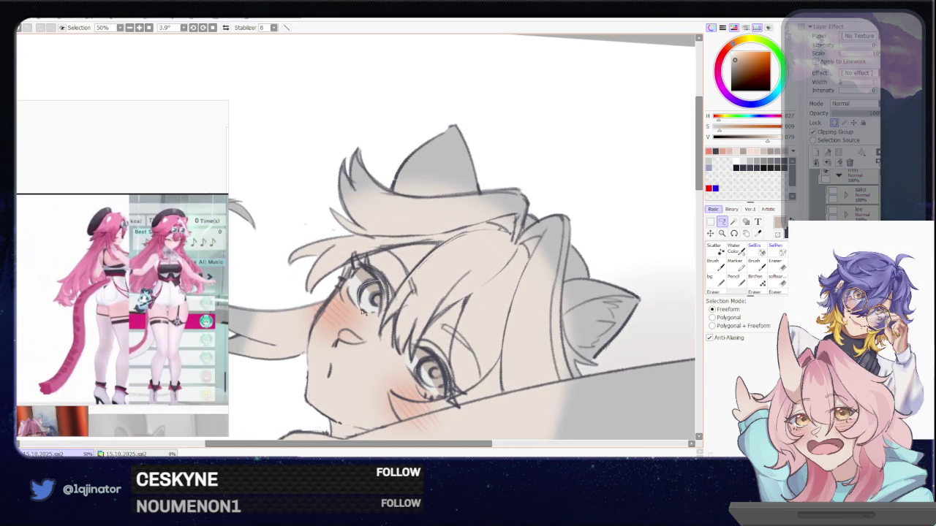
{"action": "scroll", "coordinate": [363, 313], "scroll_direction": "up", "scroll_amount": 1}
{"action": "scroll", "coordinate": [388, 322], "scroll_direction": "up", "scroll_amount": 1}
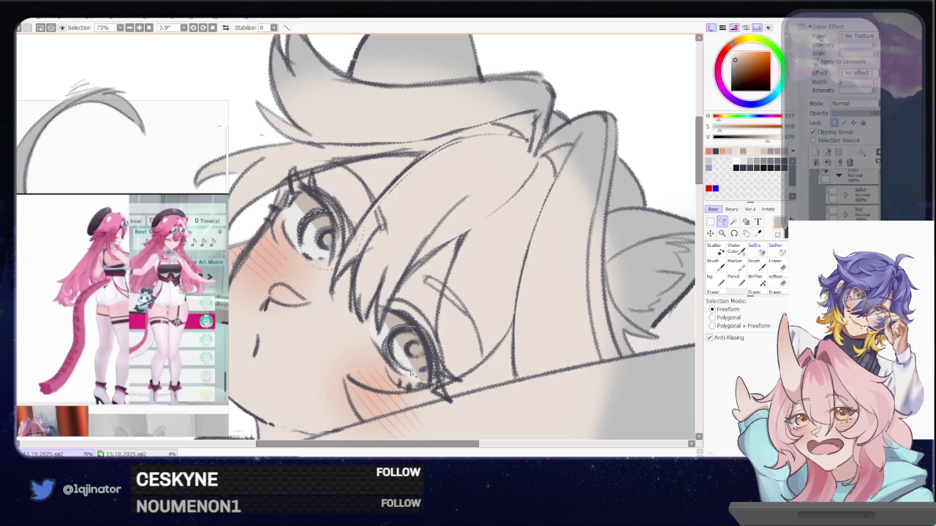
{"action": "scroll", "coordinate": [457, 330], "scroll_direction": "down", "scroll_amount": 3}
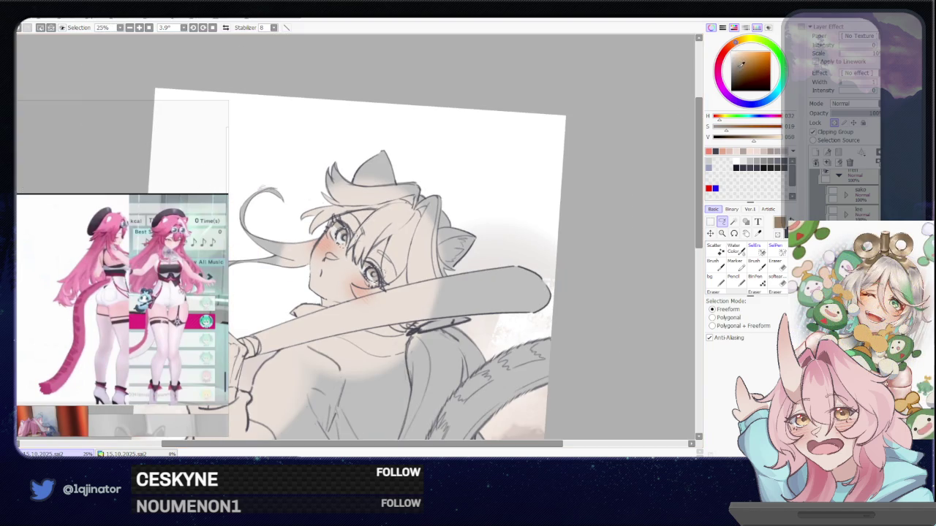
Step: Fill the selected irises with brown and darken the colour slightly
{"action": "key", "text": "w"}
{"action": "key", "text": "a"}
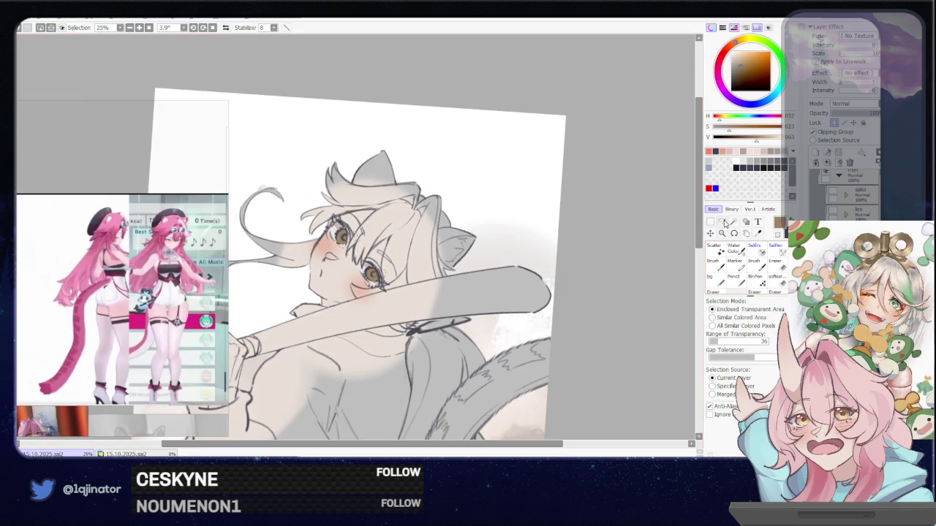
{"action": "scroll", "coordinate": [439, 270], "scroll_direction": "up", "scroll_amount": 1}
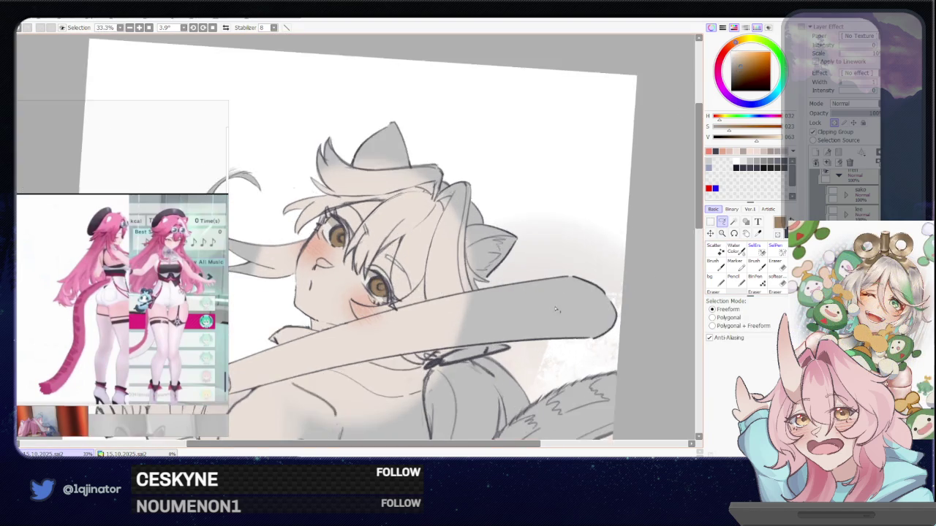
{"action": "scroll", "coordinate": [351, 263], "scroll_direction": "up", "scroll_amount": 2}
{"action": "scroll", "coordinate": [336, 261], "scroll_direction": "up", "scroll_amount": 1}
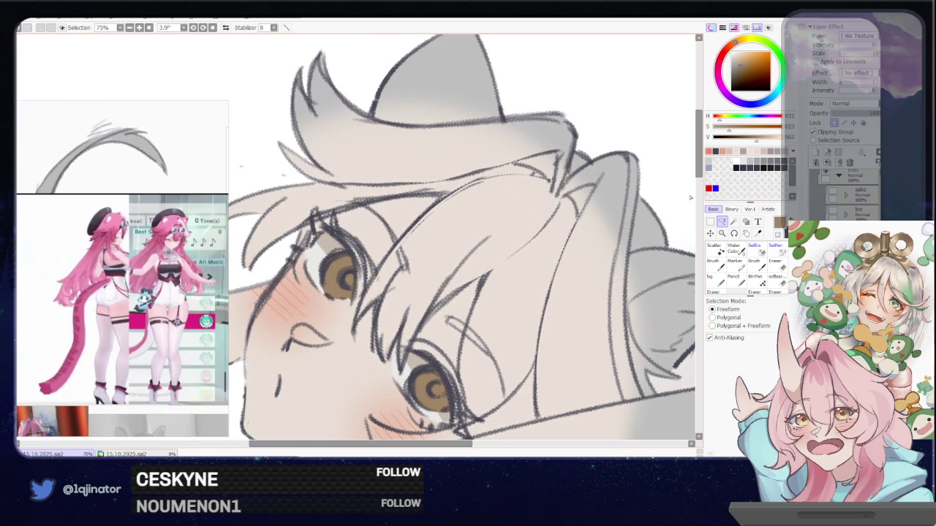
{"action": "left_click", "coordinate": [747, 136]}
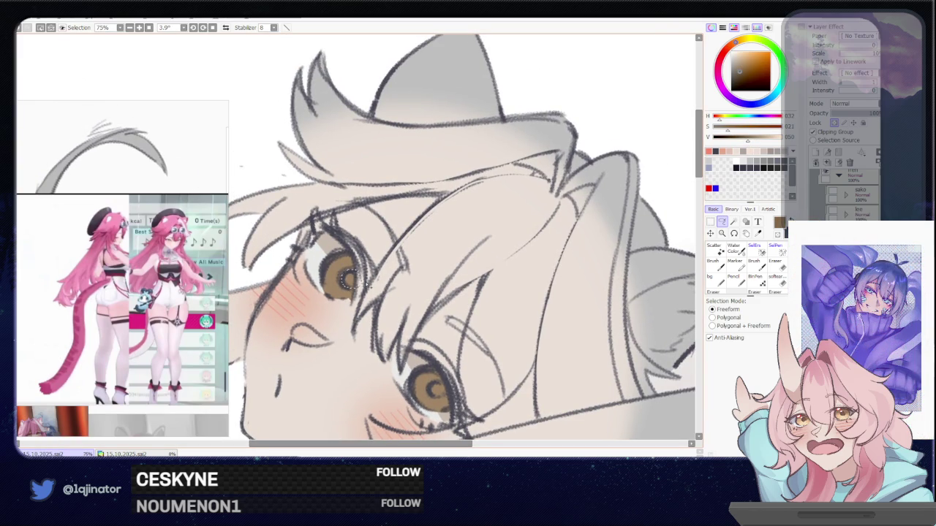
{"action": "left_click_drag", "start_coordinate": [344, 279], "coordinate": [315, 215]}
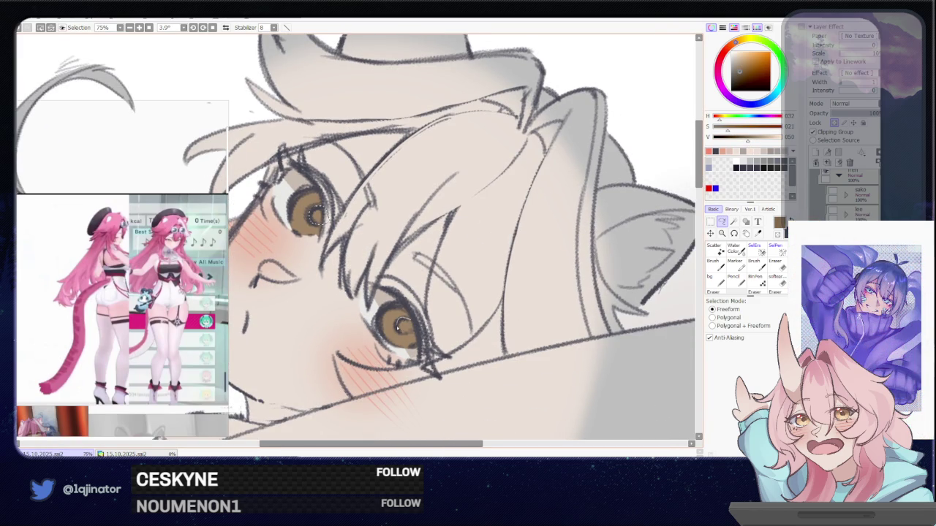
Step: Mix a darker, less saturated brown for the pupils
{"action": "key", "text": "w"}
{"action": "left_click", "coordinate": [724, 132]}
{"action": "left_click", "coordinate": [741, 137]}
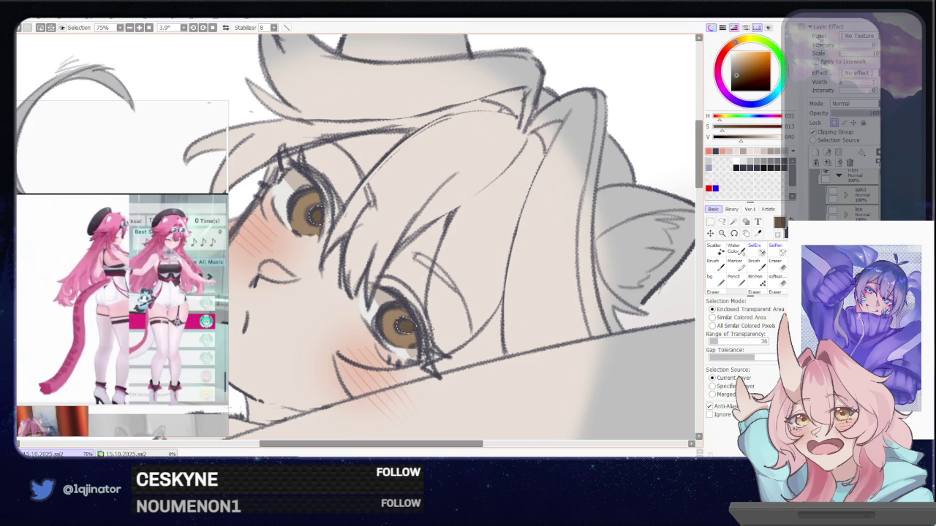
{"action": "scroll", "coordinate": [590, 276], "scroll_direction": "down", "scroll_amount": 2}
{"action": "key", "text": "l"}
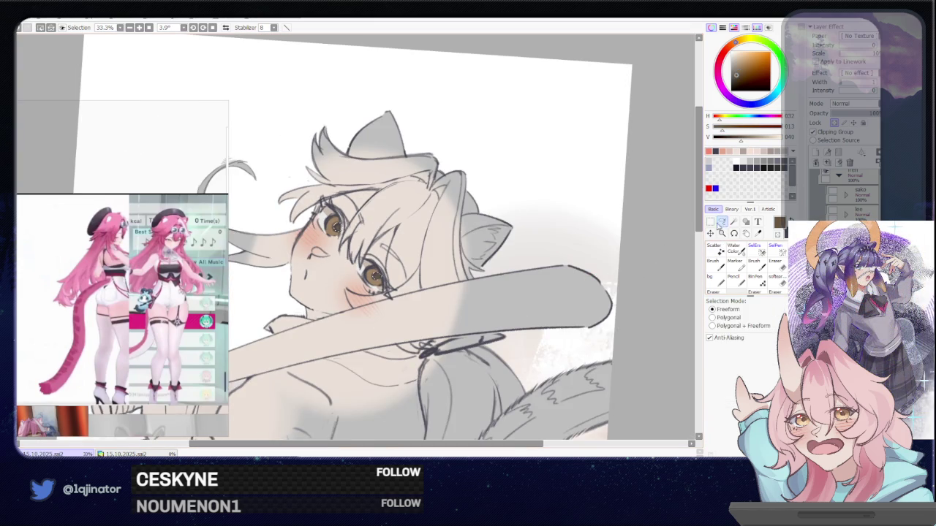
{"action": "mouse_move", "coordinate": [566, 331]}
{"action": "left_mouse_down"}
{"action": "mouse_move", "coordinate": [564, 305]}
{"action": "mouse_move", "coordinate": [565, 316]}
{"action": "left_mouse_up"}
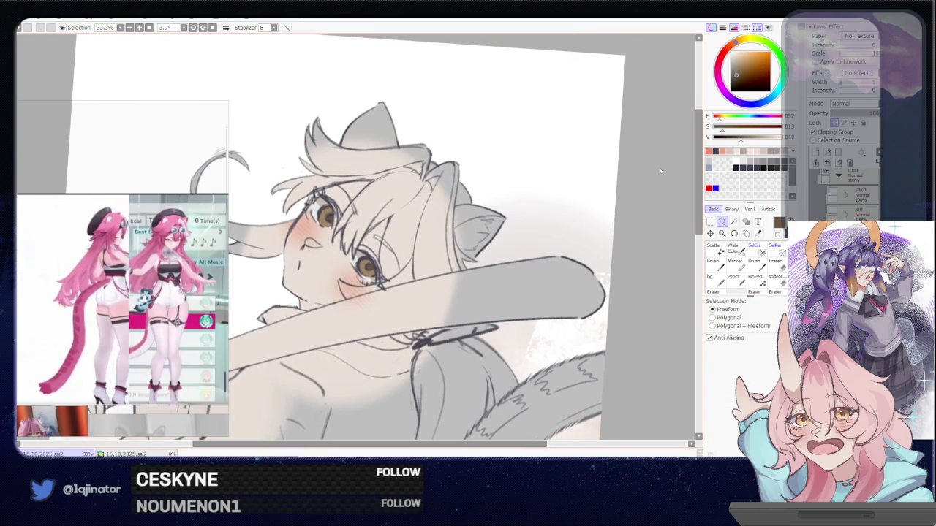
Step: Pick a lighter peach colour and lasso the lower area of the right iris
{"action": "left_click", "coordinate": [742, 54]}
{"action": "left_click", "coordinate": [746, 54]}
{"action": "left_click", "coordinate": [740, 56]}
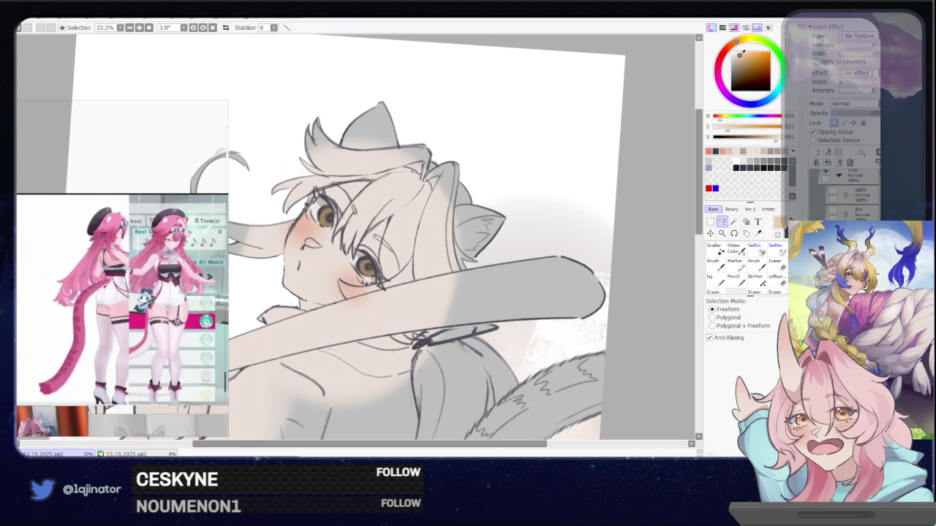
{"action": "scroll", "coordinate": [525, 166], "scroll_direction": "up", "scroll_amount": 1}
{"action": "scroll", "coordinate": [524, 167], "scroll_direction": "up", "scroll_amount": 1}
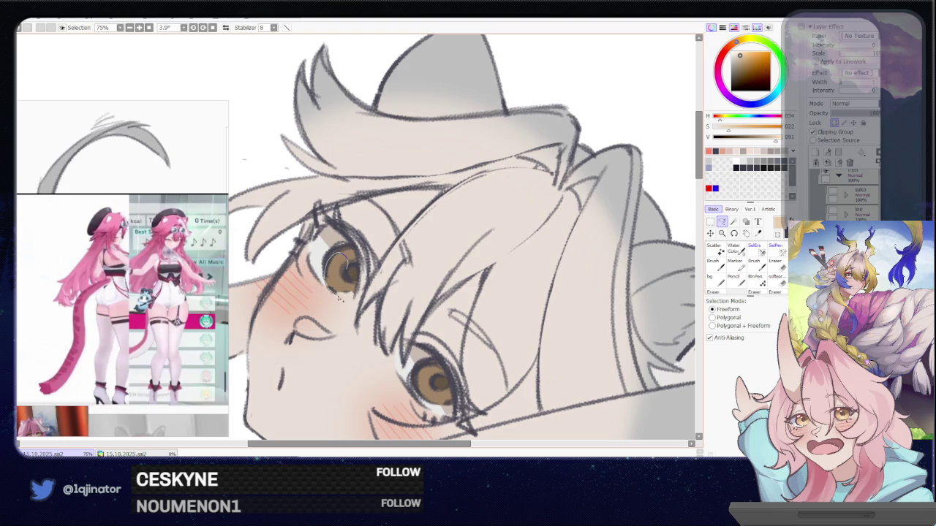
{"action": "left_click_drag", "start_coordinate": [430, 373], "coordinate": [400, 307]}
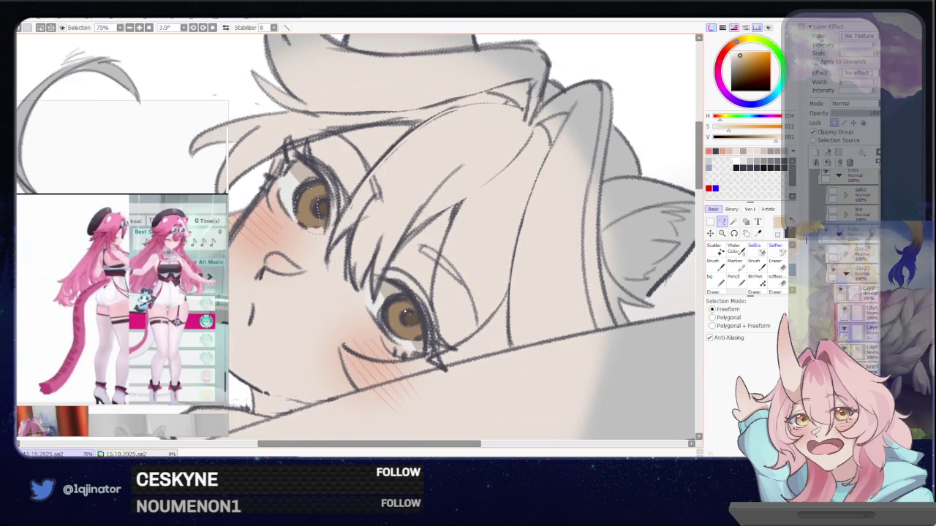
{"action": "left_click_drag", "start_coordinate": [408, 343], "coordinate": [411, 342]}
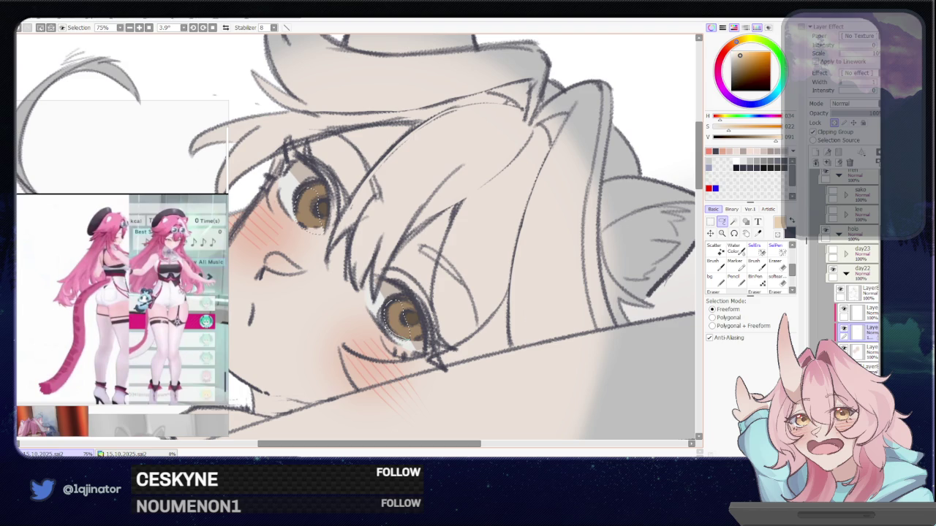
Step: Zoom out to the whole drawing and reset the canvas rotation to upright
{"action": "key", "text": "w"}
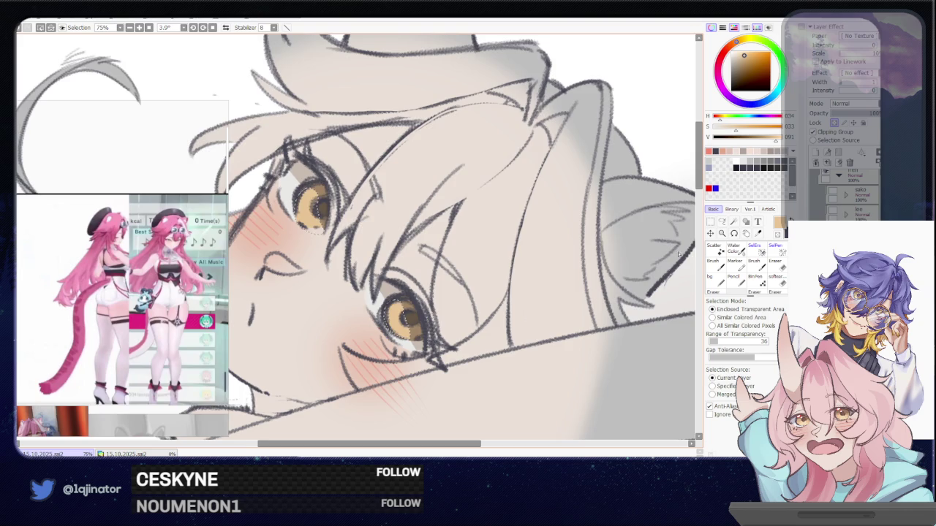
{"action": "scroll", "coordinate": [679, 255], "scroll_direction": "down", "scroll_amount": 4}
{"action": "key", "text": "l"}
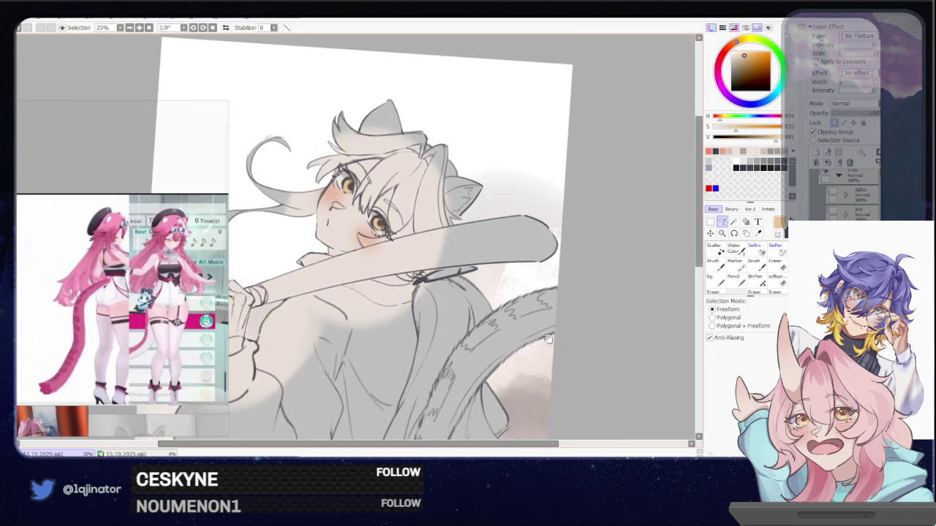
{"action": "key", "text": "Home"}
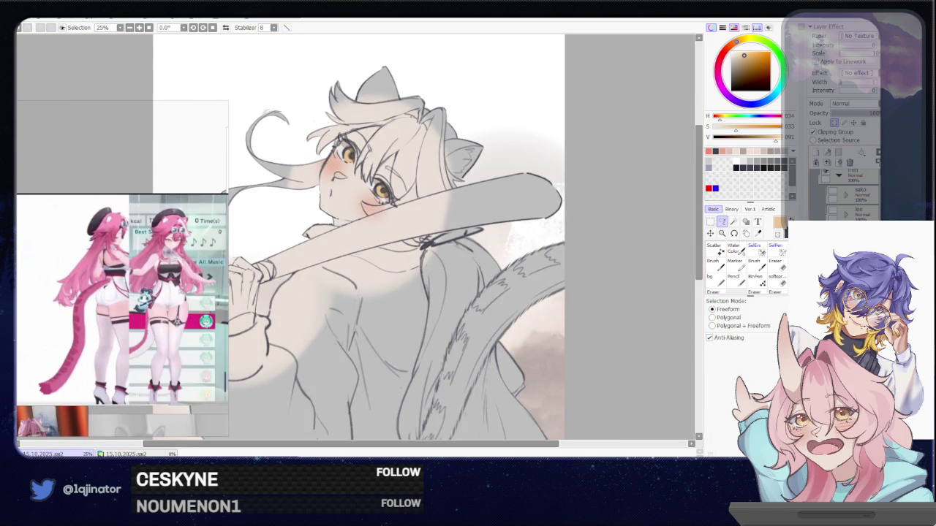
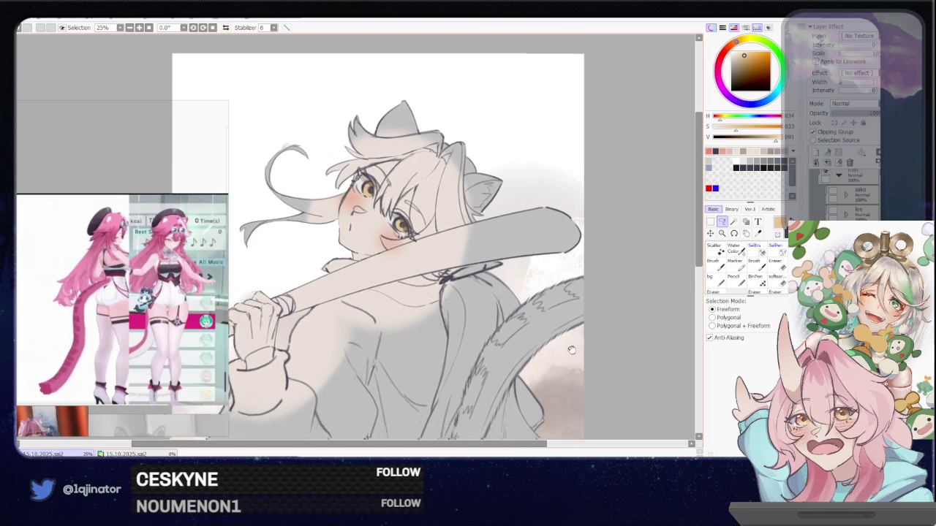
Step: Reposition the view on the face and pick a pale peach colour
{"action": "left_click_drag", "start_coordinate": [622, 307], "coordinate": [539, 332]}
{"action": "left_click_drag", "start_coordinate": [503, 294], "coordinate": [474, 322]}
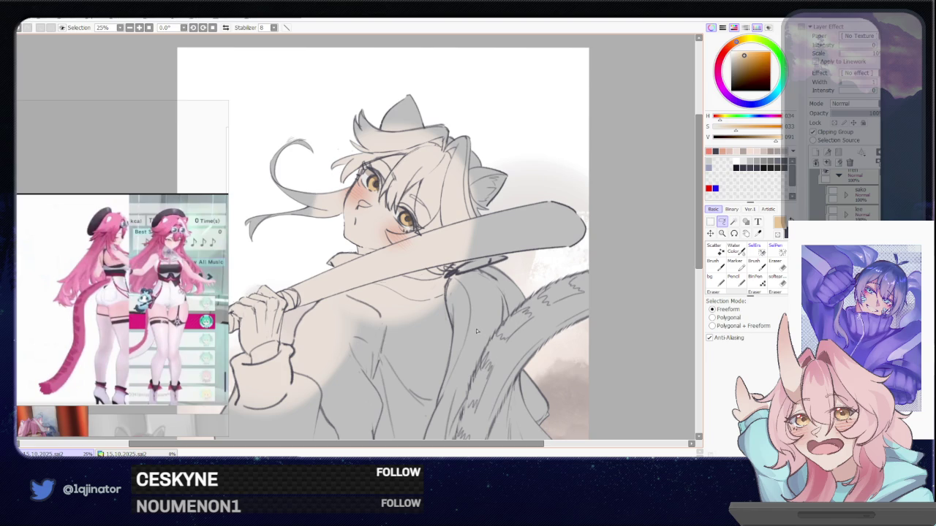
{"action": "left_click_drag", "start_coordinate": [478, 321], "coordinate": [471, 367]}
{"action": "key", "text": "b"}
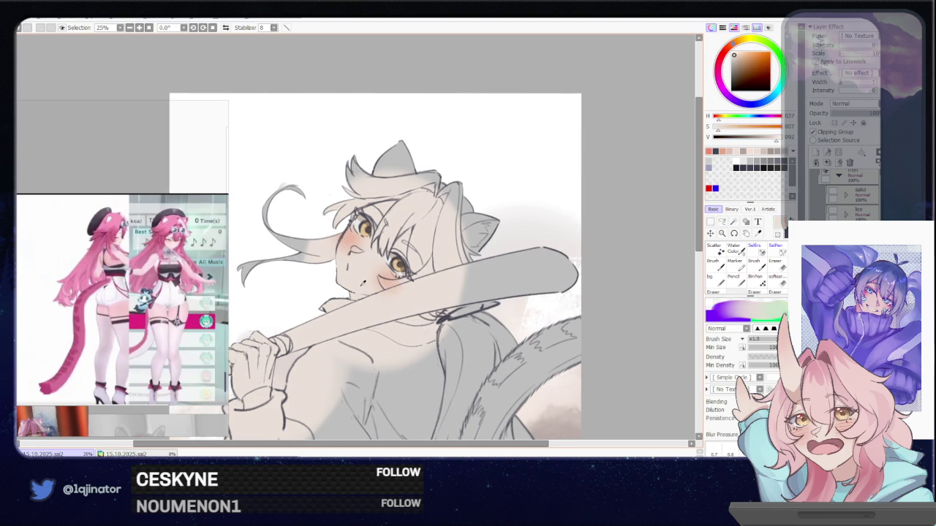
{"action": "left_click_drag", "start_coordinate": [731, 50], "coordinate": [739, 55]}
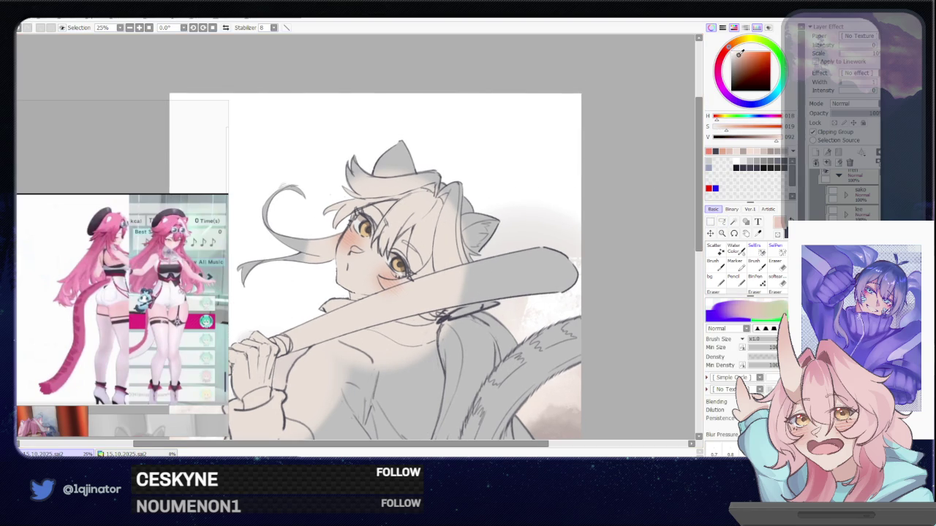
Step: Lasso-select the hair strands falling over the face
{"action": "left_click", "coordinate": [721, 221]}
{"action": "scroll", "coordinate": [414, 282], "scroll_direction": "up", "scroll_amount": 1}
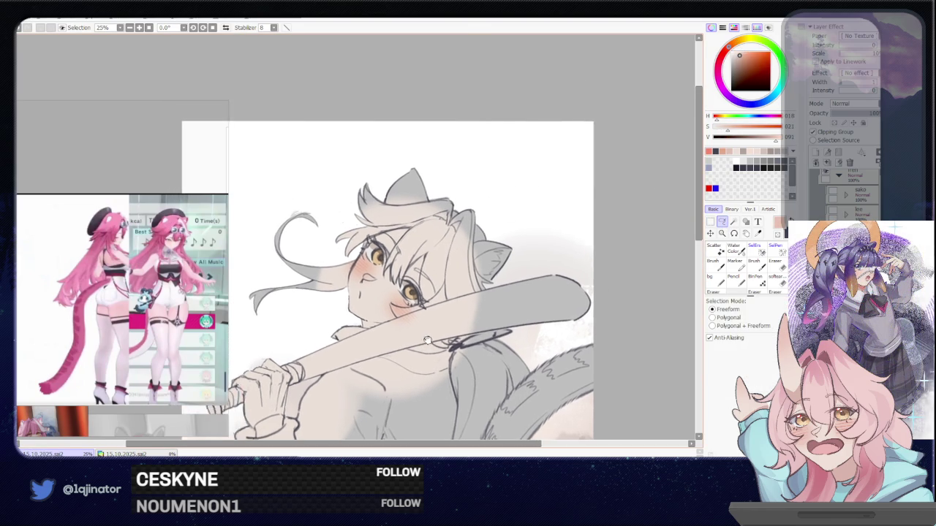
{"action": "scroll", "coordinate": [414, 282], "scroll_direction": "up", "scroll_amount": 1}
{"action": "left_click_drag", "start_coordinate": [495, 253], "coordinate": [484, 253]}
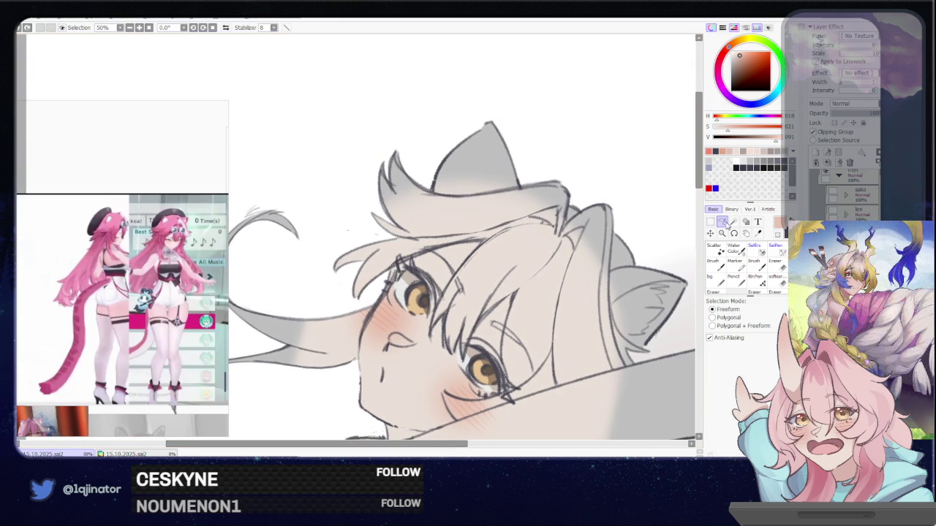
{"action": "left_click_drag", "start_coordinate": [469, 256], "coordinate": [502, 217]}
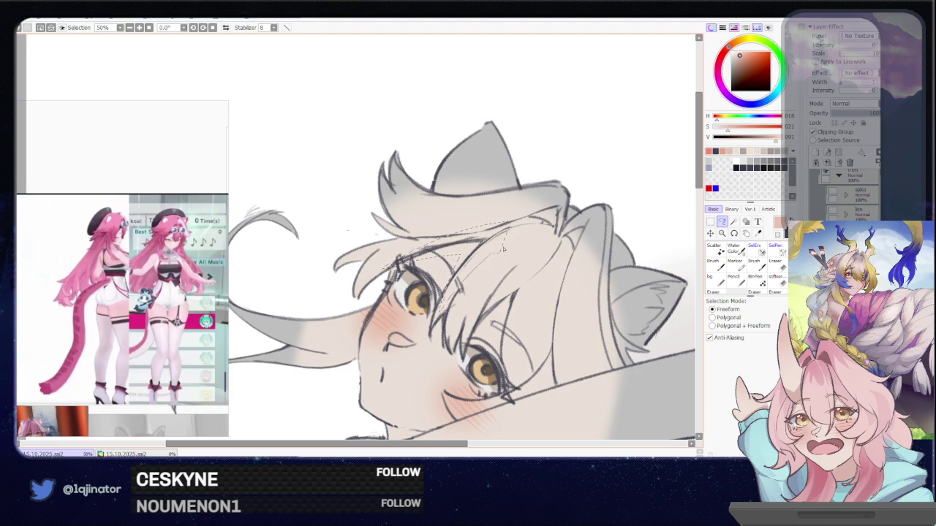
{"action": "scroll", "coordinate": [443, 302], "scroll_direction": "down", "scroll_amount": 3}
{"action": "mouse_move", "coordinate": [517, 252]}
{"action": "left_mouse_down"}
{"action": "mouse_move", "coordinate": [534, 223]}
{"action": "mouse_move", "coordinate": [491, 340]}
{"action": "mouse_move", "coordinate": [439, 340]}
{"action": "mouse_move", "coordinate": [423, 355]}
{"action": "left_mouse_up"}
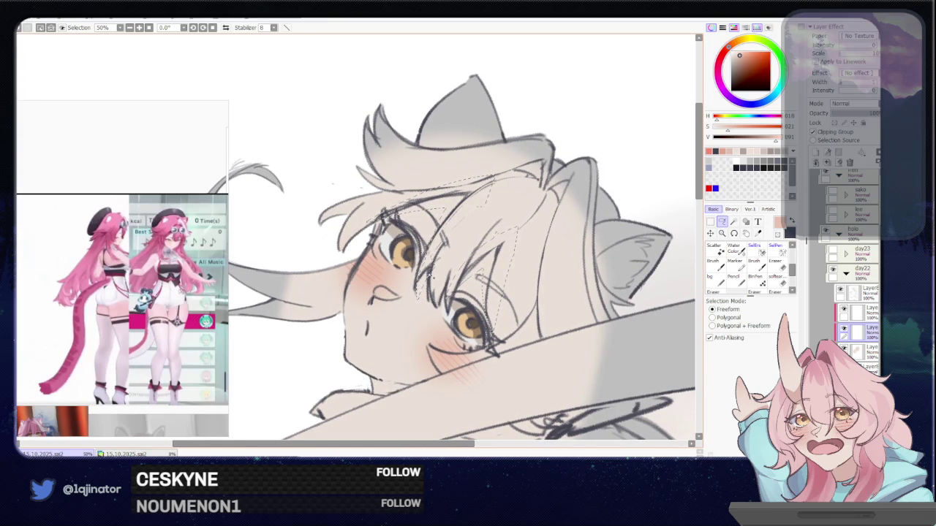
Step: Add the blush below the eye to the selection, tilting the canvas
{"action": "left_click_drag", "start_coordinate": [449, 259], "coordinate": [439, 280]}
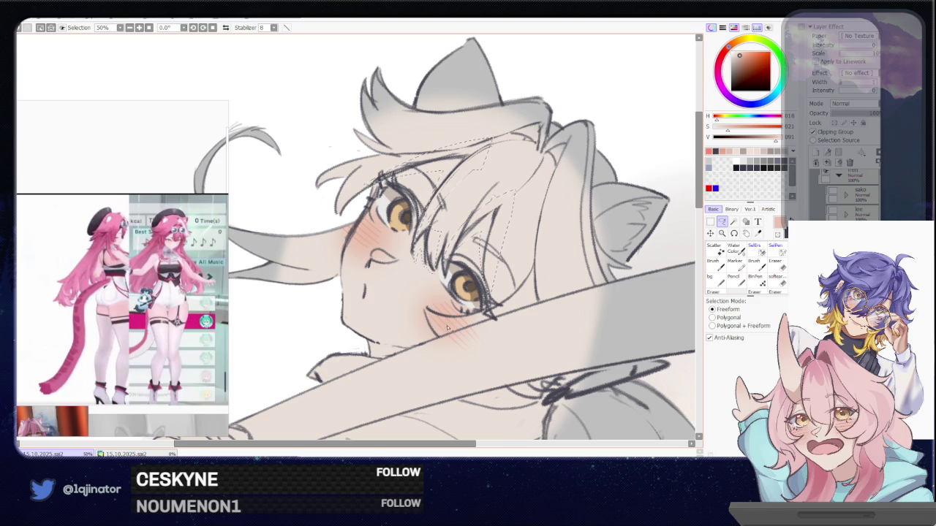
{"action": "left_click_drag", "start_coordinate": [418, 316], "coordinate": [423, 321]}
{"action": "left_click_drag", "start_coordinate": [355, 379], "coordinate": [413, 319]}
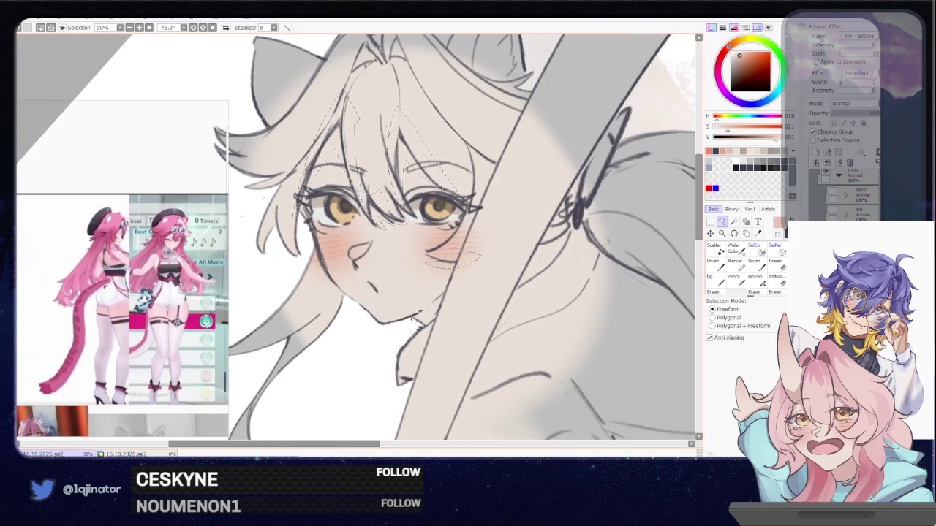
Step: Fill the selected hair strands and cheek marks with salmon orange, deepening its saturation
{"action": "key", "text": "w"}
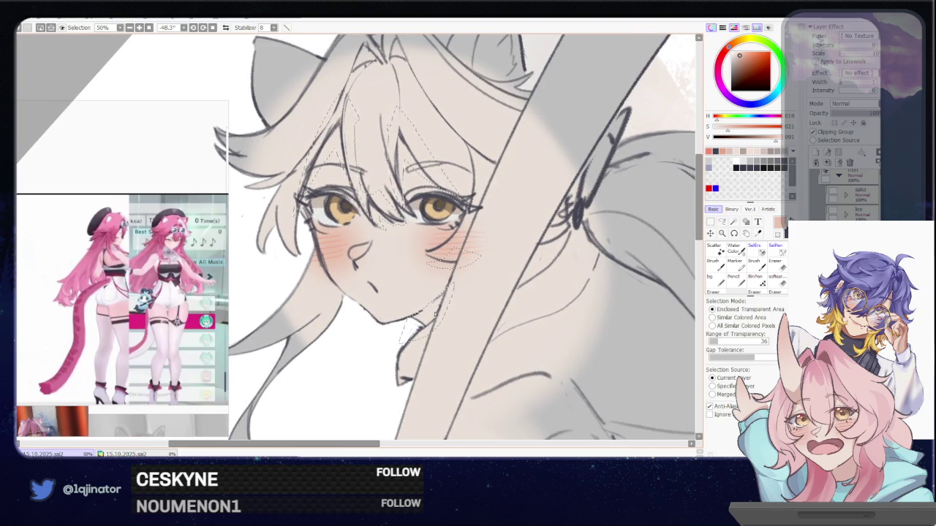
{"action": "left_click_drag", "start_coordinate": [422, 340], "coordinate": [686, 203]}
{"action": "left_click_drag", "start_coordinate": [728, 127], "coordinate": [736, 127]}
{"action": "left_click_drag", "start_coordinate": [744, 57], "coordinate": [743, 56]}
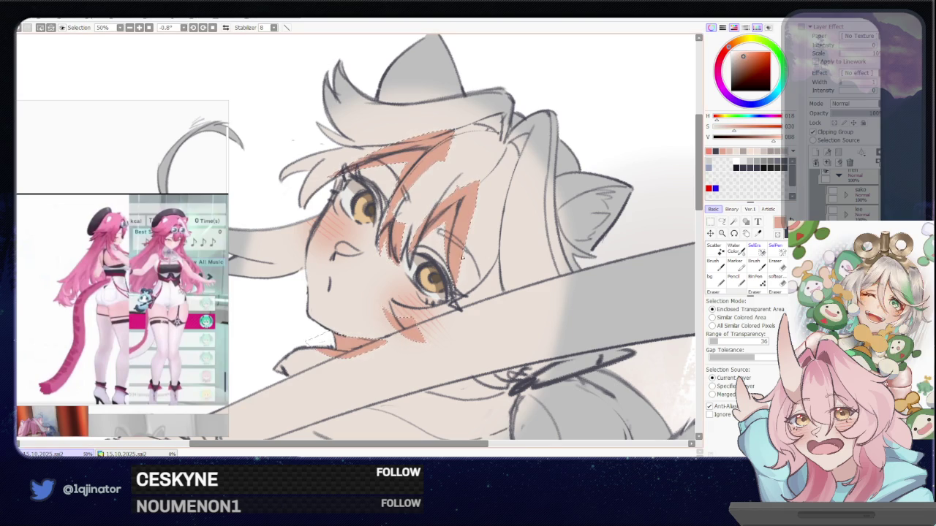
{"action": "key", "text": "minus"}
Step: Lasso-select the sleeve cuff and recentre the straightened drawing
{"action": "key", "text": "l"}
{"action": "mouse_move", "coordinate": [624, 117]}
{"action": "left_mouse_down"}
{"action": "mouse_move", "coordinate": [568, 230]}
{"action": "mouse_move", "coordinate": [423, 310]}
{"action": "left_mouse_up"}
{"action": "scroll", "coordinate": [569, 230], "scroll_direction": "up", "scroll_amount": 1}
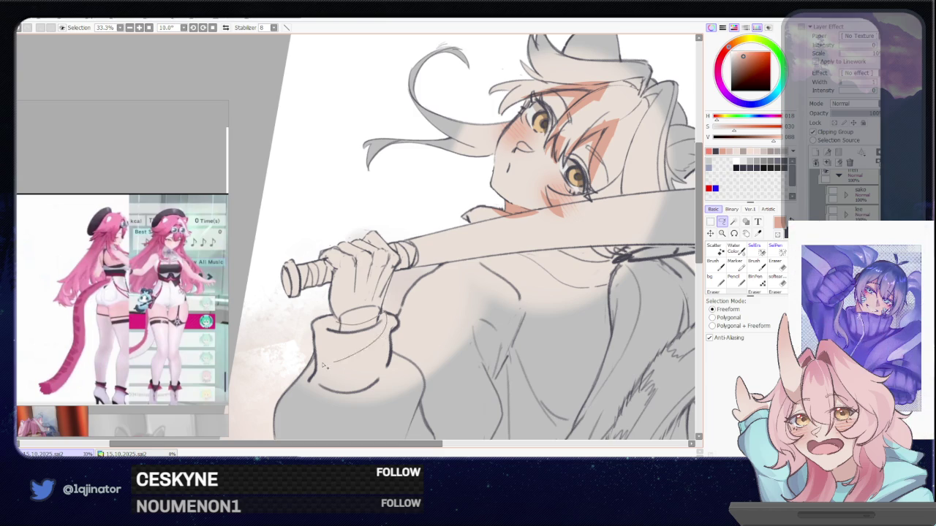
{"action": "left_click_drag", "start_coordinate": [362, 326], "coordinate": [358, 322]}
{"action": "scroll", "coordinate": [594, 302], "scroll_direction": "down", "scroll_amount": 3}
{"action": "mouse_move", "coordinate": [593, 302]}
{"action": "left_mouse_down"}
{"action": "mouse_move", "coordinate": [585, 282]}
{"action": "mouse_move", "coordinate": [553, 349]}
{"action": "left_mouse_up"}
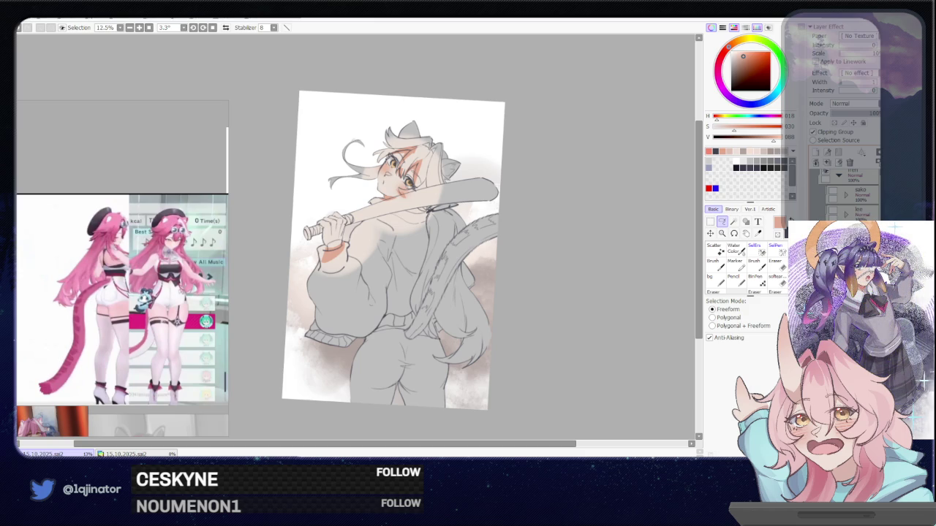
Step: Select along the left side of the face, move to the layer below and zoom in
{"action": "scroll", "coordinate": [556, 324], "scroll_direction": "up", "scroll_amount": 2}
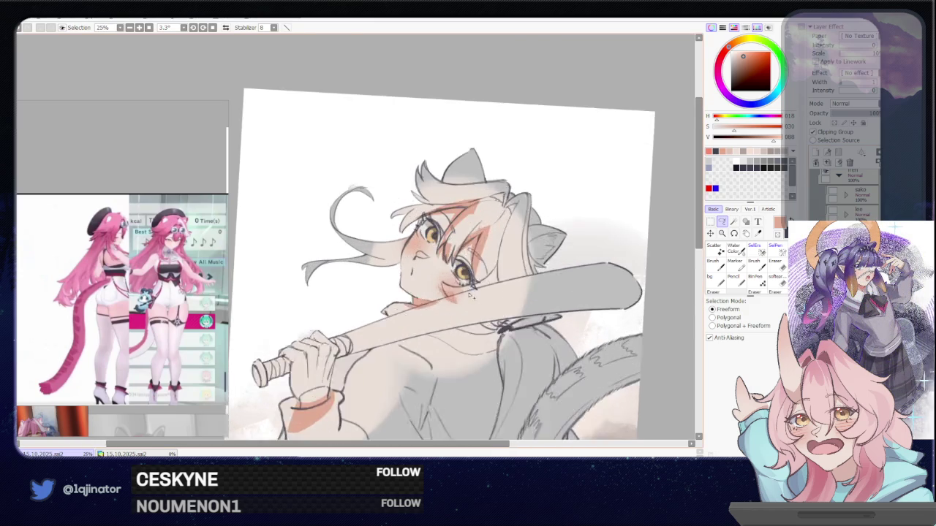
{"action": "scroll", "coordinate": [512, 307], "scroll_direction": "up", "scroll_amount": 2}
{"action": "scroll", "coordinate": [453, 285], "scroll_direction": "up", "scroll_amount": 2}
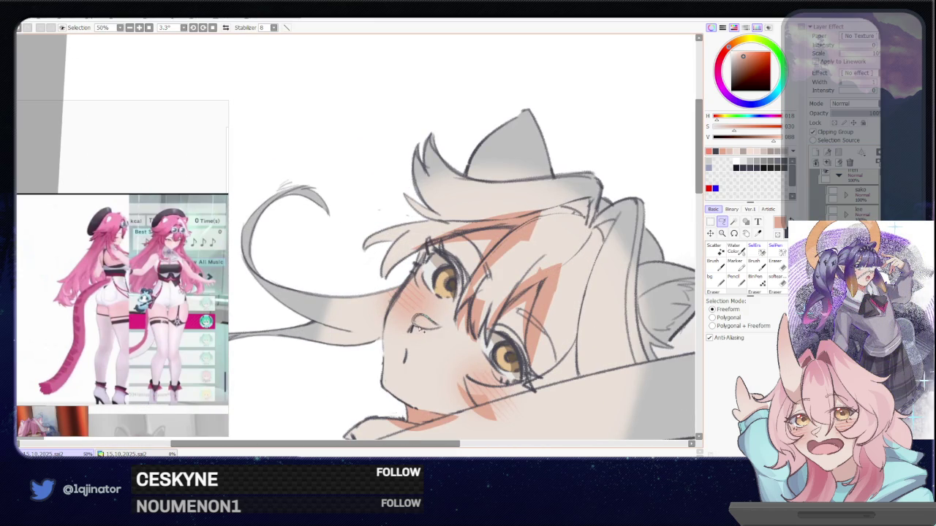
{"action": "scroll", "coordinate": [453, 293], "scroll_direction": "down", "scroll_amount": 2}
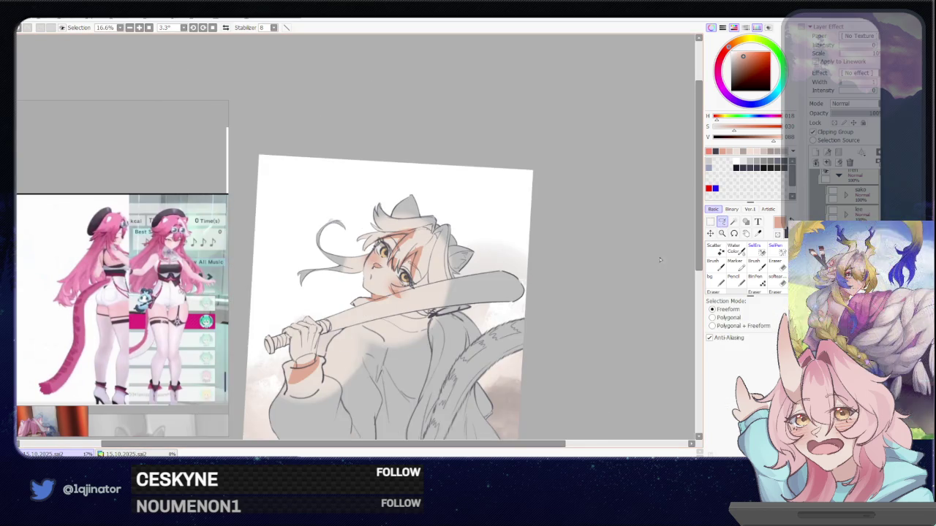
{"action": "scroll", "coordinate": [466, 264], "scroll_direction": "up", "scroll_amount": 1}
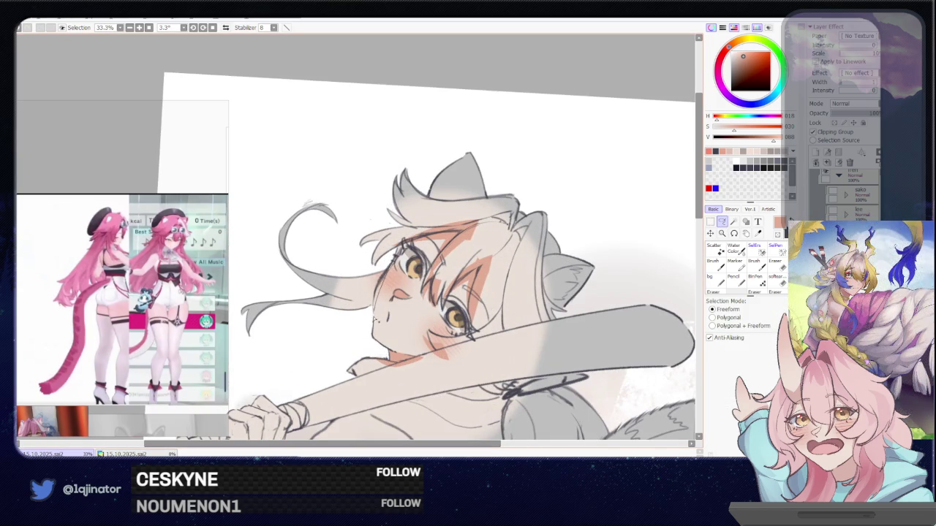
{"action": "mouse_move", "coordinate": [394, 263]}
{"action": "left_mouse_down"}
{"action": "mouse_move", "coordinate": [371, 322]}
{"action": "mouse_move", "coordinate": [486, 259]}
{"action": "left_mouse_up"}
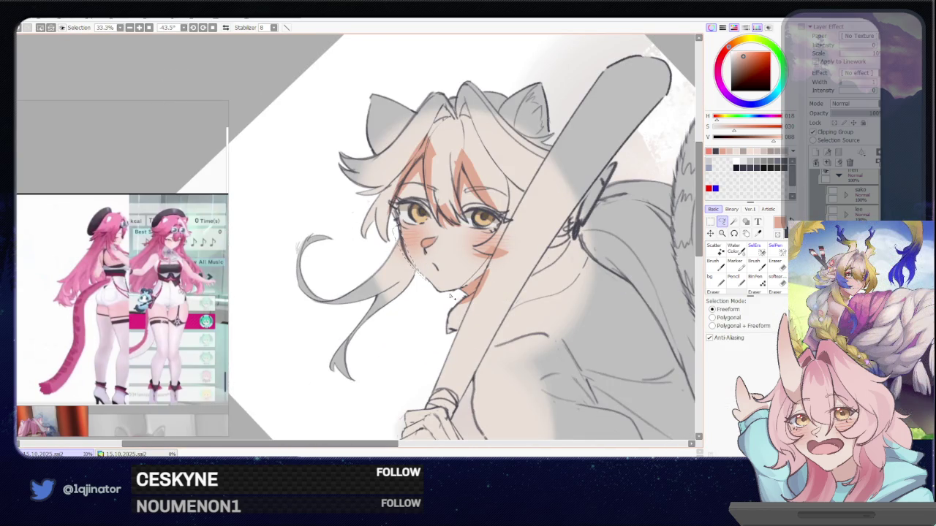
{"action": "scroll", "coordinate": [452, 296], "scroll_direction": "down", "scroll_amount": 3}
{"action": "mouse_move", "coordinate": [451, 296]}
{"action": "left_mouse_down"}
{"action": "mouse_move", "coordinate": [517, 354]}
{"action": "mouse_move", "coordinate": [529, 329]}
{"action": "mouse_move", "coordinate": [516, 359]}
{"action": "mouse_move", "coordinate": [585, 292]}
{"action": "left_mouse_up"}
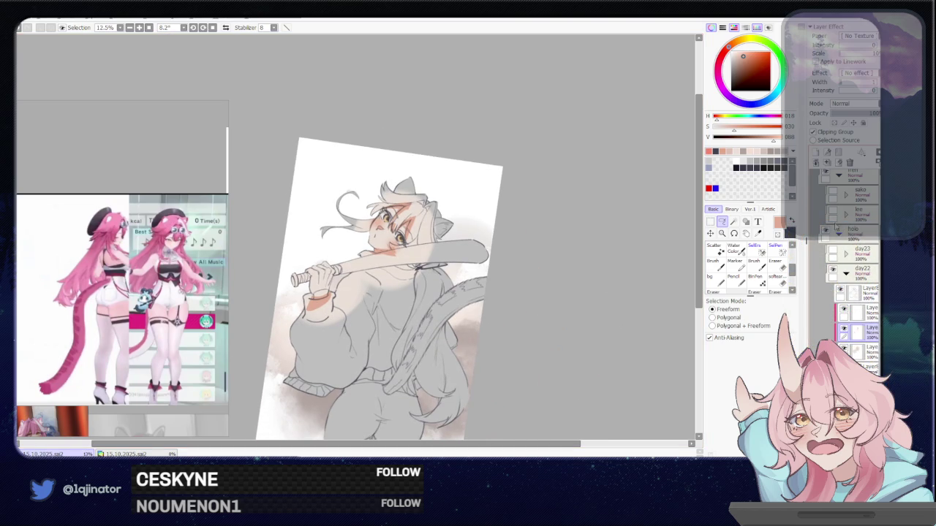
{"action": "left_click", "coordinate": [870, 346]}
{"action": "key", "text": "ctrl+plus"}
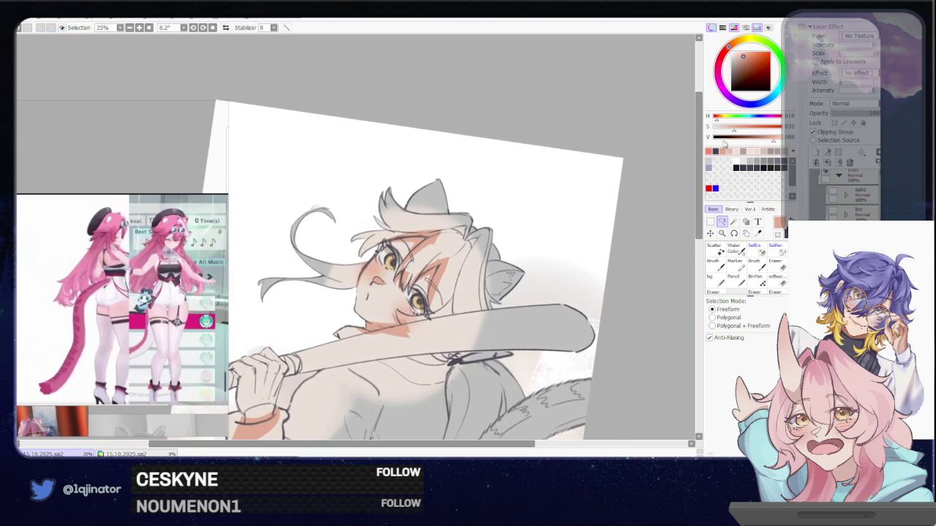
Step: Test reddish and softer pinks on the hair, undoing each stroke
{"action": "mouse_move", "coordinate": [728, 46]}
{"action": "left_mouse_down"}
{"action": "mouse_move", "coordinate": [740, 54]}
{"action": "mouse_move", "coordinate": [720, 60]}
{"action": "left_mouse_up"}
{"action": "key", "text": "b"}
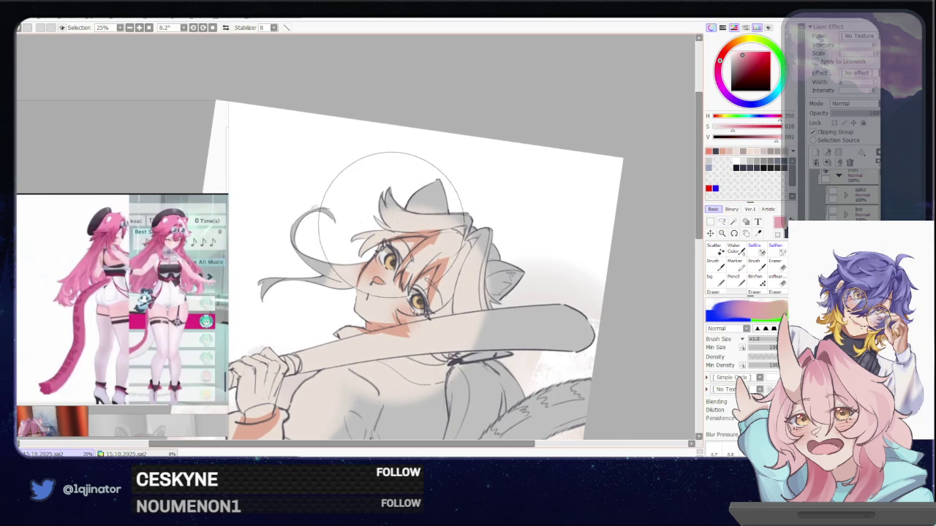
{"action": "left_click_drag", "start_coordinate": [380, 242], "coordinate": [439, 191]}
{"action": "key", "text": "ctrl+z"}
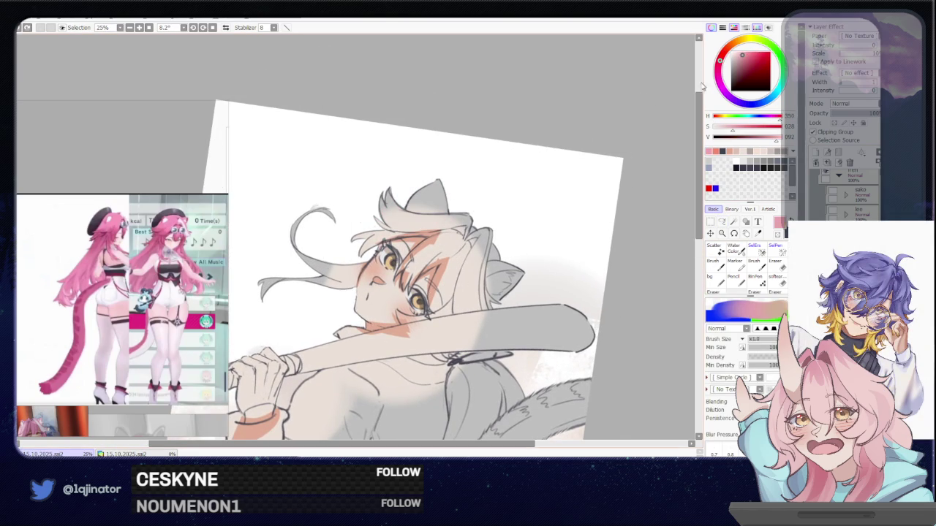
{"action": "left_click_drag", "start_coordinate": [720, 61], "coordinate": [742, 56]}
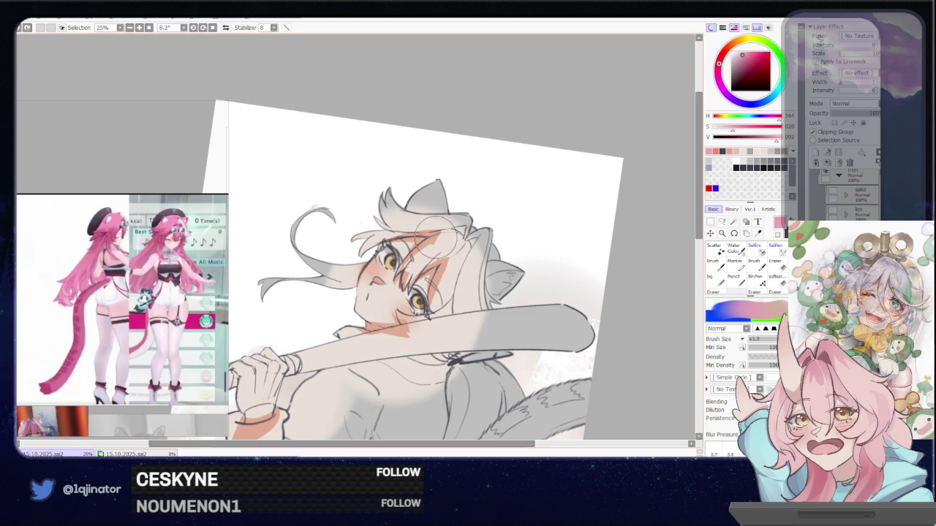
{"action": "left_click_drag", "start_coordinate": [468, 234], "coordinate": [453, 289]}
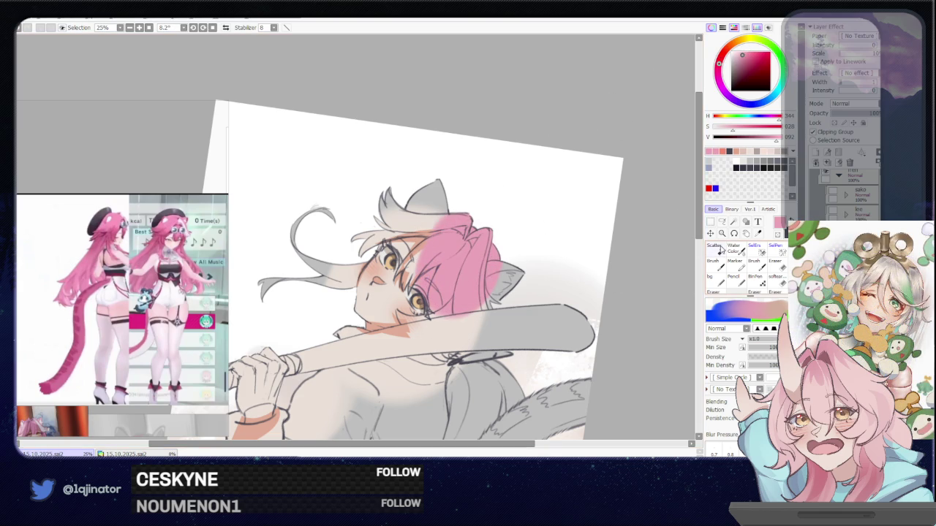
{"action": "key", "text": "ctrl+z"}
Step: Try a slightly adjusted pink over the hair again and undo it
{"action": "left_click", "coordinate": [722, 221]}
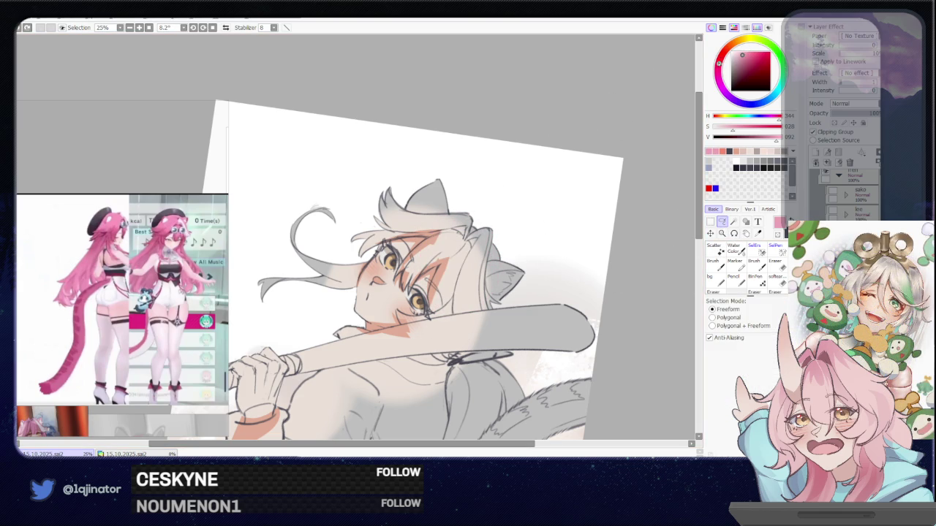
{"action": "left_click", "coordinate": [740, 55]}
{"action": "key", "text": "b"}
{"action": "left_click_drag", "start_coordinate": [343, 226], "coordinate": [380, 300]}
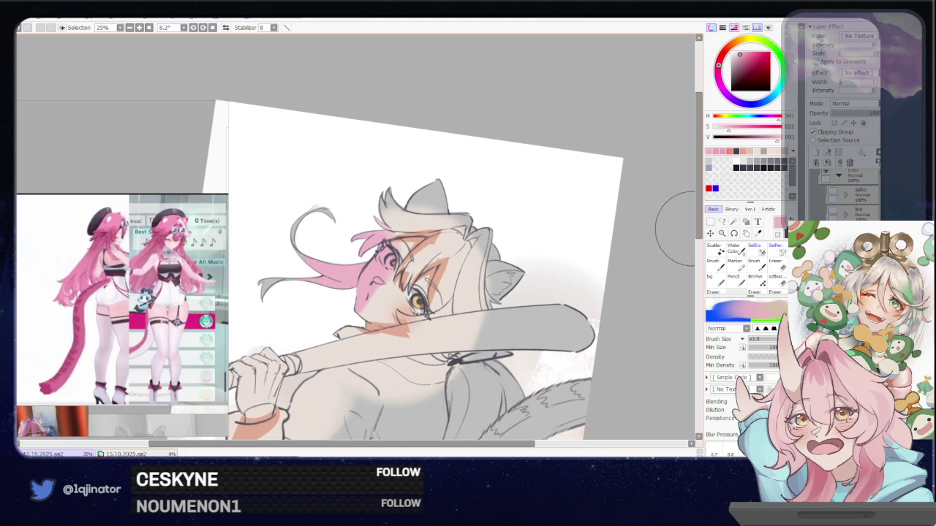
{"action": "key", "text": "ctrl+z"}
{"action": "key", "text": "l"}
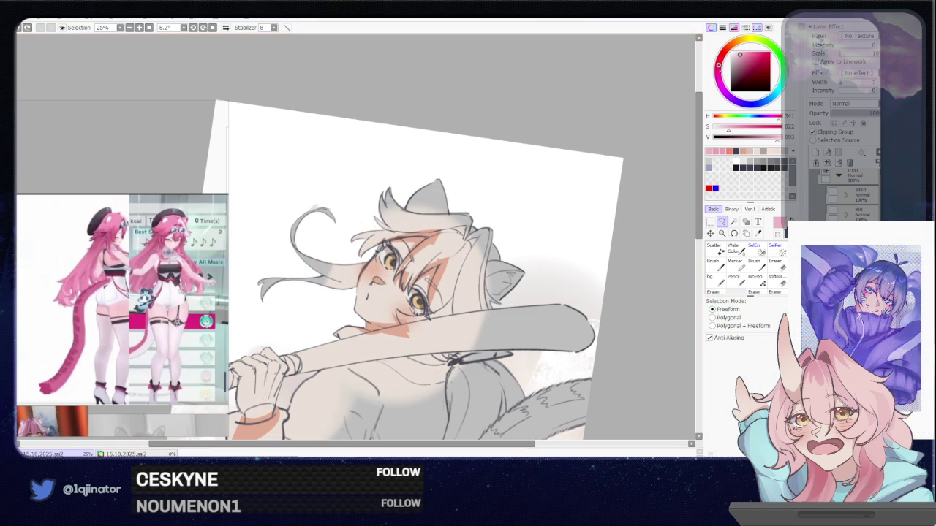
{"action": "key", "text": "b"}
{"action": "key", "text": "ctrl+y"}
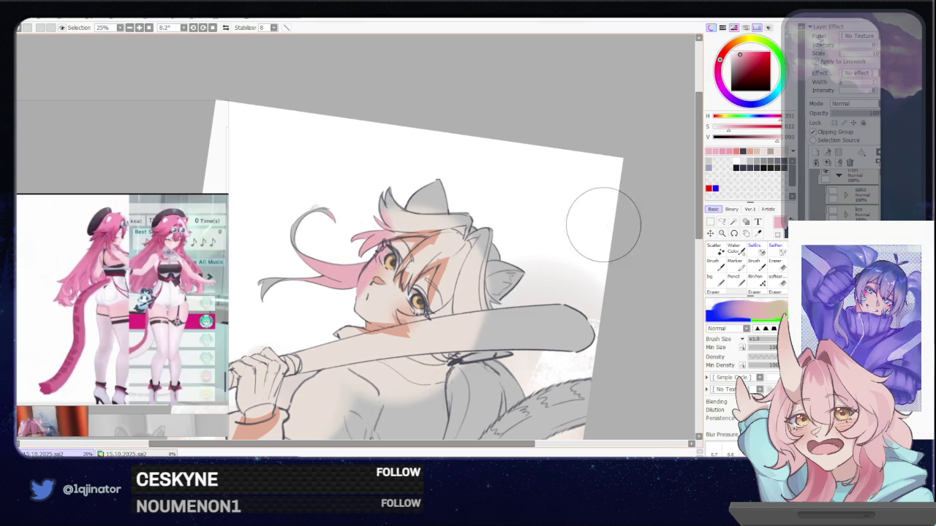
{"action": "key", "text": "ctrl+z"}
{"action": "left_click", "coordinate": [722, 220]}
{"action": "scroll", "coordinate": [423, 357], "scroll_direction": "up", "scroll_amount": 3}
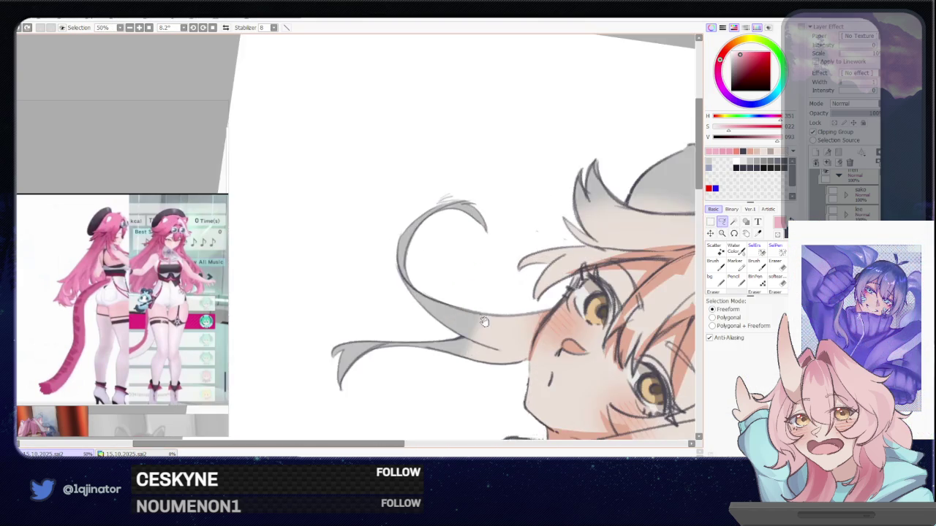
Step: Start the hair lasso around the flyaway strand, ear, head top and lower face
{"action": "scroll", "coordinate": [422, 378], "scroll_direction": "up", "scroll_amount": 1}
{"action": "scroll", "coordinate": [405, 310], "scroll_direction": "up", "scroll_amount": 1}
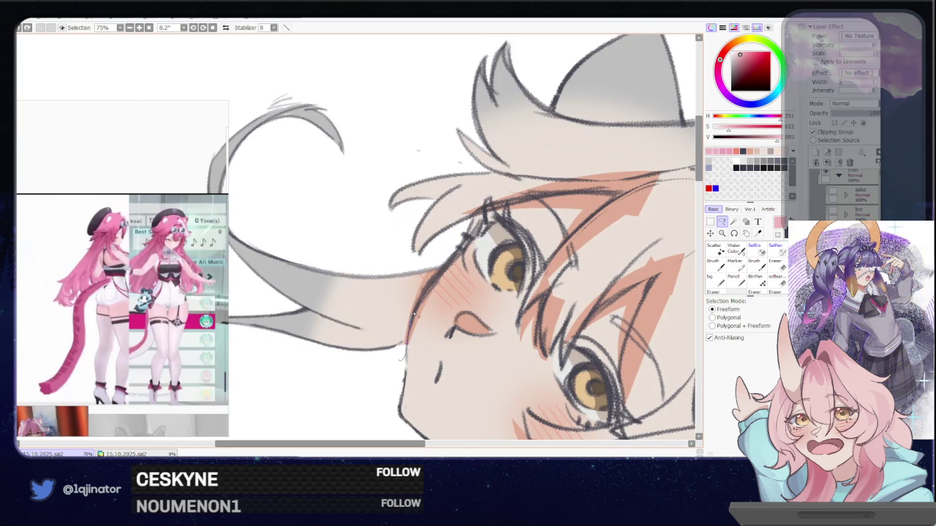
{"action": "mouse_move", "coordinate": [446, 268]}
{"action": "left_mouse_down"}
{"action": "mouse_move", "coordinate": [446, 282]}
{"action": "mouse_move", "coordinate": [341, 366]}
{"action": "left_mouse_up"}
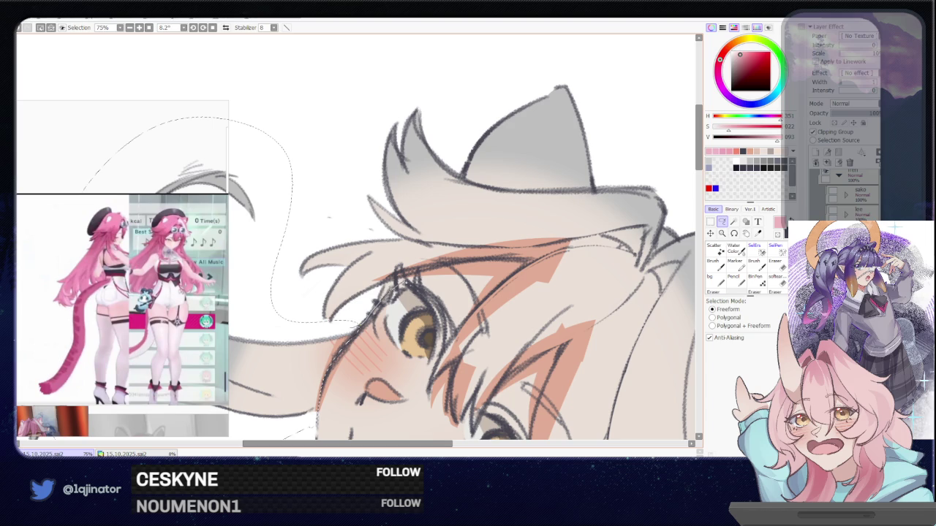
{"action": "mouse_move", "coordinate": [462, 264]}
{"action": "left_mouse_down"}
{"action": "mouse_move", "coordinate": [348, 307]}
{"action": "mouse_move", "coordinate": [248, 322]}
{"action": "left_mouse_up"}
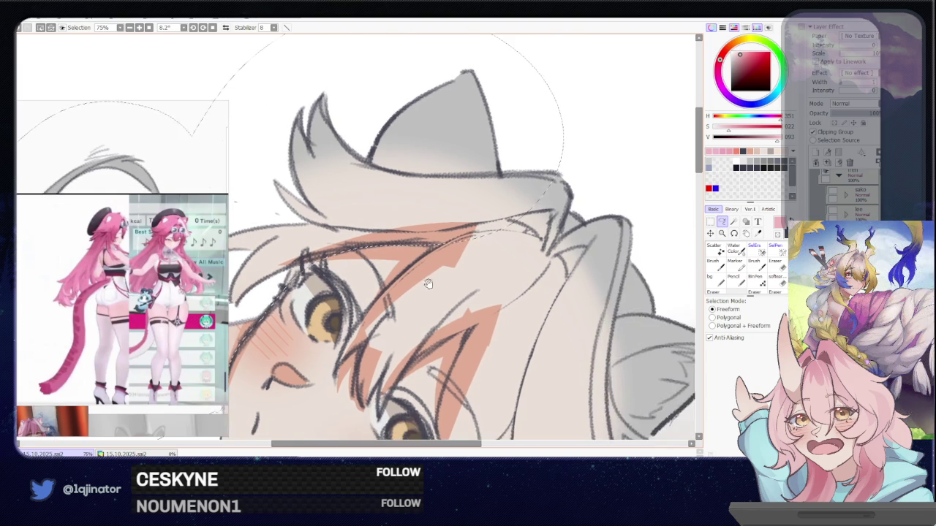
{"action": "left_click_drag", "start_coordinate": [488, 285], "coordinate": [419, 331]}
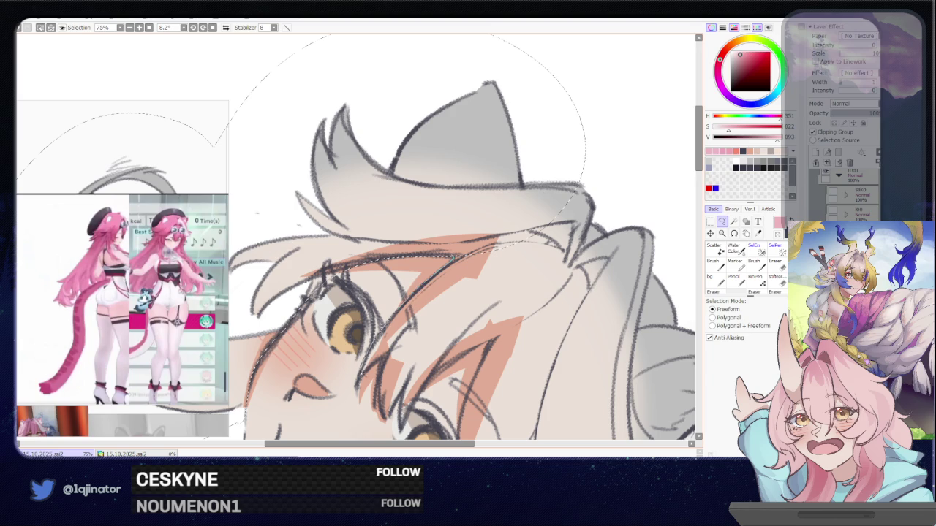
{"action": "mouse_move", "coordinate": [415, 349]}
{"action": "left_mouse_down"}
{"action": "mouse_move", "coordinate": [393, 260]}
{"action": "mouse_move", "coordinate": [361, 270]}
{"action": "left_mouse_up"}
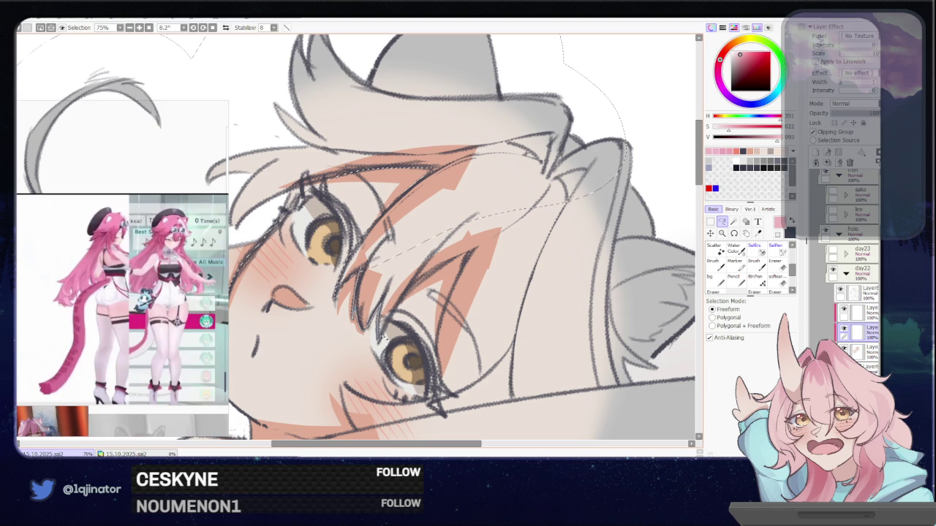
{"action": "mouse_move", "coordinate": [400, 310]}
{"action": "left_mouse_down"}
{"action": "mouse_move", "coordinate": [608, 220]}
{"action": "mouse_move", "coordinate": [483, 230]}
{"action": "left_mouse_up"}
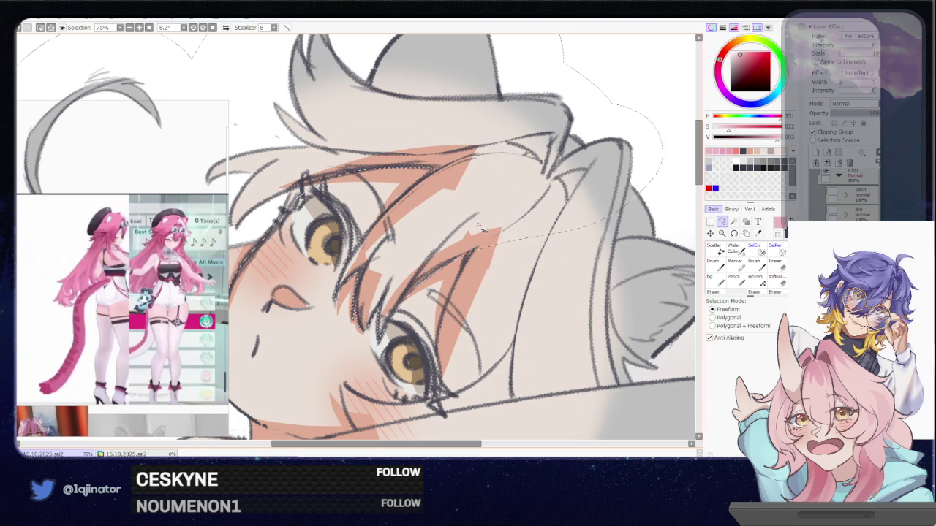
{"action": "left_click_drag", "start_coordinate": [482, 230], "coordinate": [484, 146]}
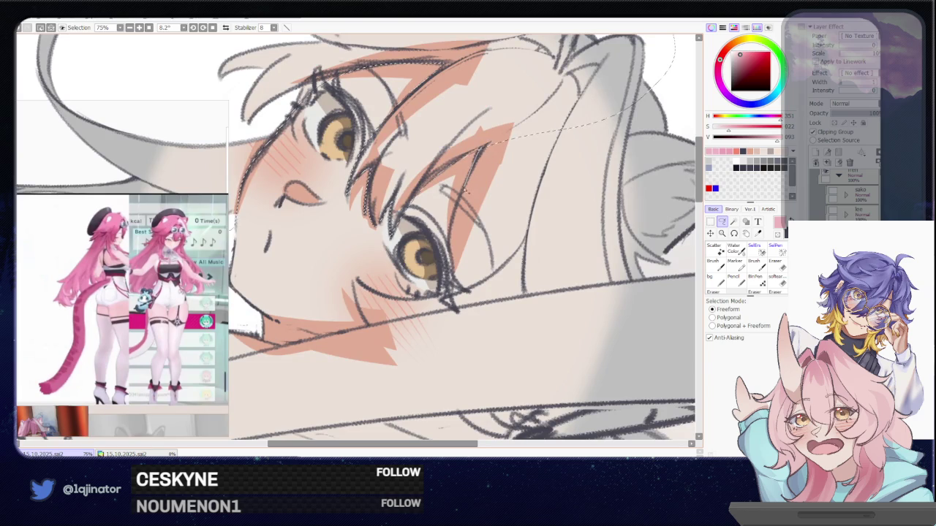
{"action": "left_click_drag", "start_coordinate": [448, 249], "coordinate": [482, 340]}
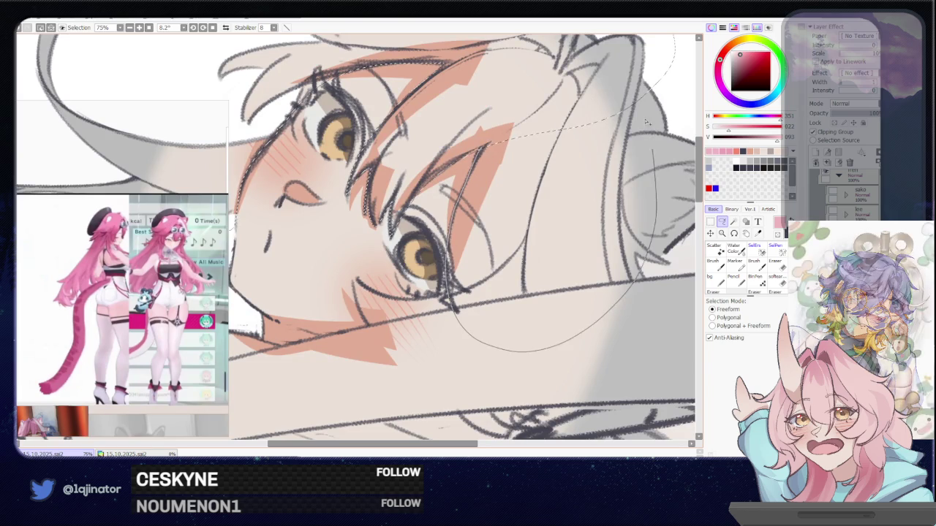
Step: Mirror and rotate the view, then continue the hair outline along the bat
{"action": "key", "text": "ctrl+minus"}
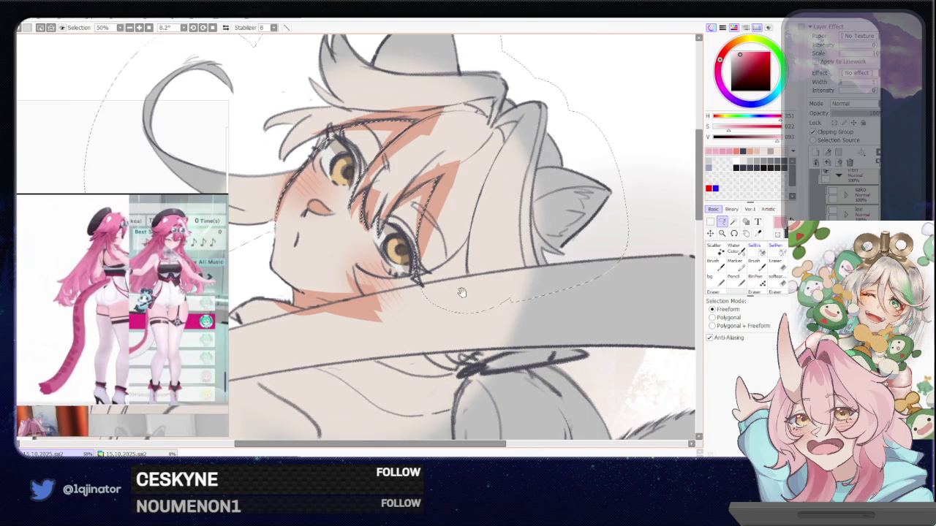
{"action": "key", "text": "ctrl+plus"}
{"action": "key", "text": "h"}
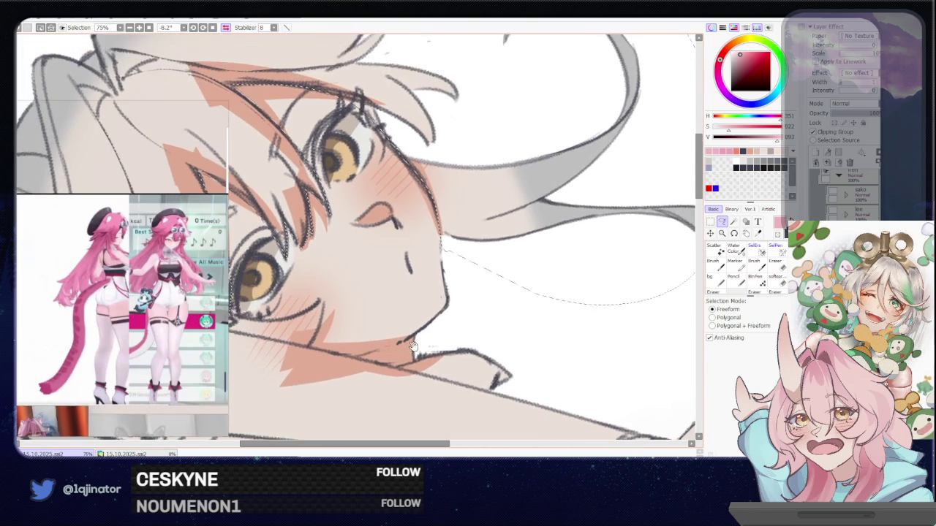
{"action": "left_click_drag", "start_coordinate": [307, 374], "coordinate": [330, 323]}
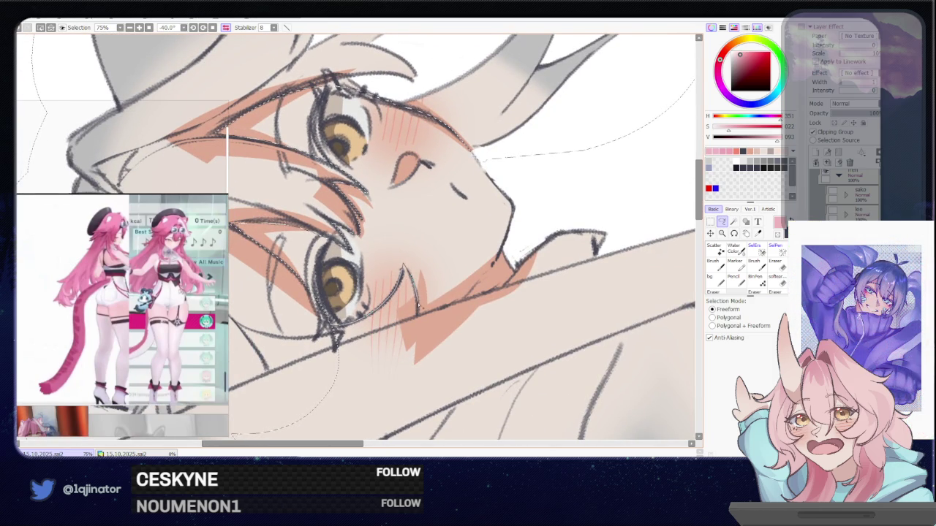
{"action": "scroll", "coordinate": [432, 311], "scroll_direction": "down", "scroll_amount": 1}
{"action": "scroll", "coordinate": [453, 307], "scroll_direction": "down", "scroll_amount": 3}
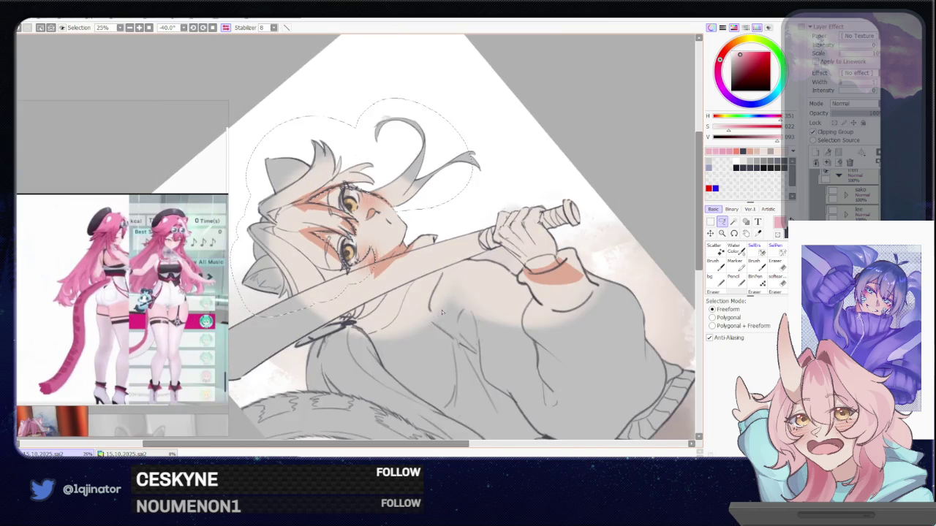
{"action": "left_click_drag", "start_coordinate": [461, 305], "coordinate": [352, 311]}
{"action": "scroll", "coordinate": [423, 311], "scroll_direction": "up", "scroll_amount": 2}
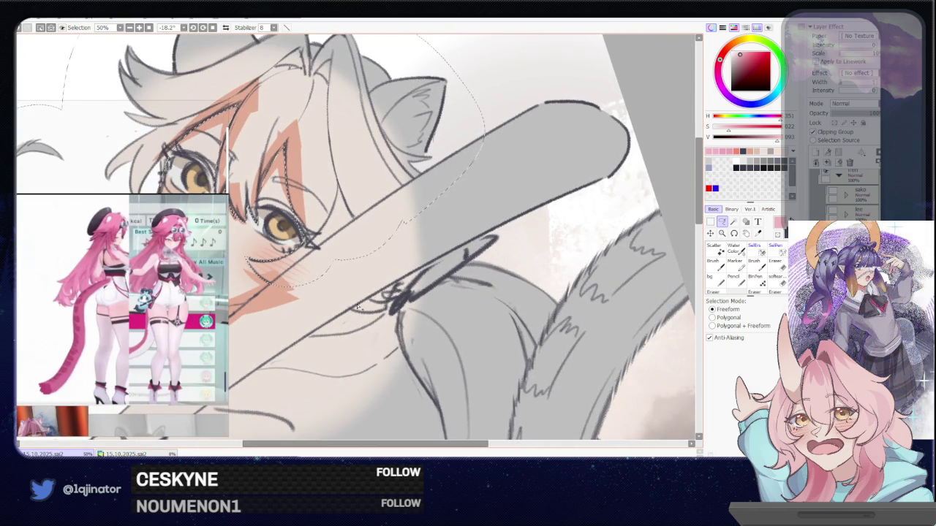
{"action": "mouse_move", "coordinate": [493, 240]}
{"action": "left_mouse_down"}
{"action": "mouse_move", "coordinate": [554, 249]}
{"action": "mouse_move", "coordinate": [456, 345]}
{"action": "left_mouse_up"}
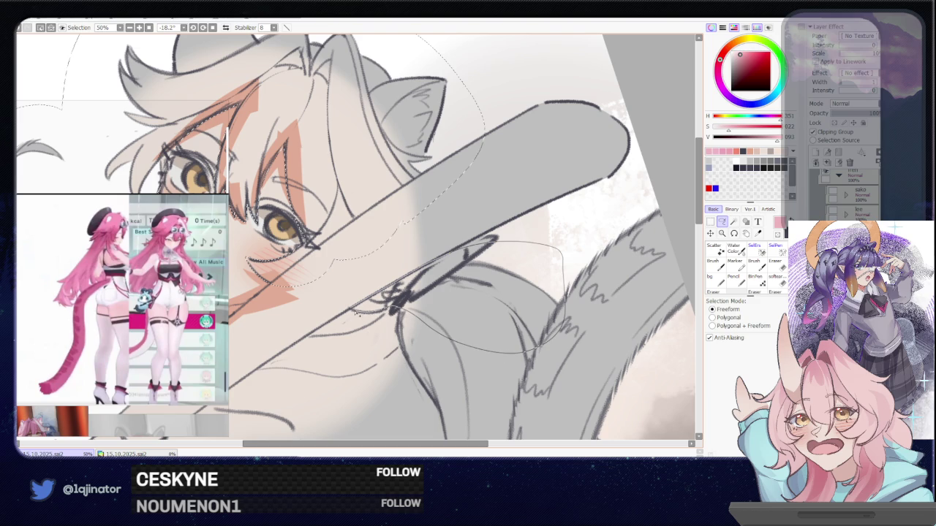
{"action": "left_click_drag", "start_coordinate": [359, 313], "coordinate": [376, 349]}
{"action": "scroll", "coordinate": [366, 329], "scroll_direction": "down", "scroll_amount": 2}
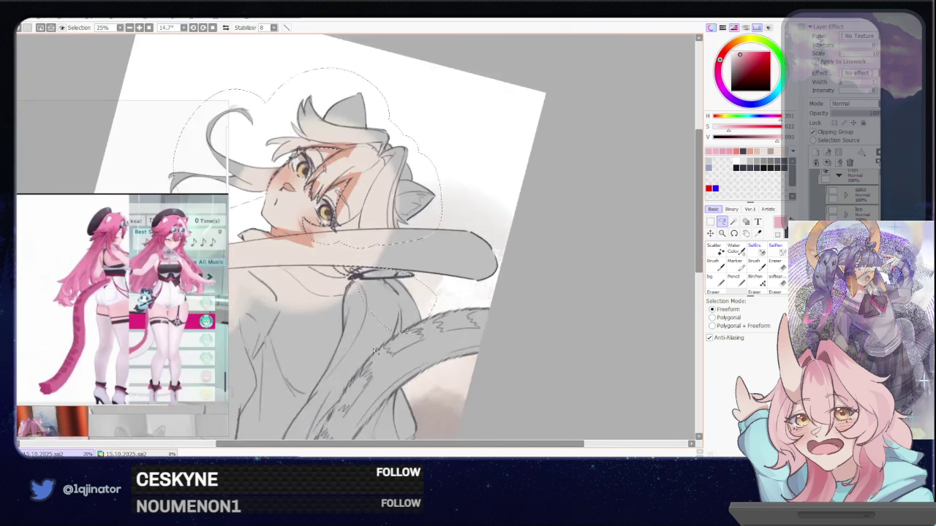
{"action": "scroll", "coordinate": [374, 351], "scroll_direction": "up", "scroll_amount": 1}
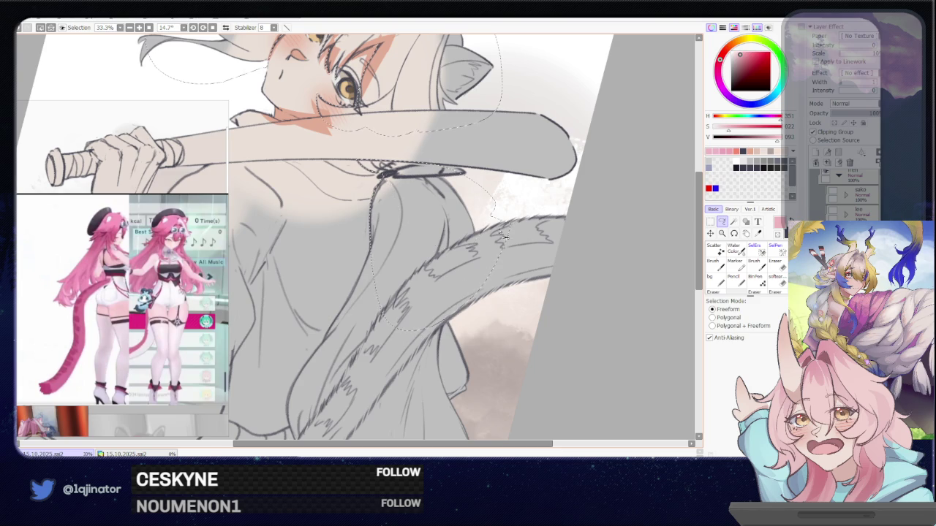
{"action": "scroll", "coordinate": [406, 249], "scroll_direction": "down", "scroll_amount": 2}
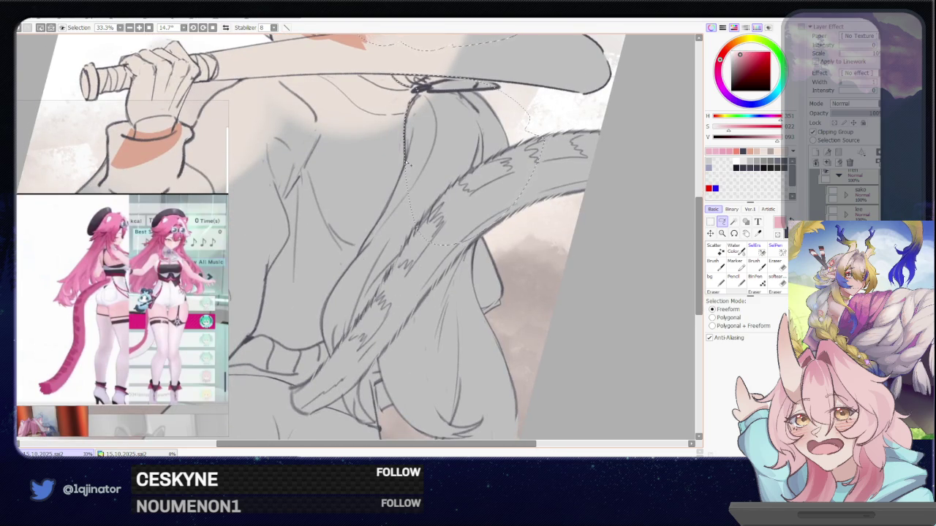
{"action": "scroll", "coordinate": [397, 190], "scroll_direction": "up", "scroll_amount": 1}
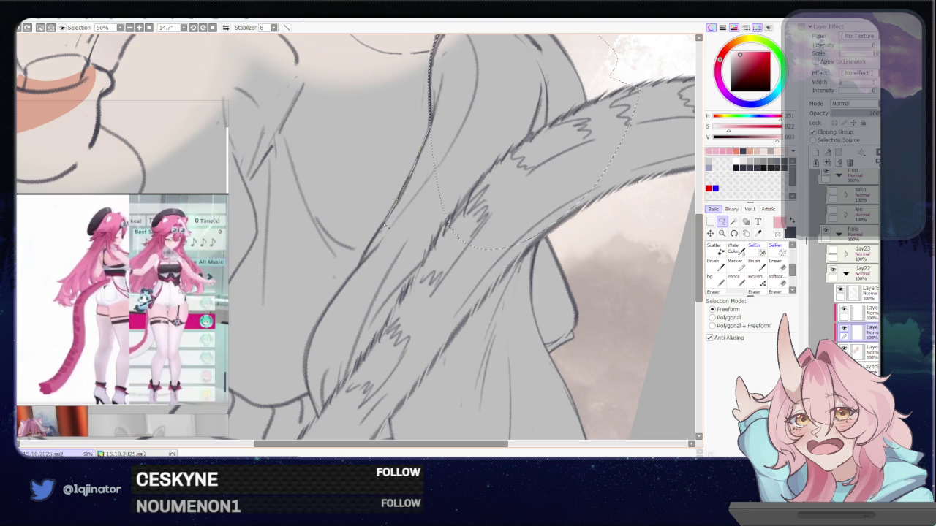
Step: Trace the hair below the bat, down its right edge and up the face contour
{"action": "left_click_drag", "start_coordinate": [368, 251], "coordinate": [432, 196]}
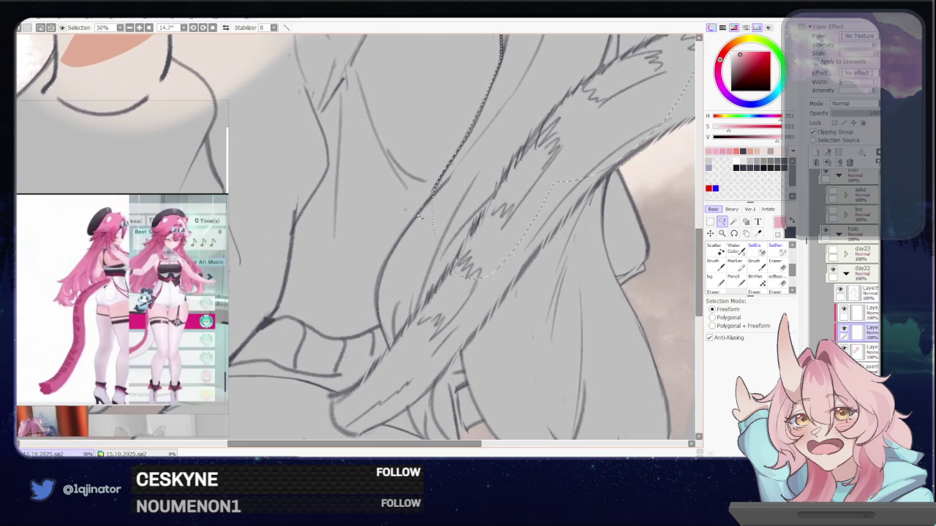
{"action": "left_click_drag", "start_coordinate": [392, 254], "coordinate": [377, 300]}
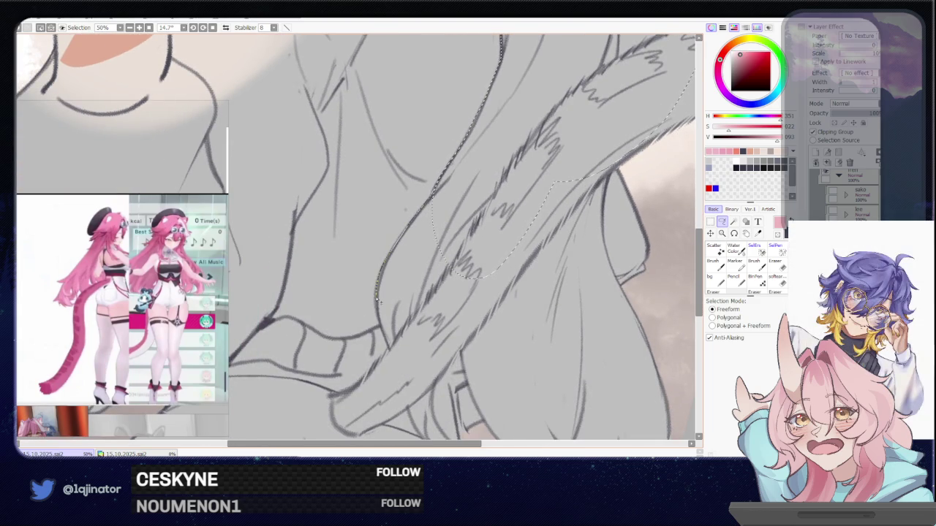
{"action": "left_click_drag", "start_coordinate": [575, 285], "coordinate": [436, 235]}
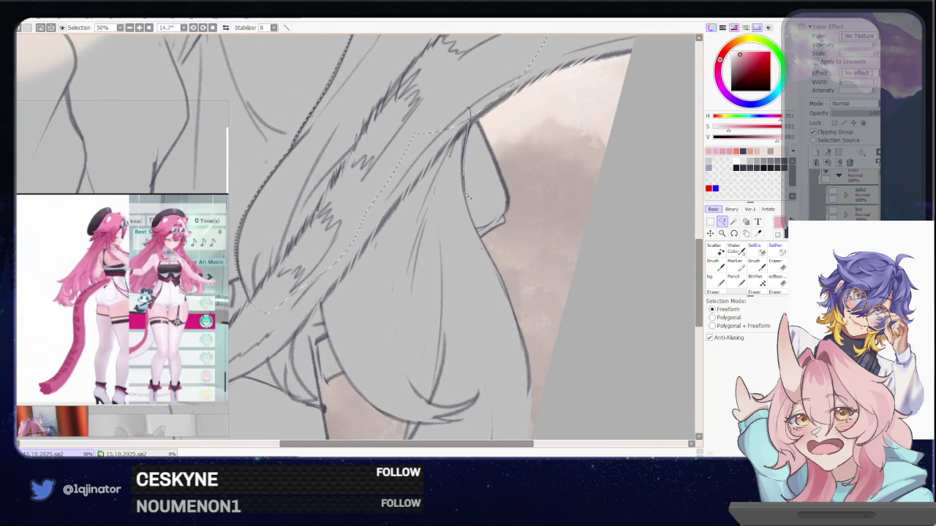
{"action": "left_click_drag", "start_coordinate": [476, 232], "coordinate": [545, 400]}
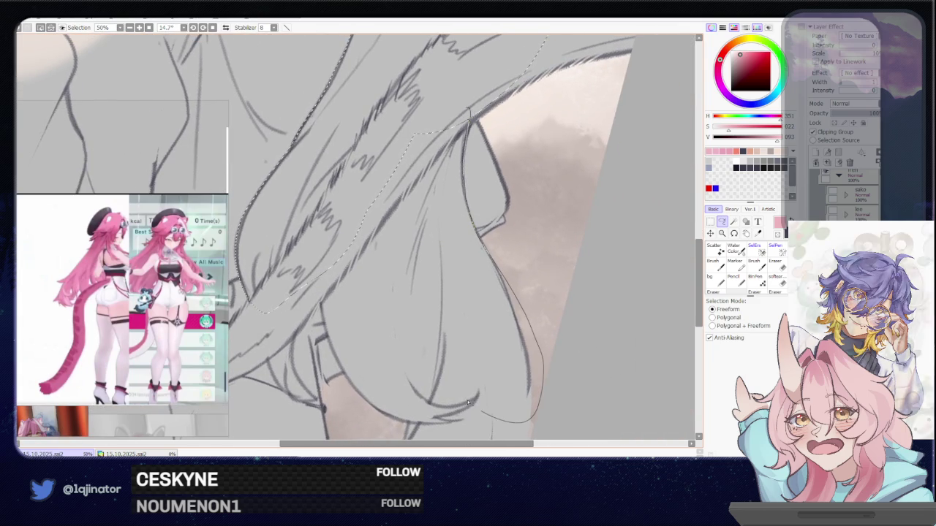
{"action": "left_click_drag", "start_coordinate": [496, 230], "coordinate": [457, 217]}
{"action": "scroll", "coordinate": [457, 217], "scroll_direction": "up", "scroll_amount": 1}
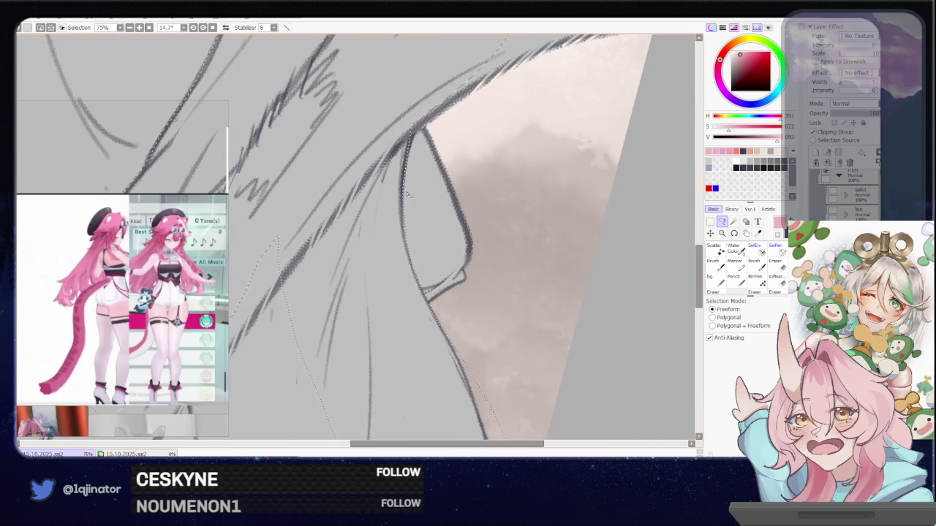
{"action": "left_click_drag", "start_coordinate": [409, 247], "coordinate": [406, 209]}
{"action": "scroll", "coordinate": [416, 263], "scroll_direction": "down", "scroll_amount": 1}
{"action": "scroll", "coordinate": [365, 242], "scroll_direction": "down", "scroll_amount": 1}
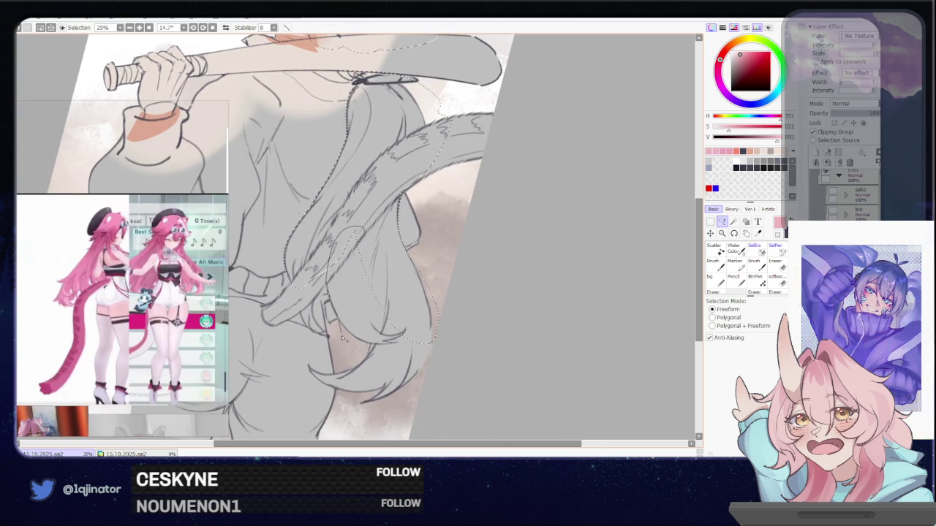
{"action": "scroll", "coordinate": [344, 340], "scroll_direction": "up", "scroll_amount": 2}
{"action": "mouse_move", "coordinate": [446, 349]}
{"action": "left_mouse_down"}
{"action": "mouse_move", "coordinate": [344, 368]}
{"action": "mouse_move", "coordinate": [294, 329]}
{"action": "left_mouse_up"}
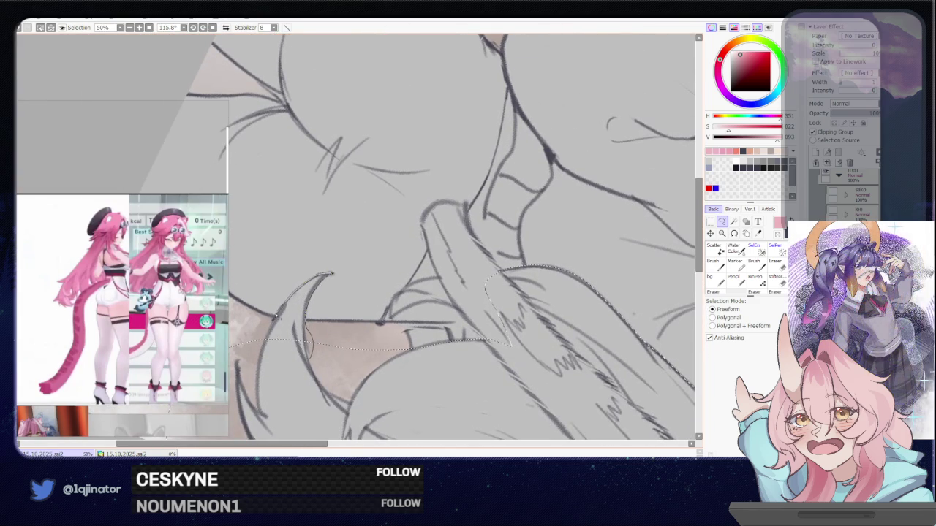
{"action": "mouse_move", "coordinate": [309, 395]}
{"action": "left_mouse_down"}
{"action": "mouse_move", "coordinate": [269, 380]}
{"action": "mouse_move", "coordinate": [333, 303]}
{"action": "left_mouse_up"}
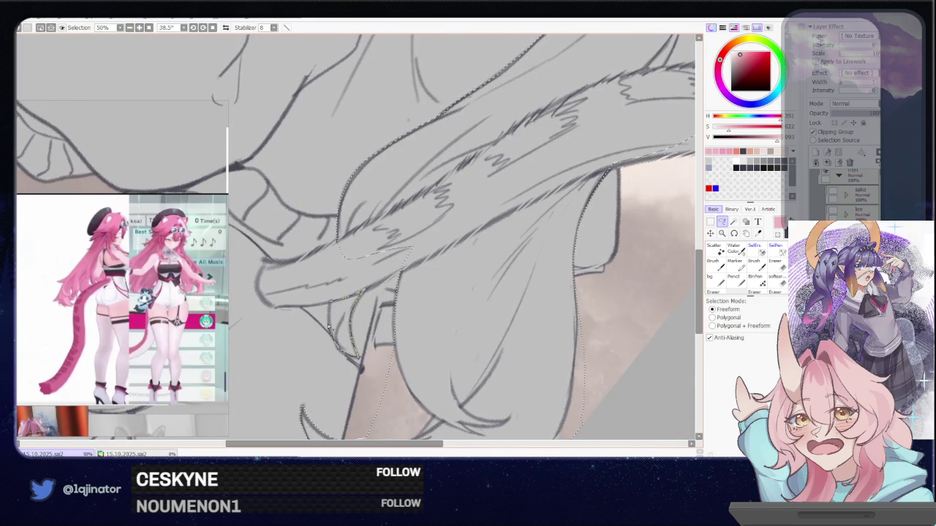
{"action": "left_click_drag", "start_coordinate": [330, 322], "coordinate": [402, 289]}
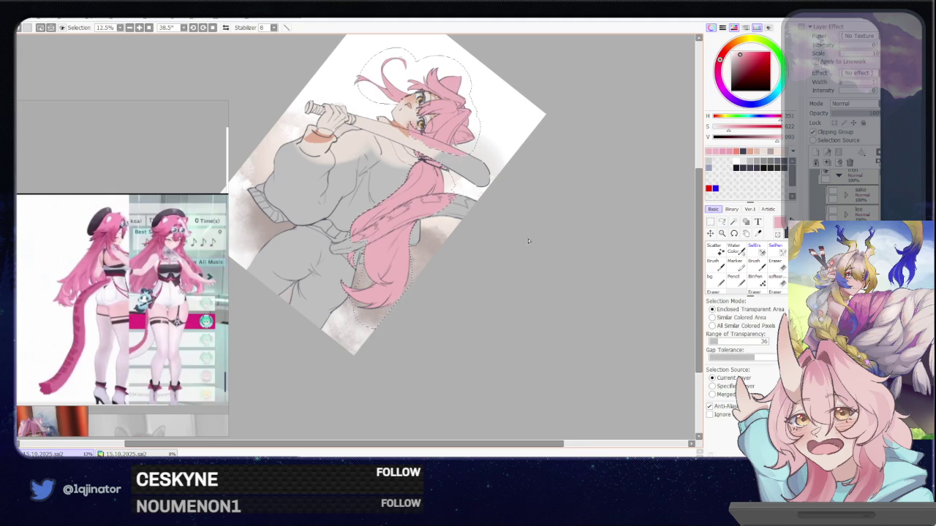
{"action": "left_click", "coordinate": [719, 64]}
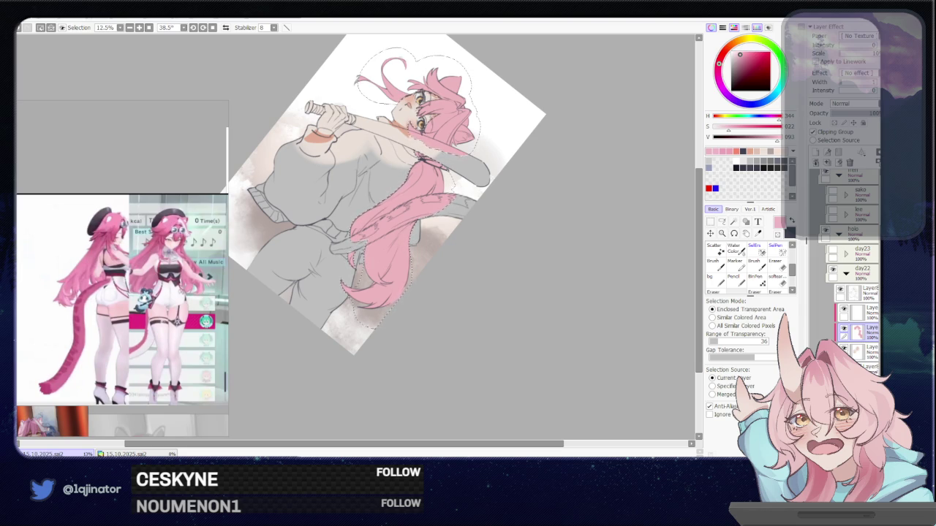
{"action": "left_click_drag", "start_coordinate": [413, 326], "coordinate": [445, 294]}
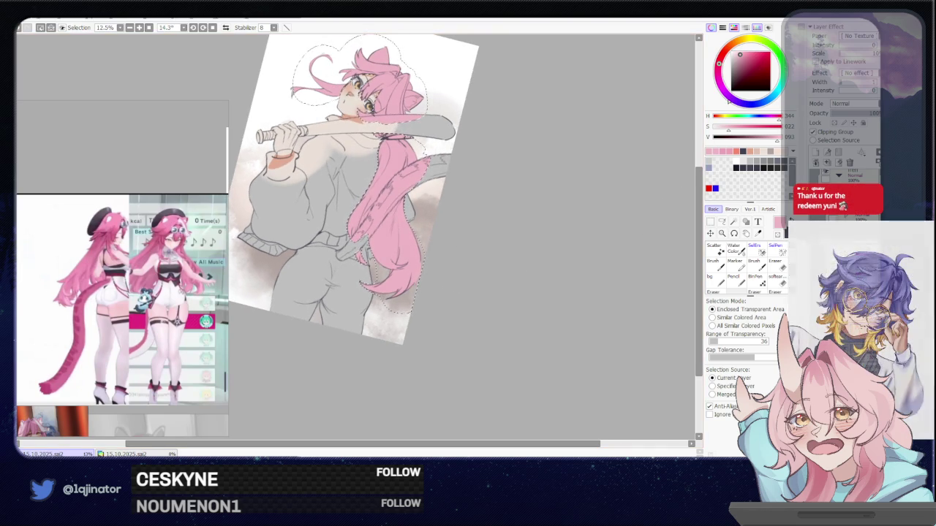
{"action": "mouse_move", "coordinate": [467, 246]}
{"action": "left_mouse_down"}
{"action": "mouse_move", "coordinate": [484, 297]}
{"action": "mouse_move", "coordinate": [510, 288]}
{"action": "left_mouse_up"}
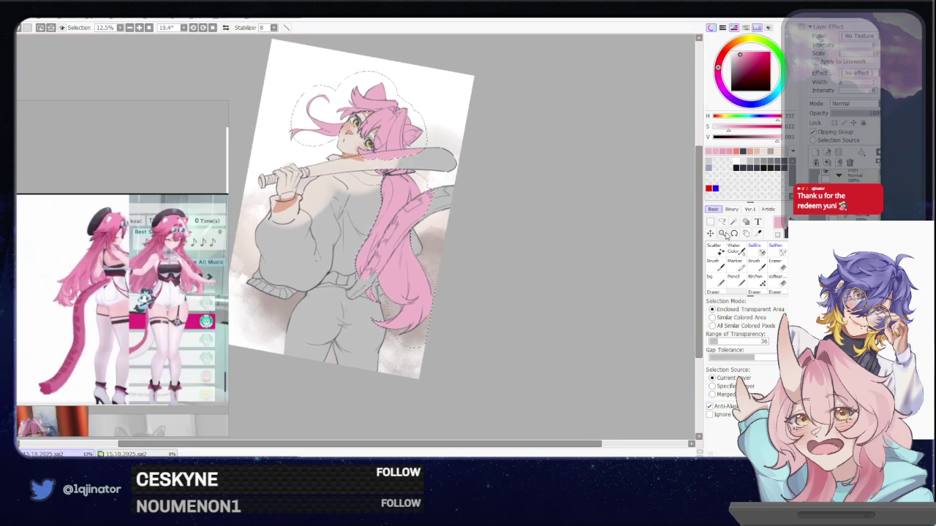
{"action": "left_click", "coordinate": [722, 221]}
{"action": "key", "text": "ctrl+d"}
{"action": "mouse_move", "coordinate": [447, 345]}
{"action": "left_mouse_down"}
{"action": "mouse_move", "coordinate": [449, 371]}
{"action": "mouse_move", "coordinate": [454, 344]}
{"action": "left_mouse_up"}
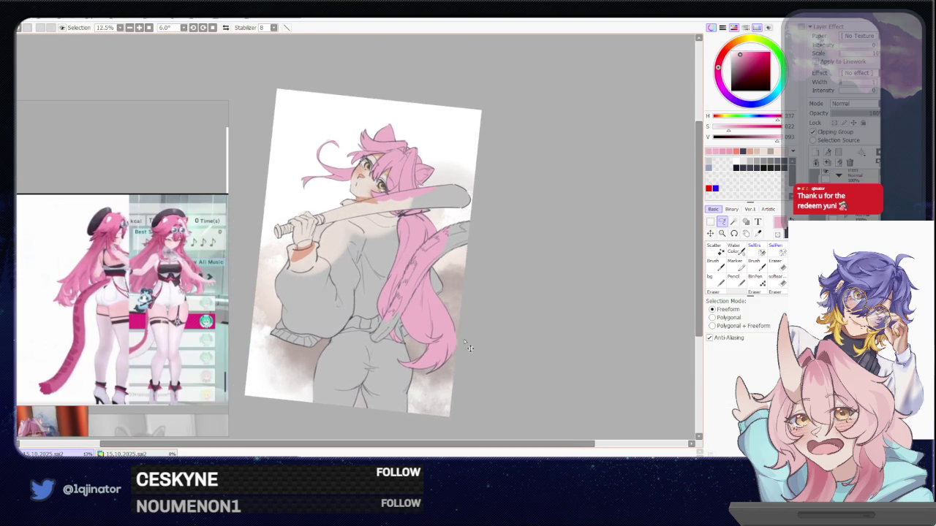
{"action": "key", "text": "ctrl+z"}
{"action": "key", "text": "w"}
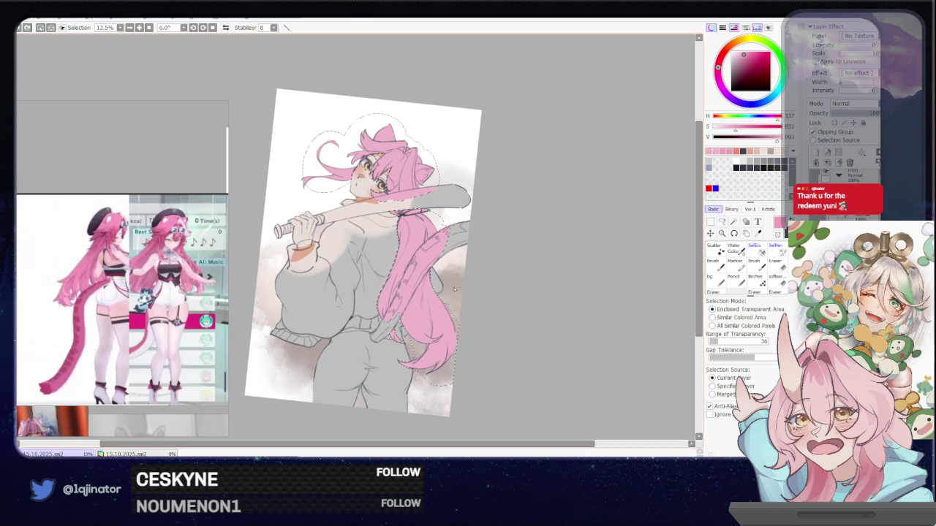
{"action": "left_click", "coordinate": [441, 341]}
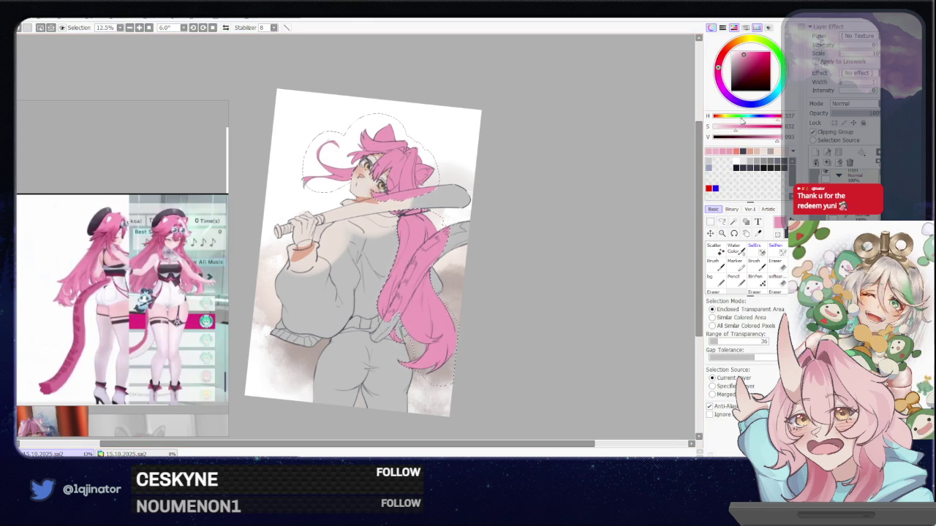
{"action": "left_click_drag", "start_coordinate": [734, 134], "coordinate": [731, 133]}
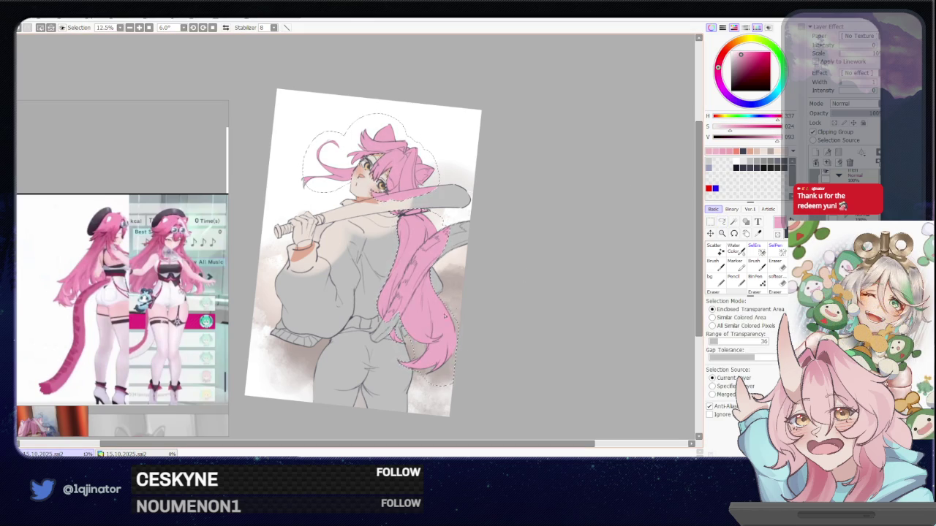
{"action": "left_click", "coordinate": [722, 222]}
{"action": "key", "text": "ctrl+d"}
{"action": "scroll", "coordinate": [520, 310], "scroll_direction": "up", "scroll_amount": 2}
{"action": "scroll", "coordinate": [514, 318], "scroll_direction": "up", "scroll_amount": 2}
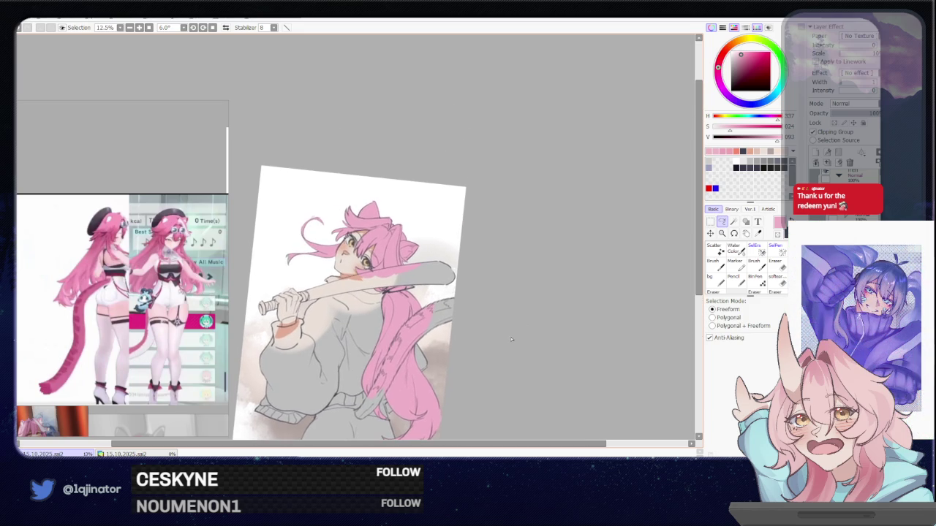
{"action": "scroll", "coordinate": [497, 348], "scroll_direction": "down", "scroll_amount": 2}
{"action": "scroll", "coordinate": [460, 355], "scroll_direction": "down", "scroll_amount": 2}
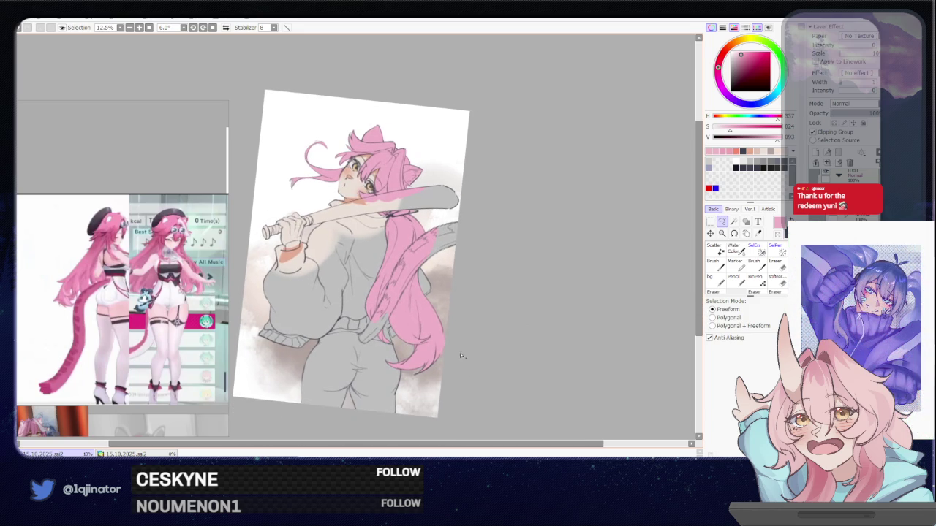
{"action": "key", "text": "ctrl+plus"}
{"action": "scroll", "coordinate": [462, 337], "scroll_direction": "up", "scroll_amount": 2}
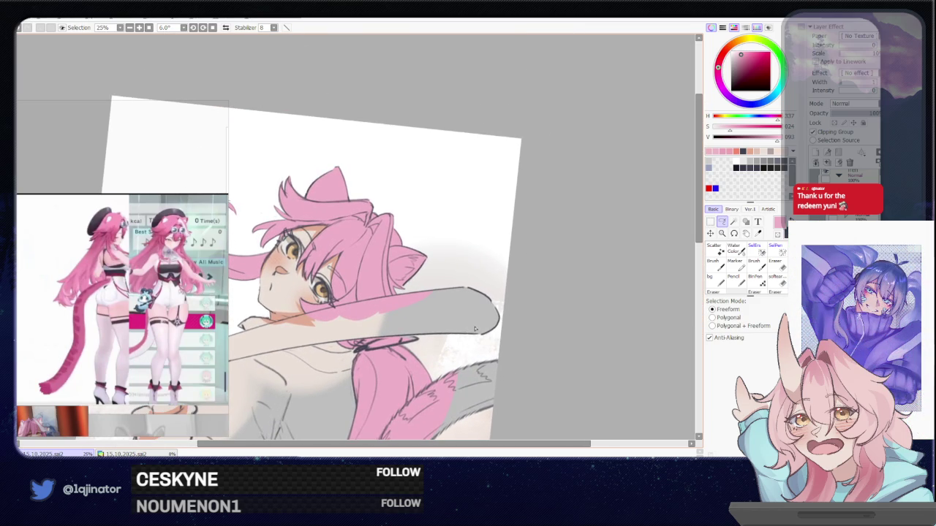
{"action": "scroll", "coordinate": [466, 313], "scroll_direction": "down", "scroll_amount": 3}
{"action": "scroll", "coordinate": [491, 306], "scroll_direction": "down", "scroll_amount": 2}
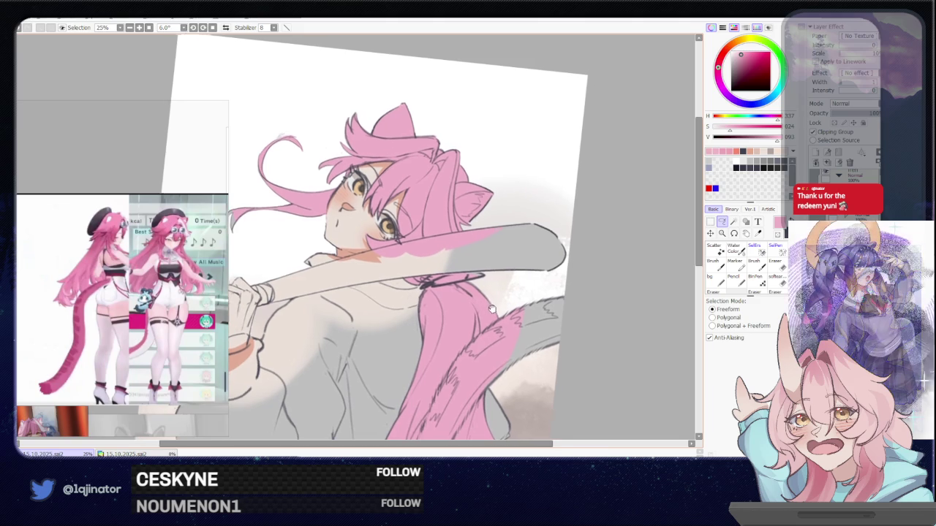
{"action": "scroll", "coordinate": [463, 310], "scroll_direction": "down", "scroll_amount": 2}
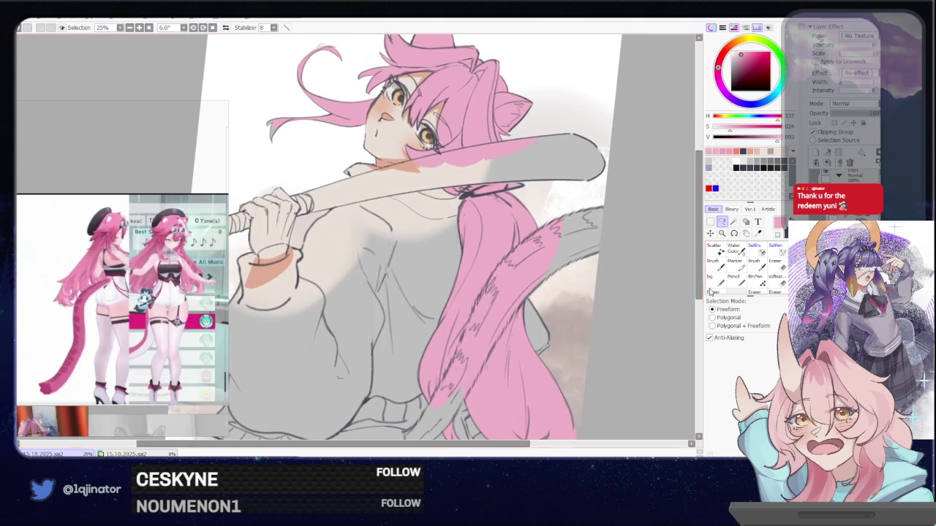
{"action": "key", "text": "ctrl+minus"}
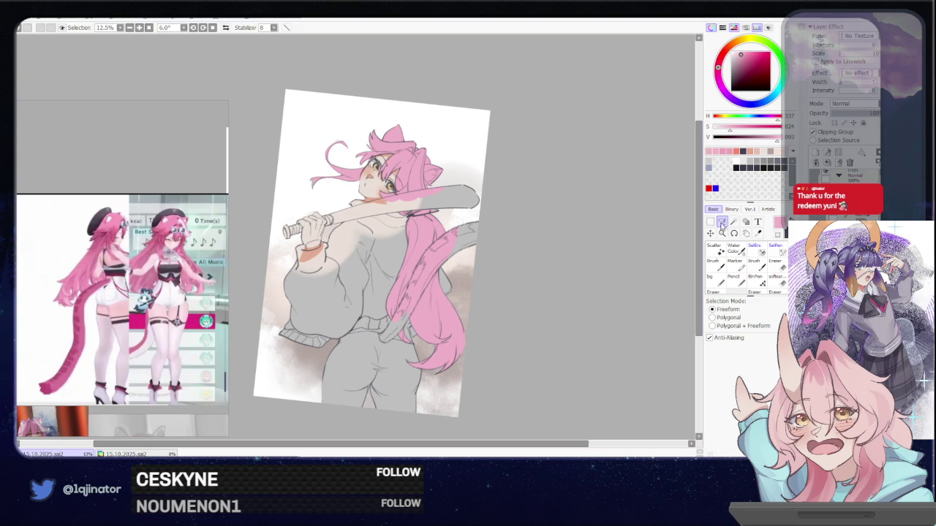
{"action": "key", "text": "ctrl+plus"}
{"action": "key", "text": "ctrl+plus"}
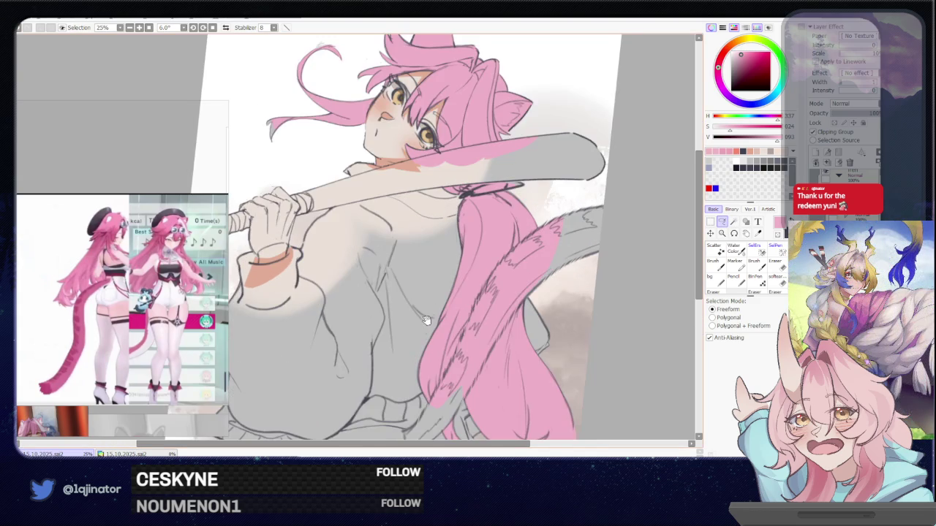
{"action": "key", "text": "b"}
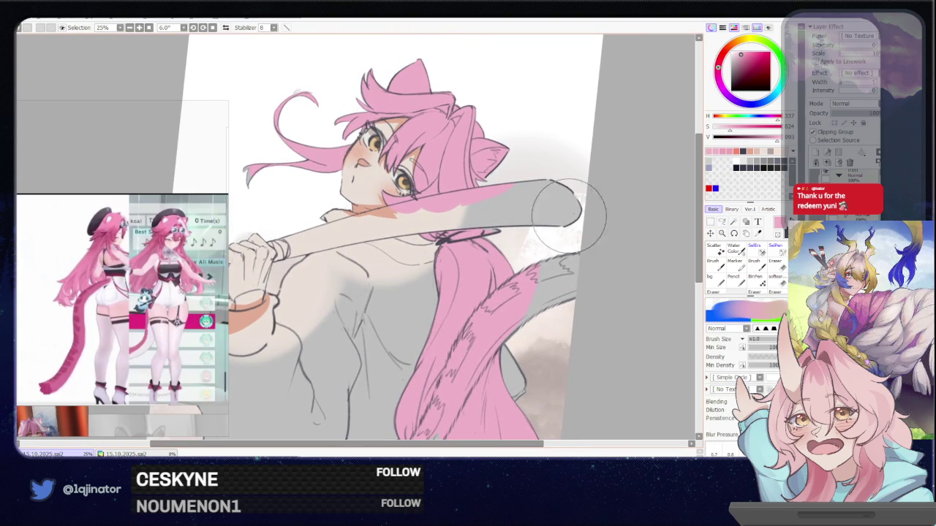
{"action": "left_click", "coordinate": [744, 59]}
{"action": "mouse_move", "coordinate": [331, 327]}
{"action": "left_mouse_down"}
{"action": "mouse_move", "coordinate": [391, 258]}
{"action": "mouse_move", "coordinate": [340, 351]}
{"action": "left_mouse_up"}
{"action": "left_click_drag", "start_coordinate": [380, 277], "coordinate": [394, 343]}
{"action": "left_click_drag", "start_coordinate": [365, 300], "coordinate": [406, 333]}
{"action": "key", "text": "ctrl+z"}
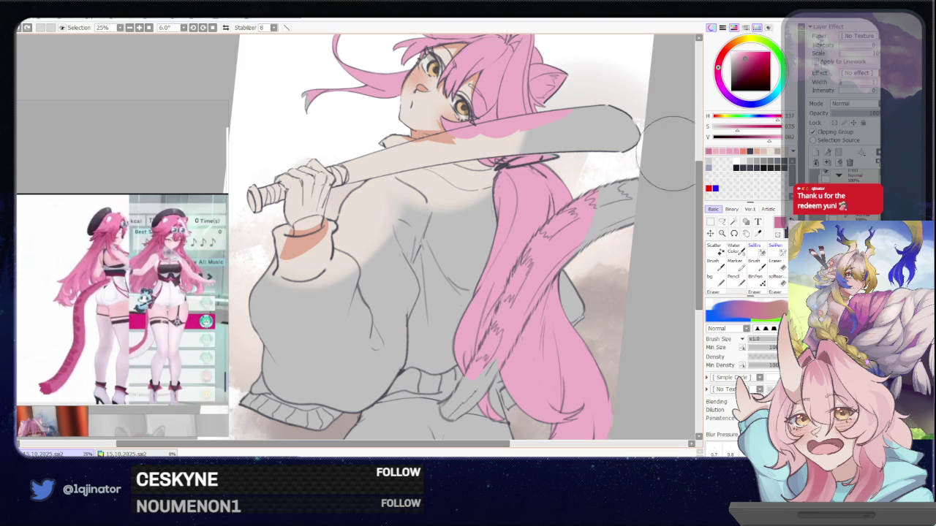
{"action": "left_click", "coordinate": [720, 58]}
{"action": "left_click_drag", "start_coordinate": [351, 307], "coordinate": [377, 336]}
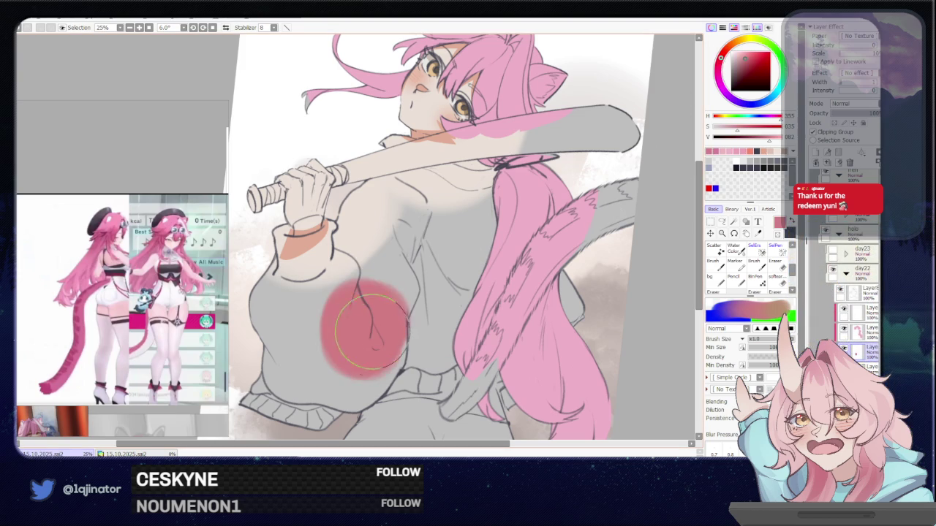
{"action": "key", "text": "ctrl+z"}
{"action": "left_click", "coordinate": [718, 66]}
{"action": "left_click", "coordinate": [747, 56]}
{"action": "left_click_drag", "start_coordinate": [351, 322], "coordinate": [395, 337]}
{"action": "key", "text": "ctrl+z"}
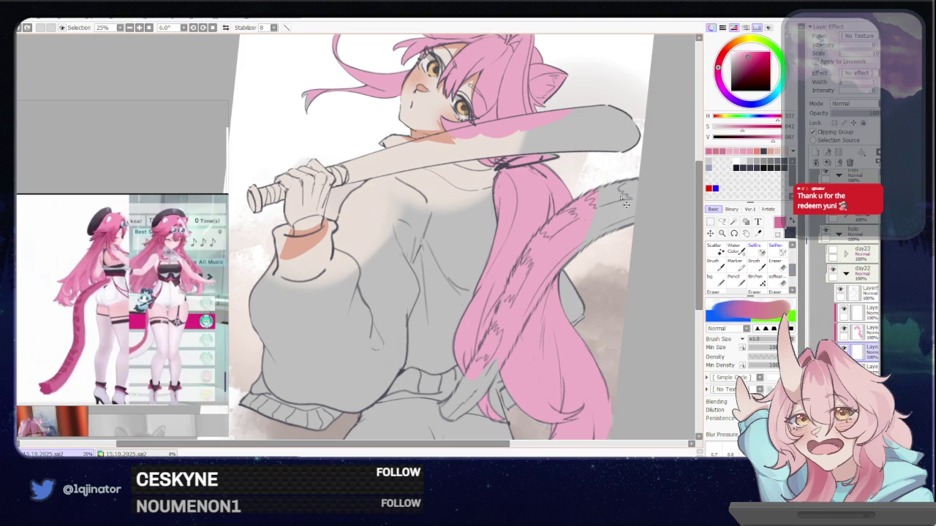
{"action": "left_click_drag", "start_coordinate": [743, 127], "coordinate": [775, 141]}
{"action": "left_click", "coordinate": [348, 340]}
{"action": "key", "text": "ctrl+z"}
{"action": "left_click_drag", "start_coordinate": [326, 359], "coordinate": [358, 320]}
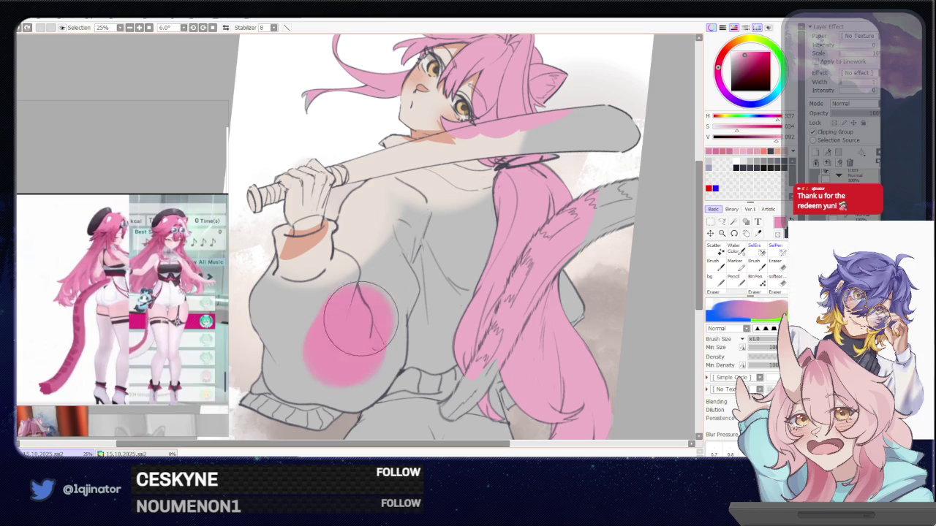
{"action": "key", "text": "ctrl+z"}
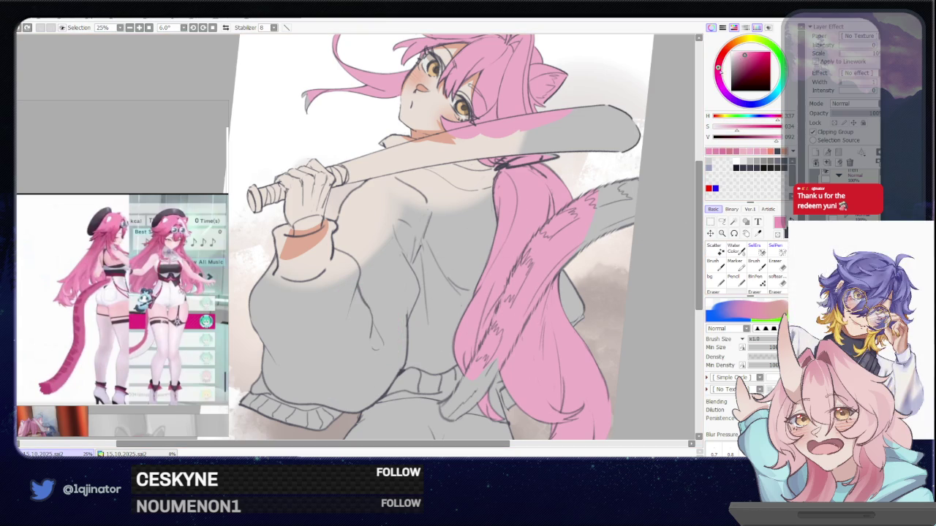
{"action": "left_click_drag", "start_coordinate": [718, 67], "coordinate": [718, 73]}
{"action": "left_click_drag", "start_coordinate": [340, 300], "coordinate": [364, 322]}
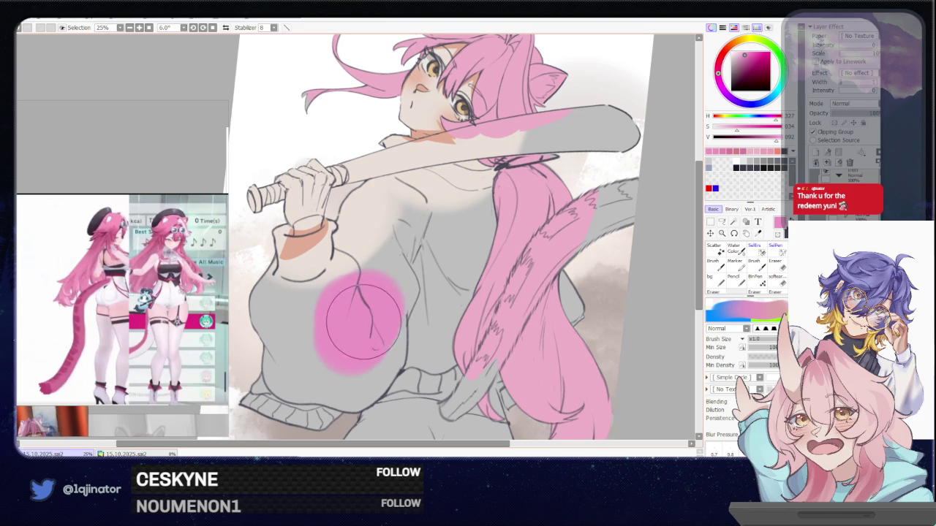
{"action": "key", "text": "ctrl+z"}
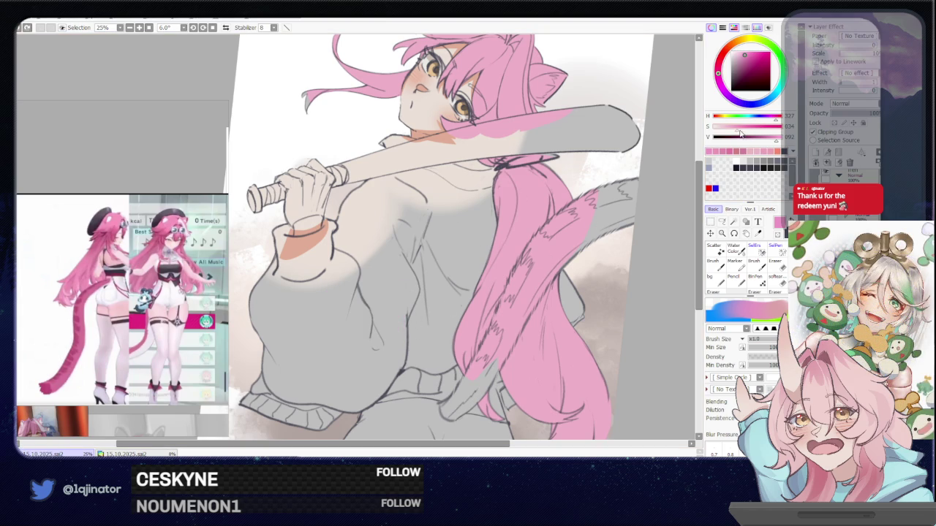
{"action": "left_click_drag", "start_coordinate": [751, 134], "coordinate": [754, 134]}
{"action": "left_click_drag", "start_coordinate": [369, 318], "coordinate": [353, 332]}
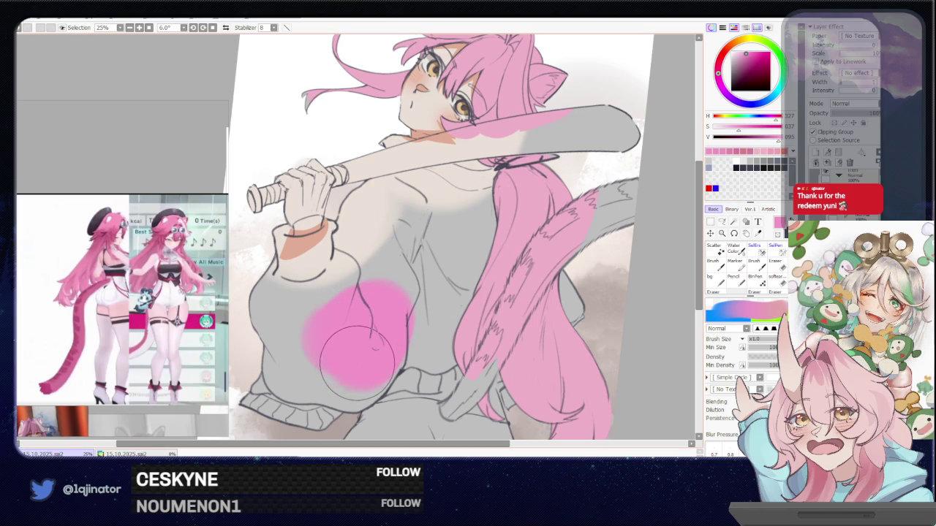
{"action": "key", "text": "ctrl+z"}
{"action": "key", "text": "l"}
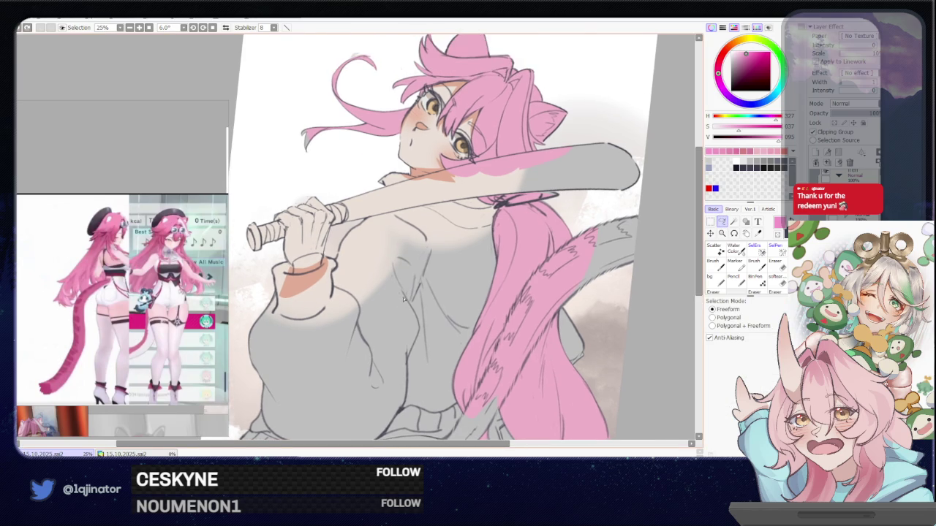
{"action": "scroll", "coordinate": [402, 301], "scroll_direction": "up", "scroll_amount": 2}
{"action": "scroll", "coordinate": [394, 315], "scroll_direction": "down", "scroll_amount": 2}
{"action": "scroll", "coordinate": [394, 314], "scroll_direction": "down", "scroll_amount": 2}
{"action": "scroll", "coordinate": [393, 314], "scroll_direction": "down", "scroll_amount": 1}
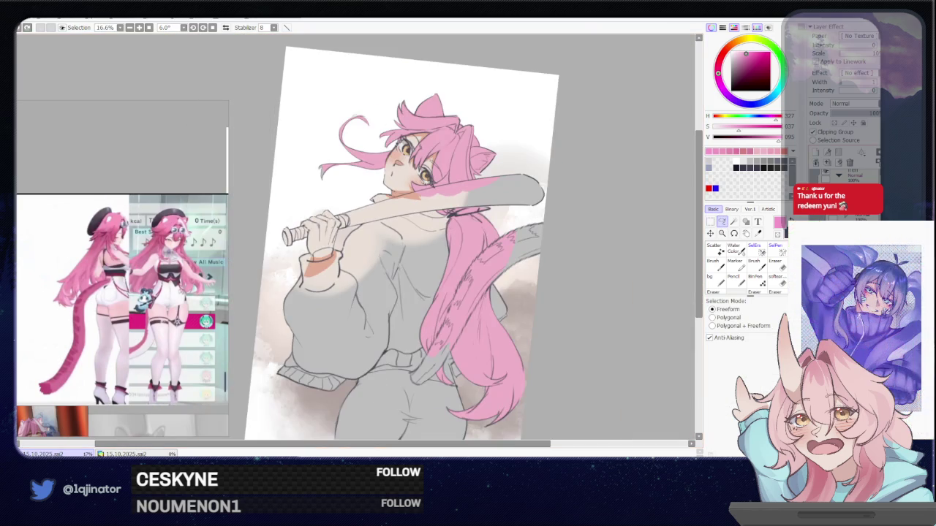
{"action": "key", "text": "ctrl+z"}
{"action": "key", "text": "ctrl+u"}
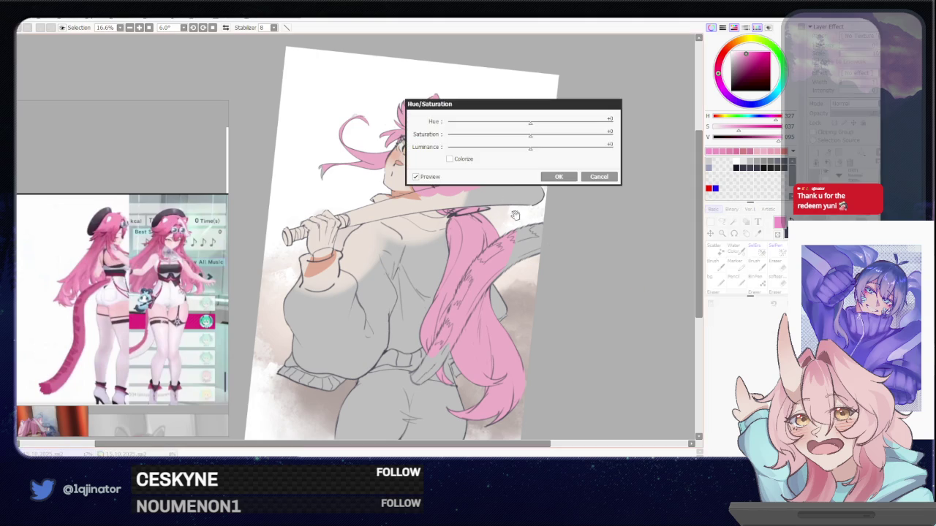
{"action": "left_click_drag", "start_coordinate": [530, 147], "coordinate": [465, 147]}
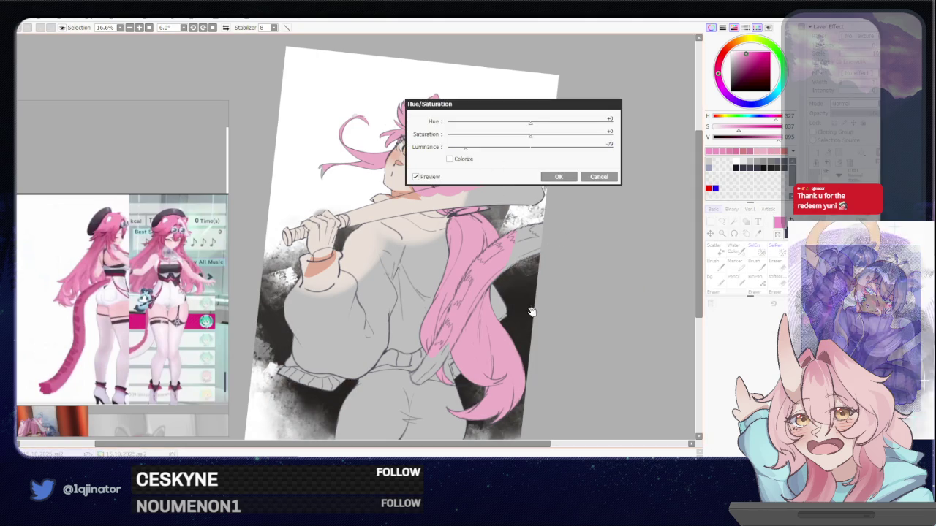
{"action": "key", "text": "Escape"}
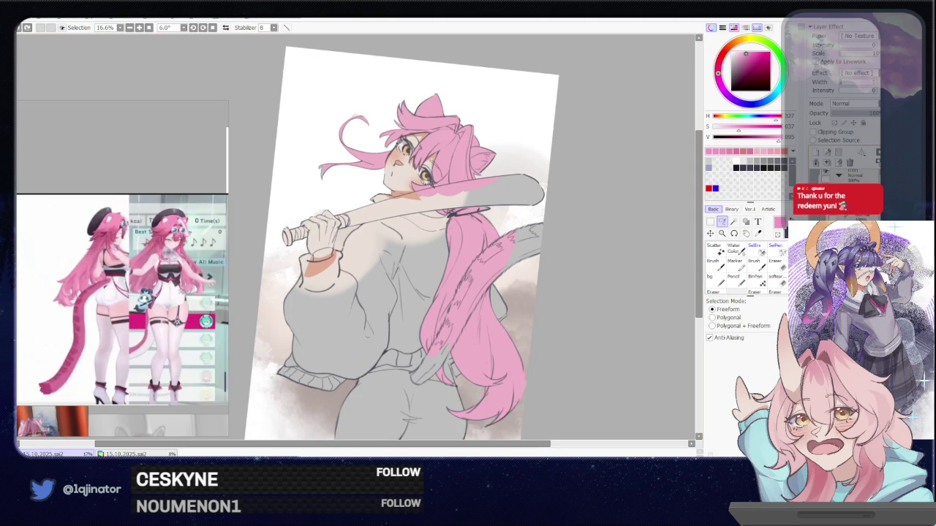
{"action": "key", "text": "h"}
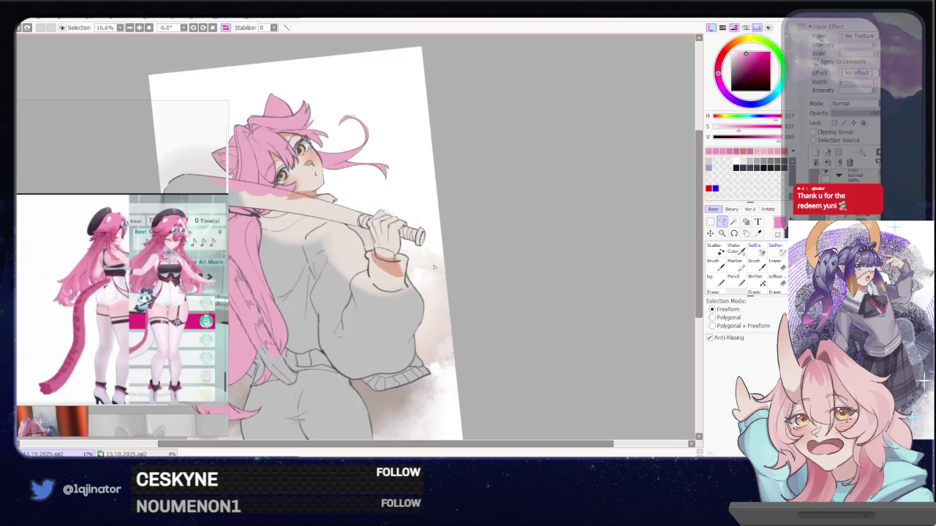
Step: Begin a freehand selection around the bat-holding sleeve, rotating and mirroring the view
{"action": "scroll", "coordinate": [406, 304], "scroll_direction": "up", "scroll_amount": 4}
{"action": "left_click_drag", "start_coordinate": [397, 321], "coordinate": [401, 263]}
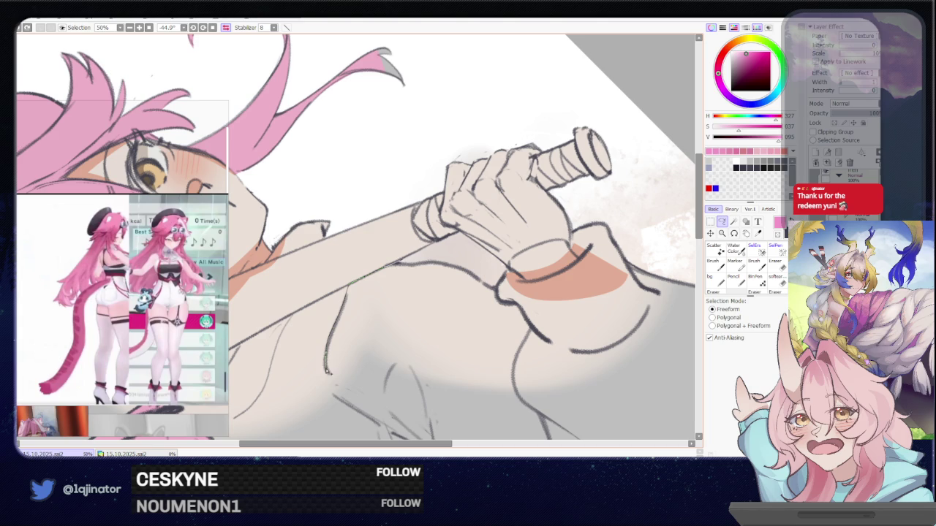
{"action": "left_click_drag", "start_coordinate": [330, 390], "coordinate": [339, 402]}
{"action": "key", "text": "Insert"}
{"action": "left_click_drag", "start_coordinate": [503, 286], "coordinate": [421, 242]}
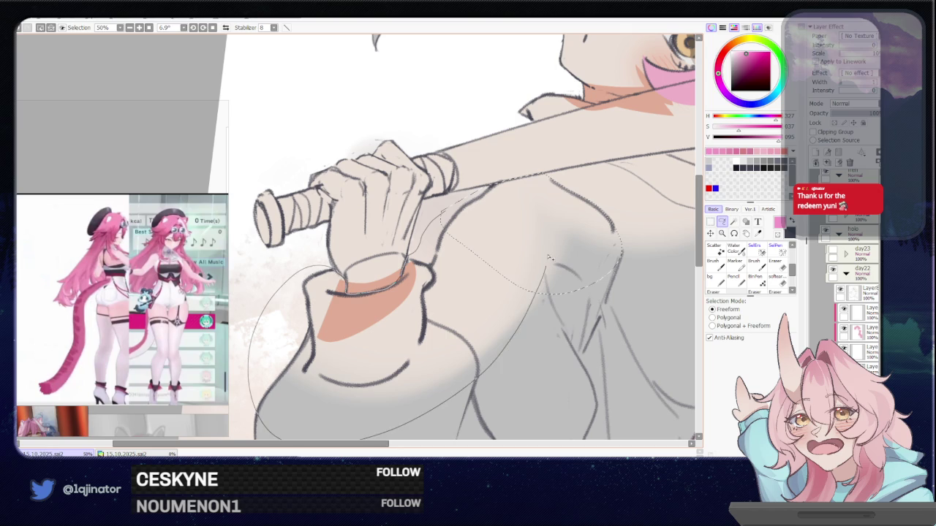
{"action": "key", "text": "minus"}
{"action": "key", "text": "minus"}
{"action": "scroll", "coordinate": [495, 366], "scroll_direction": "down", "scroll_amount": 3}
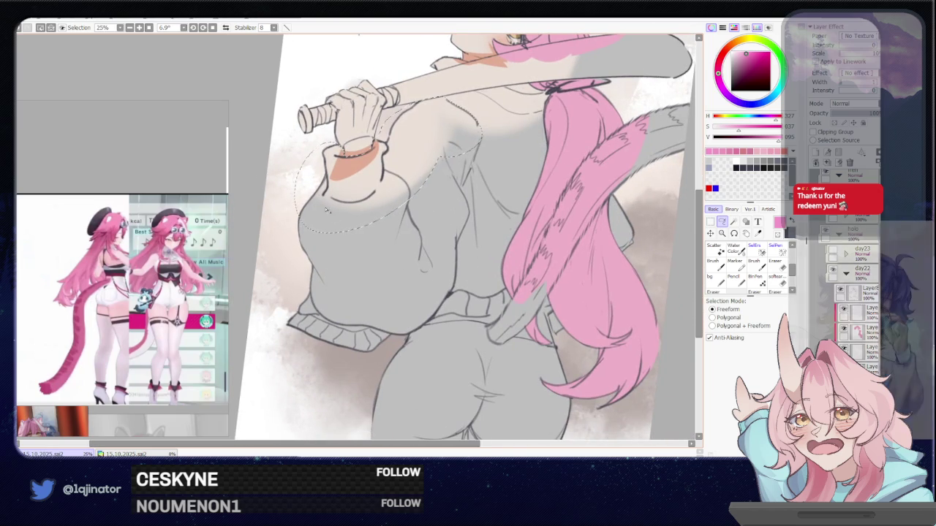
Step: Extend the selection around the whole sleeve and reset the view rotation to 0°
{"action": "mouse_move", "coordinate": [285, 292]}
{"action": "left_mouse_down"}
{"action": "mouse_move", "coordinate": [354, 303]}
{"action": "mouse_move", "coordinate": [368, 271]}
{"action": "mouse_move", "coordinate": [382, 279]}
{"action": "left_mouse_up"}
{"action": "key", "text": "plus"}
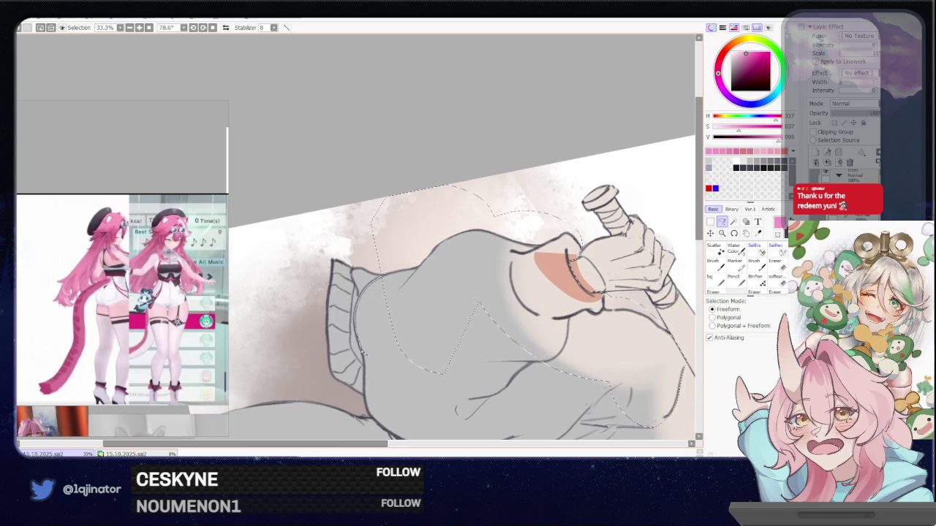
{"action": "left_click_drag", "start_coordinate": [363, 353], "coordinate": [338, 284]}
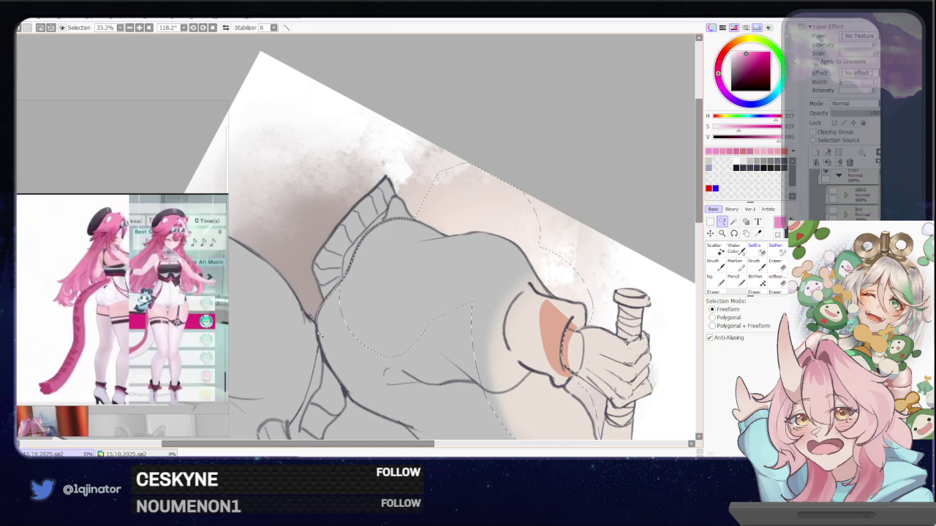
{"action": "left_click_drag", "start_coordinate": [380, 373], "coordinate": [336, 236]}
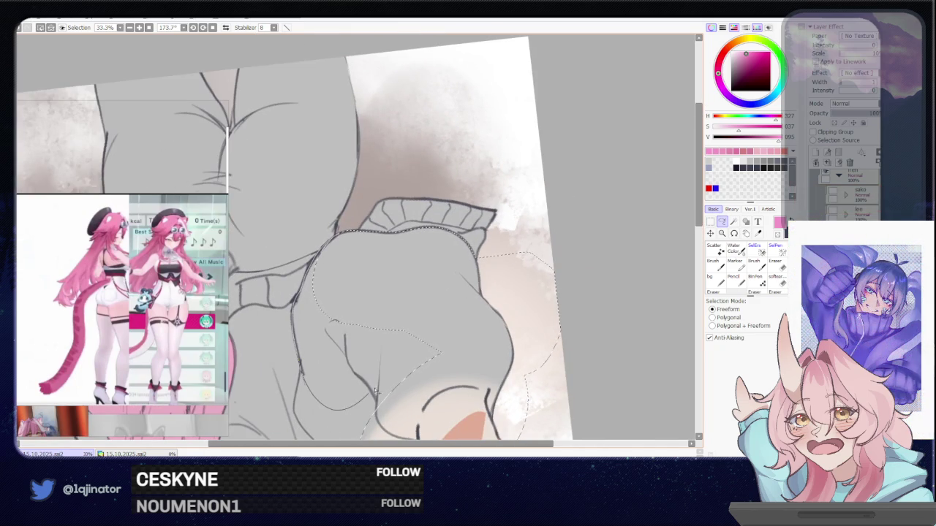
{"action": "left_click_drag", "start_coordinate": [300, 368], "coordinate": [331, 291]}
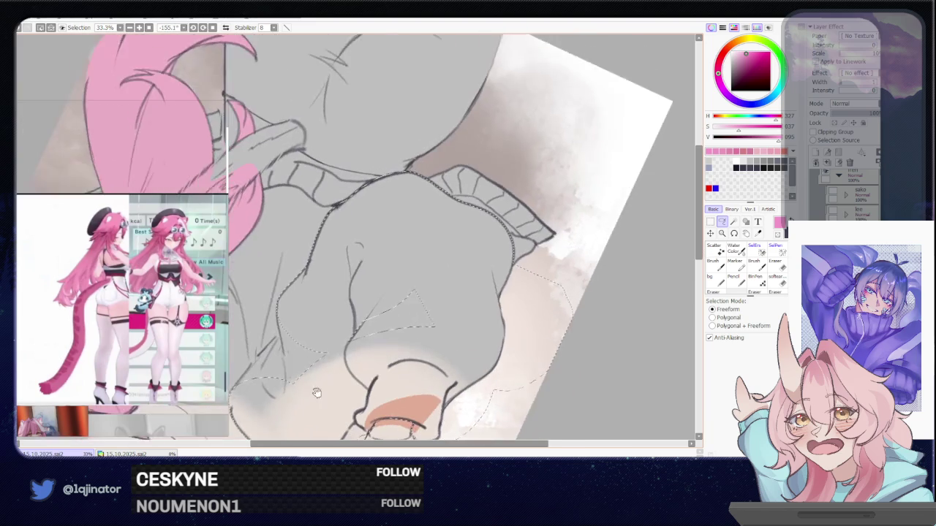
{"action": "left_click_drag", "start_coordinate": [354, 357], "coordinate": [302, 249]}
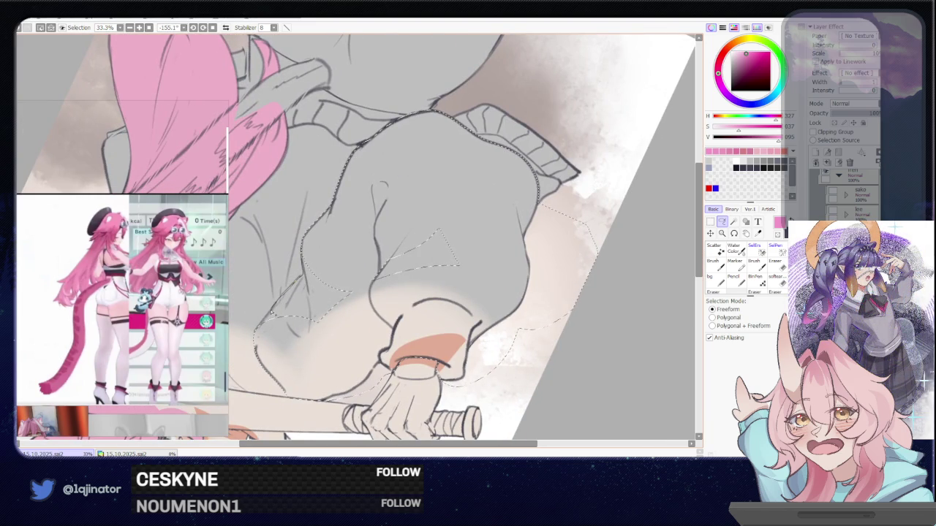
{"action": "left_click_drag", "start_coordinate": [284, 358], "coordinate": [333, 246]}
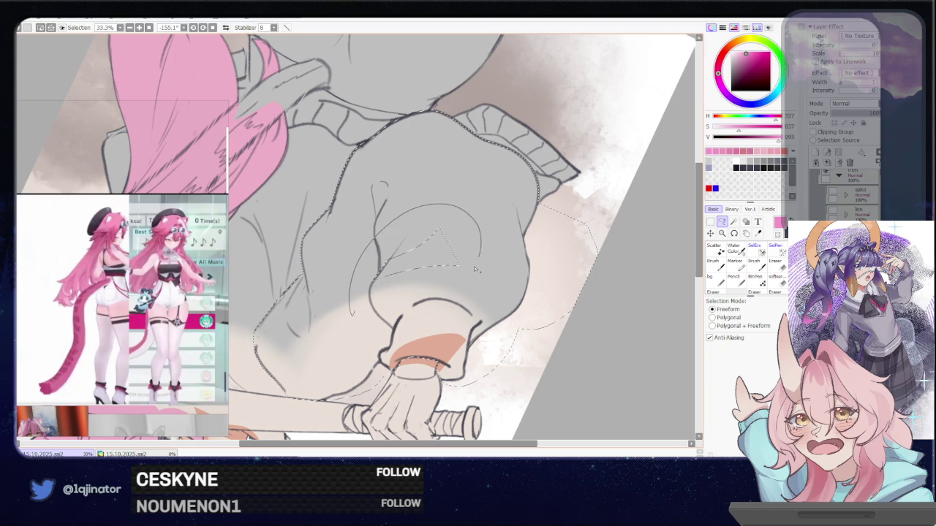
{"action": "left_click", "coordinate": [213, 28]}
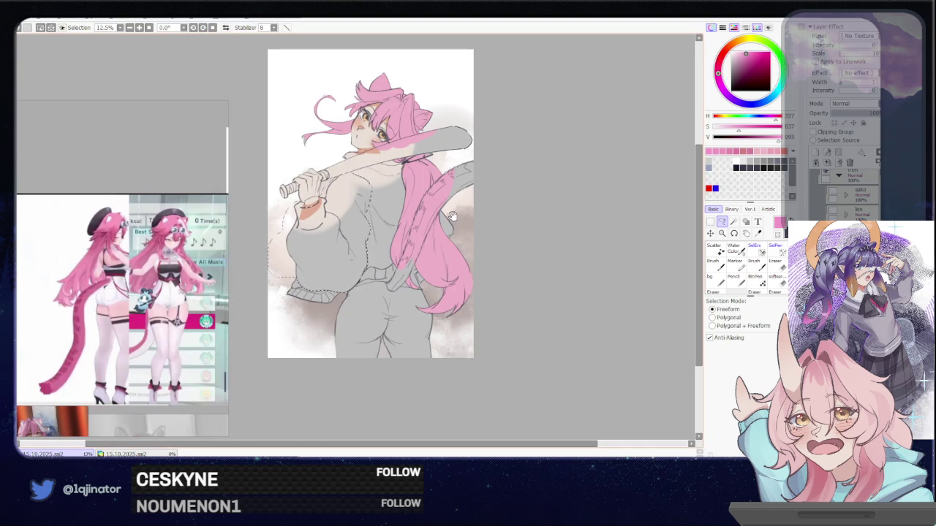
Step: Lasso-select the sleeve area beside the hair
{"action": "scroll", "coordinate": [543, 278], "scroll_direction": "up", "scroll_amount": 3}
{"action": "mouse_move", "coordinate": [543, 278]}
{"action": "left_mouse_down"}
{"action": "mouse_move", "coordinate": [456, 330]}
{"action": "mouse_move", "coordinate": [261, 314]}
{"action": "left_mouse_up"}
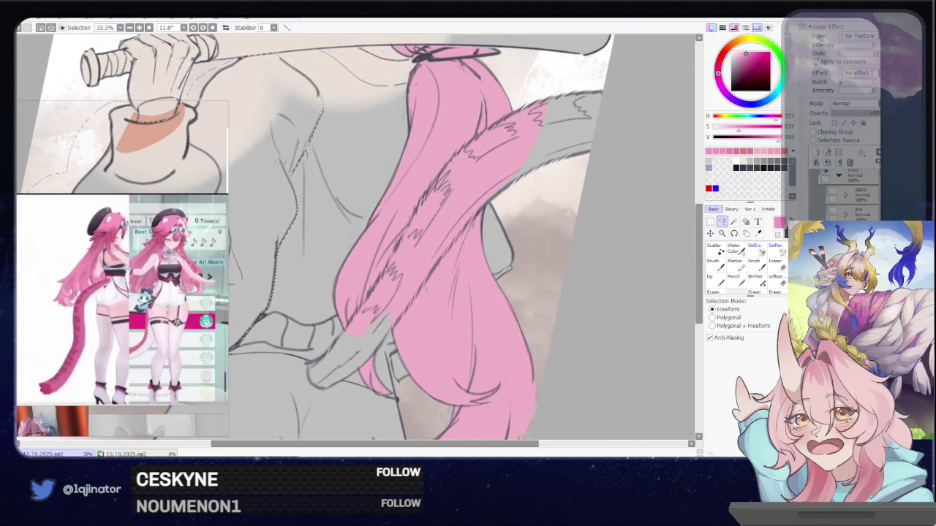
{"action": "scroll", "coordinate": [245, 329], "scroll_direction": "down", "scroll_amount": 2}
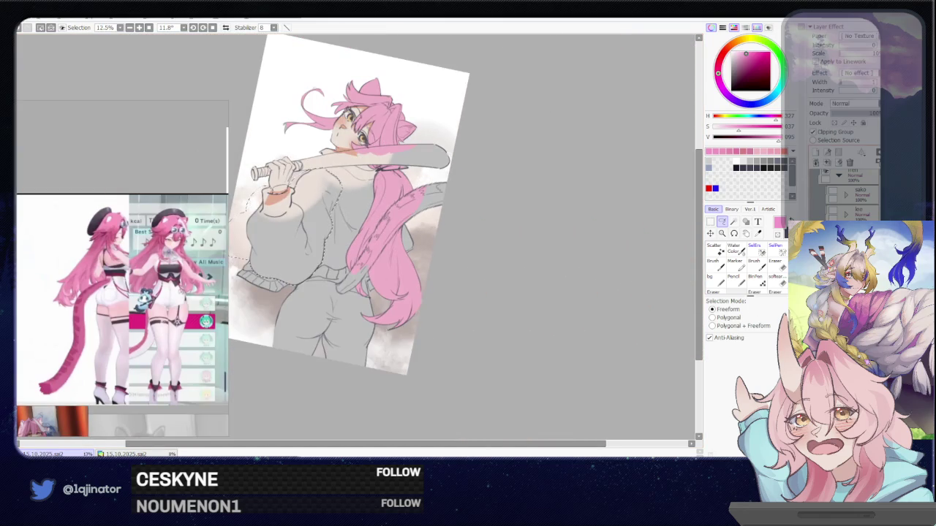
{"action": "scroll", "coordinate": [522, 278], "scroll_direction": "up", "scroll_amount": 1}
{"action": "scroll", "coordinate": [522, 278], "scroll_direction": "up", "scroll_amount": 1}
{"action": "left_click_drag", "start_coordinate": [501, 193], "coordinate": [547, 280]}
{"action": "mouse_move", "coordinate": [468, 298]}
{"action": "left_mouse_down"}
{"action": "mouse_move", "coordinate": [456, 337]}
{"action": "mouse_move", "coordinate": [508, 290]}
{"action": "left_mouse_up"}
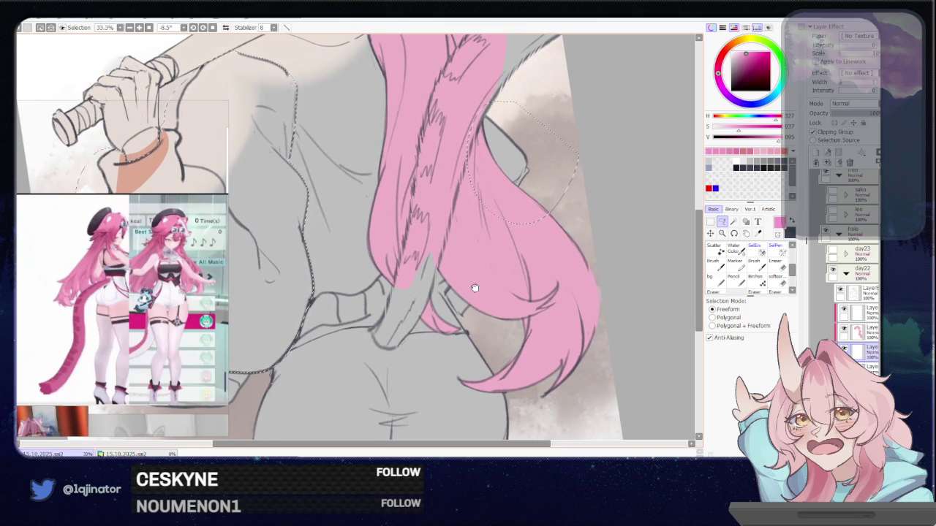
Step: Fill the sleeve selection with pink, deselect and straighten the view
{"action": "key", "text": "w"}
{"action": "scroll", "coordinate": [485, 287], "scroll_direction": "down", "scroll_amount": 3}
{"action": "left_click_drag", "start_coordinate": [485, 288], "coordinate": [508, 294]}
{"action": "key", "text": "ctrl+d"}
{"action": "key", "text": "l"}
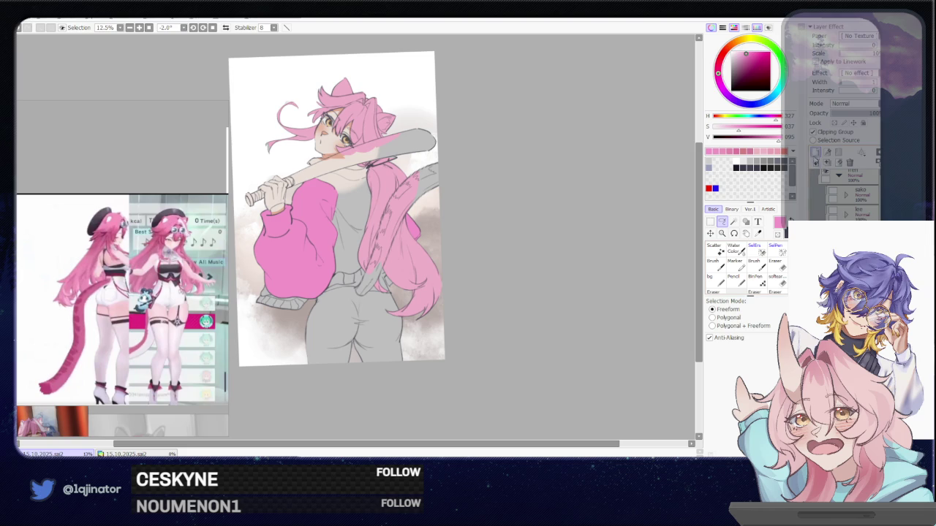
{"action": "mouse_move", "coordinate": [516, 263]}
{"action": "left_mouse_down"}
{"action": "mouse_move", "coordinate": [497, 320]}
{"action": "mouse_move", "coordinate": [477, 324]}
{"action": "left_mouse_up"}
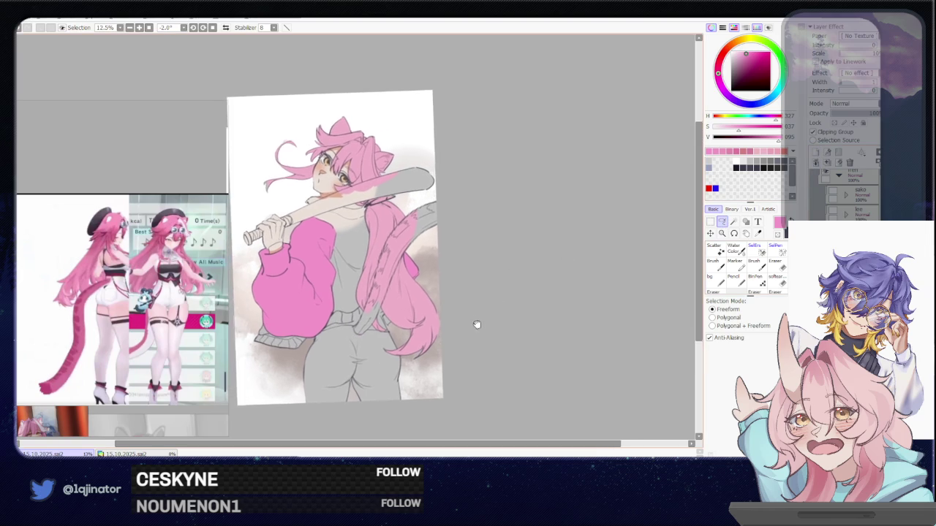
Step: Try light pink, then desaturated blue-violet lavender on the sweater chest, undoing trials
{"action": "left_click", "coordinate": [736, 54]}
{"action": "key", "text": "b"}
{"action": "key", "text": "ctrl+z"}
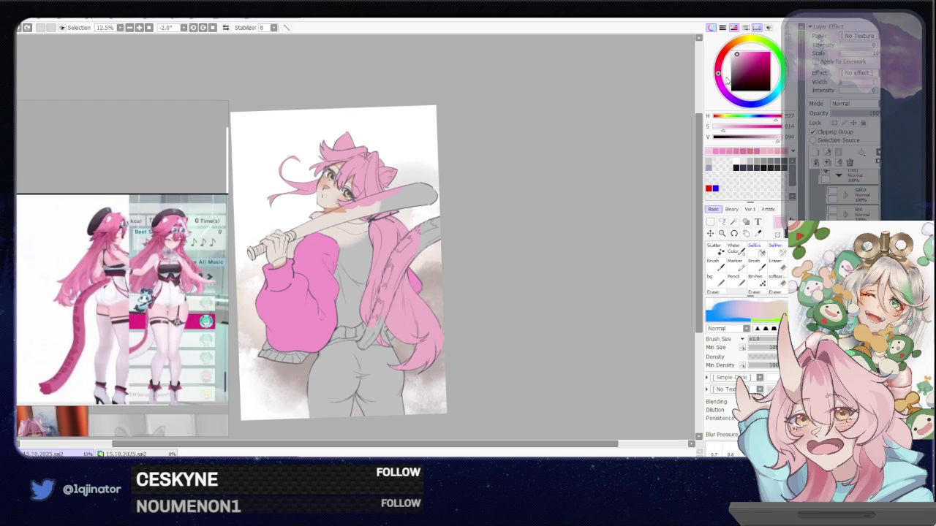
{"action": "left_click", "coordinate": [749, 104]}
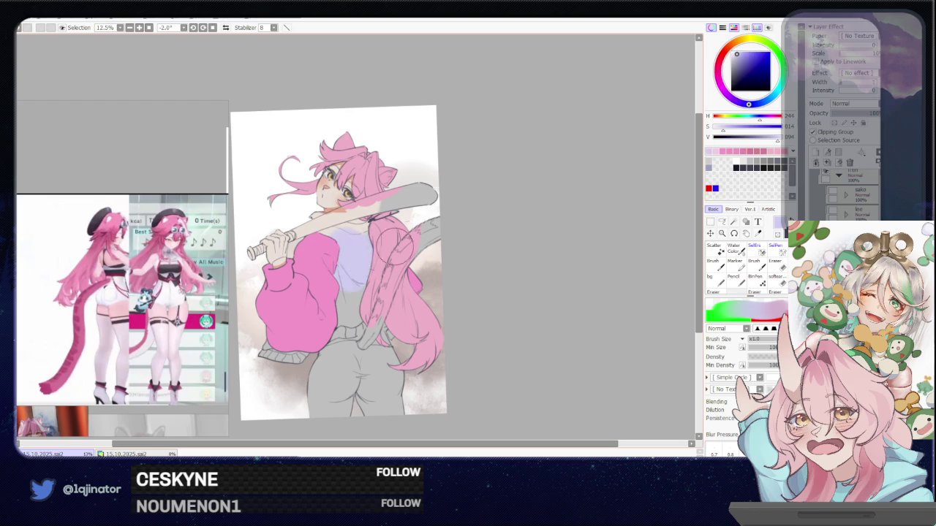
{"action": "left_click", "coordinate": [734, 55]}
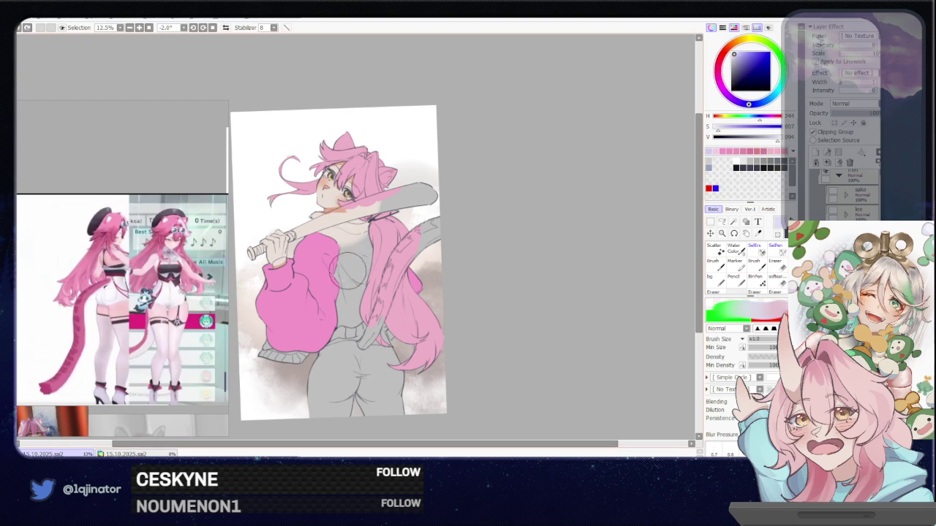
{"action": "left_click_drag", "start_coordinate": [340, 245], "coordinate": [369, 296]}
{"action": "key", "text": "ctrl+z"}
{"action": "left_click", "coordinate": [756, 104]}
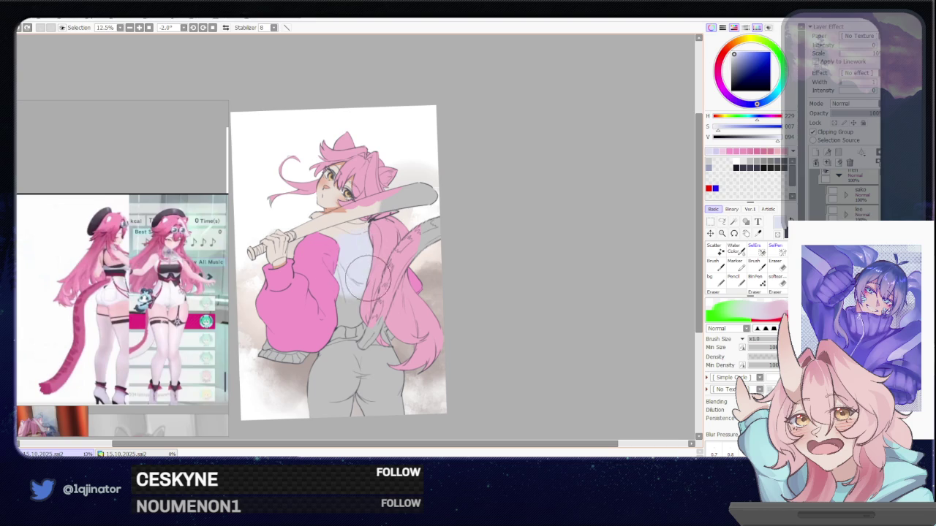
{"action": "left_click", "coordinate": [721, 222]}
{"action": "mouse_move", "coordinate": [409, 219]}
{"action": "left_mouse_down"}
{"action": "mouse_move", "coordinate": [380, 318]}
{"action": "mouse_move", "coordinate": [392, 324]}
{"action": "left_mouse_up"}
{"action": "scroll", "coordinate": [380, 317], "scroll_direction": "up", "scroll_amount": 4}
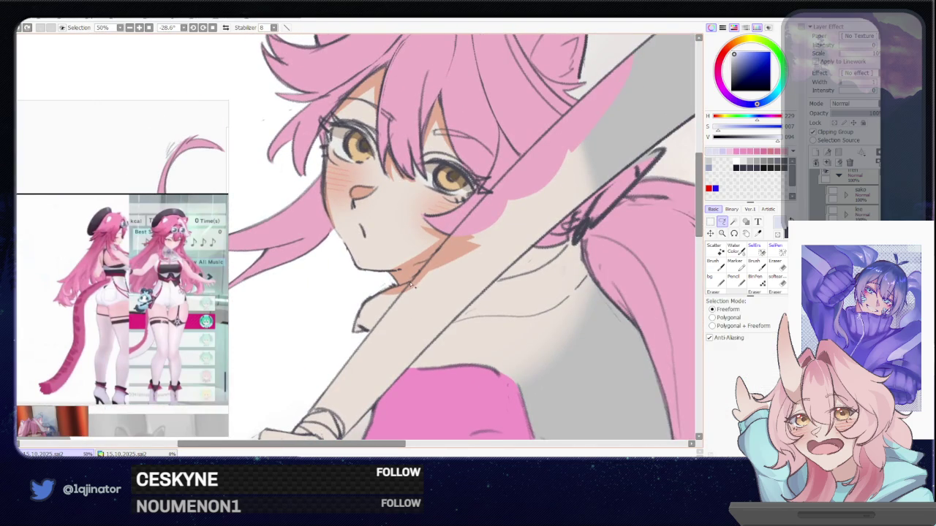
Step: Lasso the sleeves from chin and neck, along the arm and under the hair, closing the outline
{"action": "left_click_drag", "start_coordinate": [399, 286], "coordinate": [377, 325]}
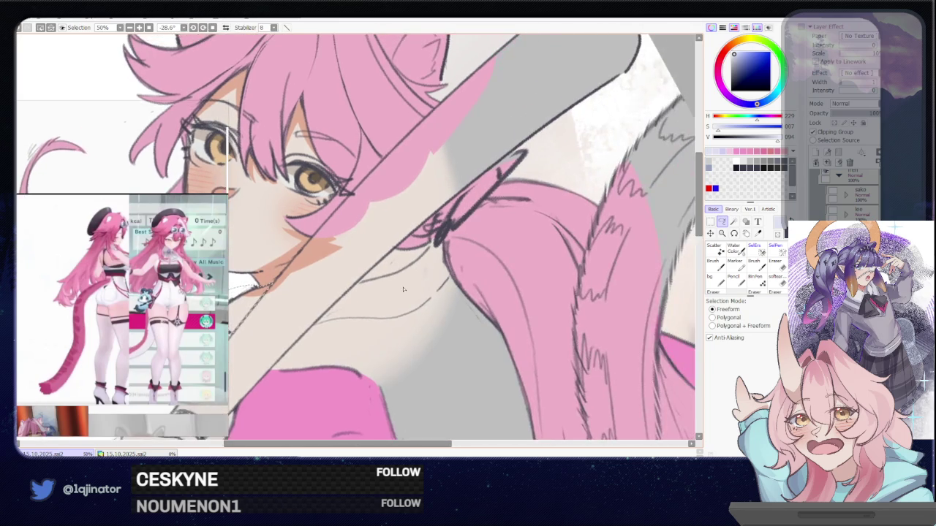
{"action": "left_click_drag", "start_coordinate": [516, 312], "coordinate": [418, 279]}
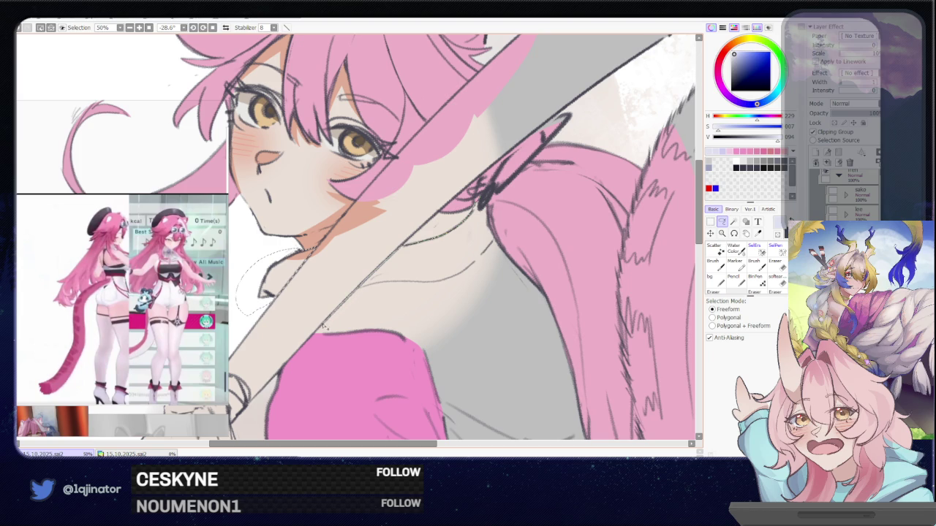
{"action": "left_click_drag", "start_coordinate": [316, 334], "coordinate": [588, 253]}
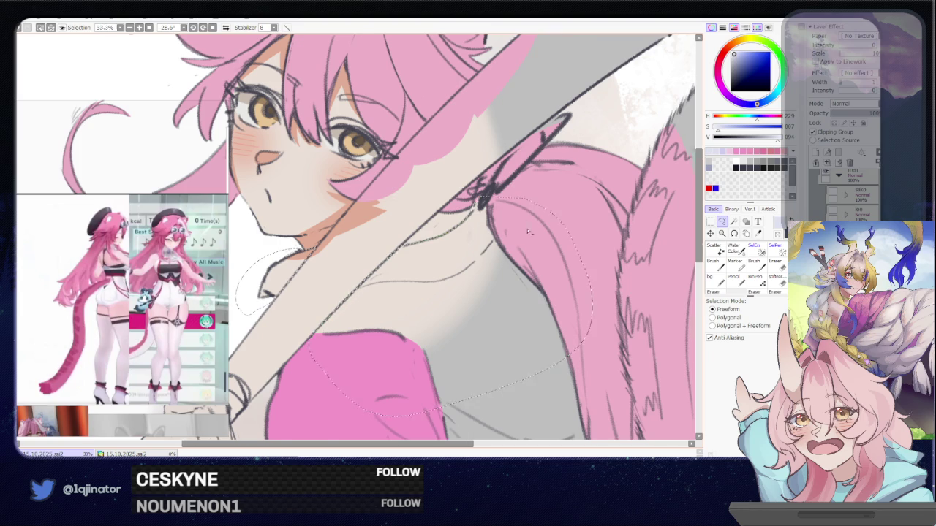
{"action": "scroll", "coordinate": [517, 265], "scroll_direction": "down", "scroll_amount": 1}
{"action": "mouse_move", "coordinate": [517, 265]}
{"action": "left_mouse_down"}
{"action": "mouse_move", "coordinate": [379, 140]}
{"action": "mouse_move", "coordinate": [439, 166]}
{"action": "mouse_move", "coordinate": [331, 352]}
{"action": "mouse_move", "coordinate": [451, 336]}
{"action": "mouse_move", "coordinate": [577, 252]}
{"action": "mouse_move", "coordinate": [545, 302]}
{"action": "left_mouse_up"}
{"action": "mouse_move", "coordinate": [481, 188]}
{"action": "left_mouse_down"}
{"action": "mouse_move", "coordinate": [538, 284]}
{"action": "mouse_move", "coordinate": [513, 333]}
{"action": "left_mouse_up"}
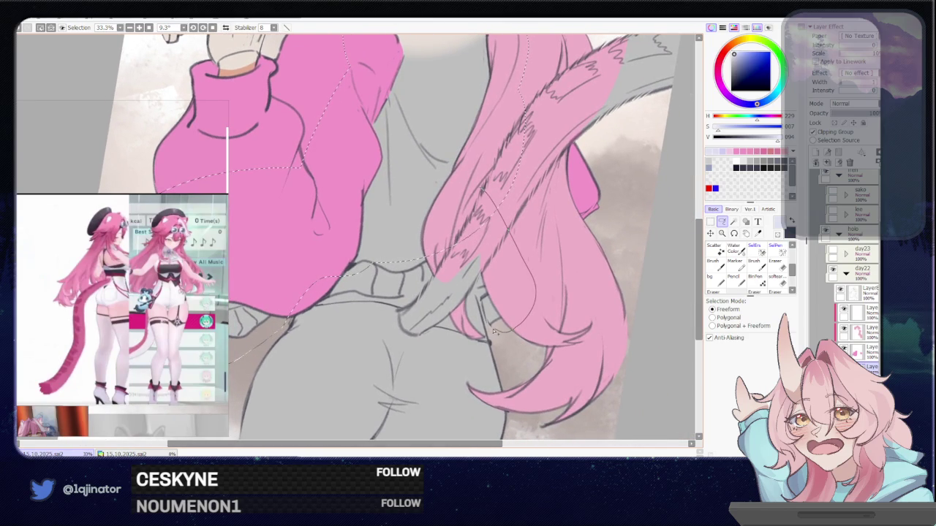
{"action": "left_click_drag", "start_coordinate": [482, 322], "coordinate": [479, 308]}
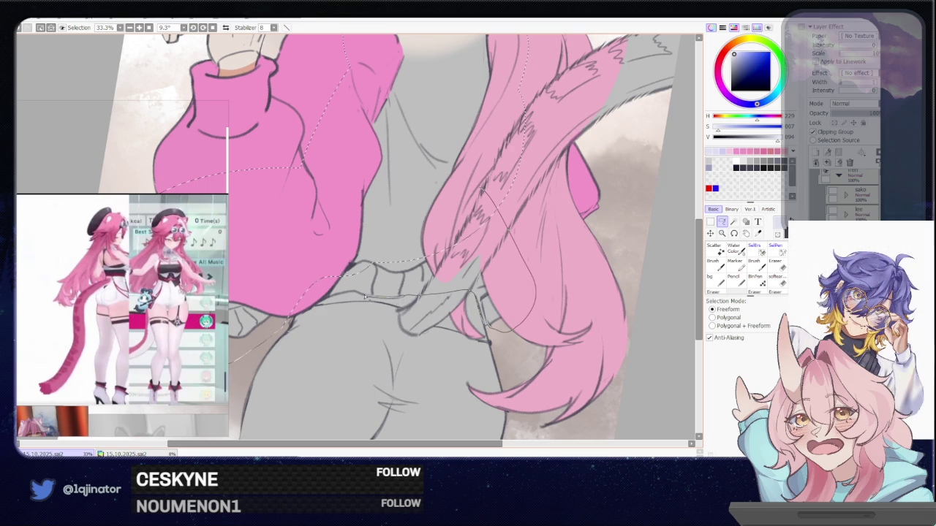
{"action": "left_click_drag", "start_coordinate": [306, 302], "coordinate": [307, 300]}
{"action": "scroll", "coordinate": [381, 292], "scroll_direction": "down", "scroll_amount": 3}
Step: Turn the pink sweater sleeves light blue with a Hue/Saturation hue shift of about -101
{"action": "key", "text": "w"}
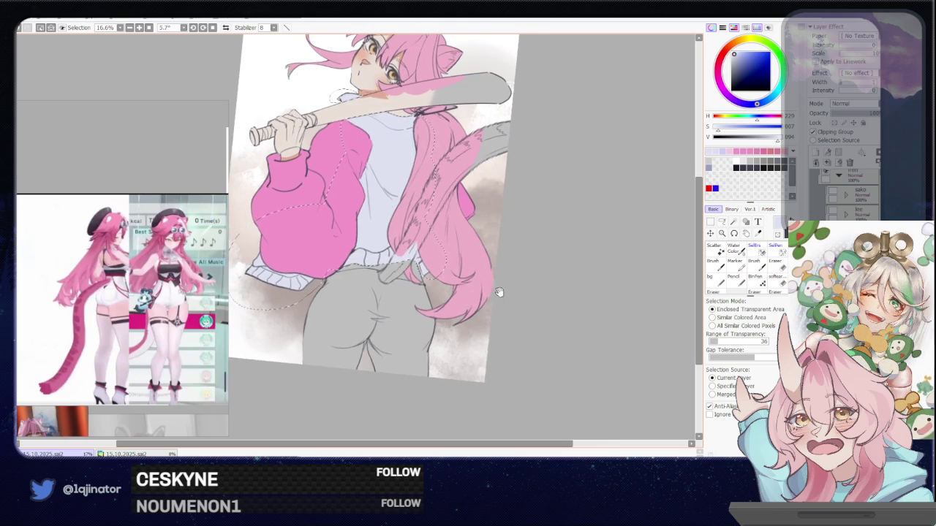
{"action": "left_click_drag", "start_coordinate": [462, 298], "coordinate": [583, 268]}
{"action": "key", "text": "ctrl+d"}
{"action": "left_click_drag", "start_coordinate": [525, 320], "coordinate": [529, 343]}
{"action": "key", "text": "b"}
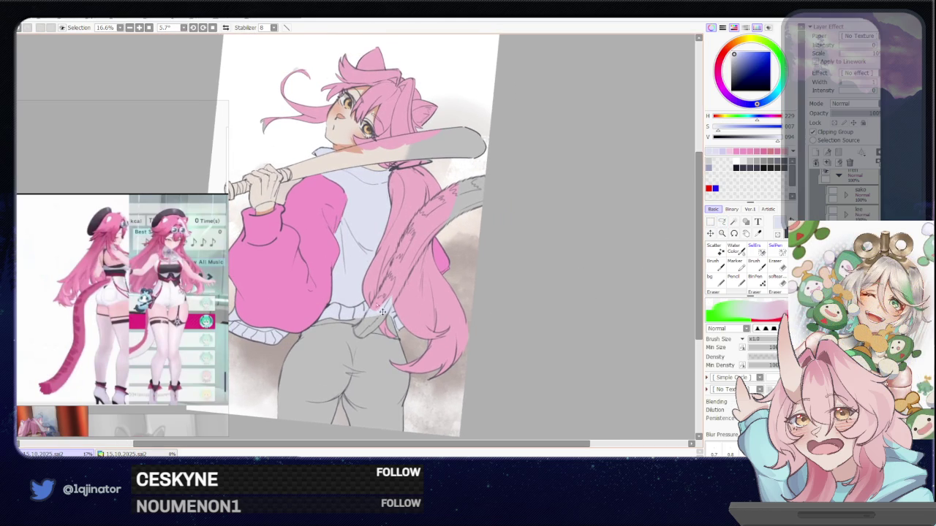
{"action": "key", "text": "ctrl+u"}
{"action": "left_click_drag", "start_coordinate": [531, 123], "coordinate": [478, 130]}
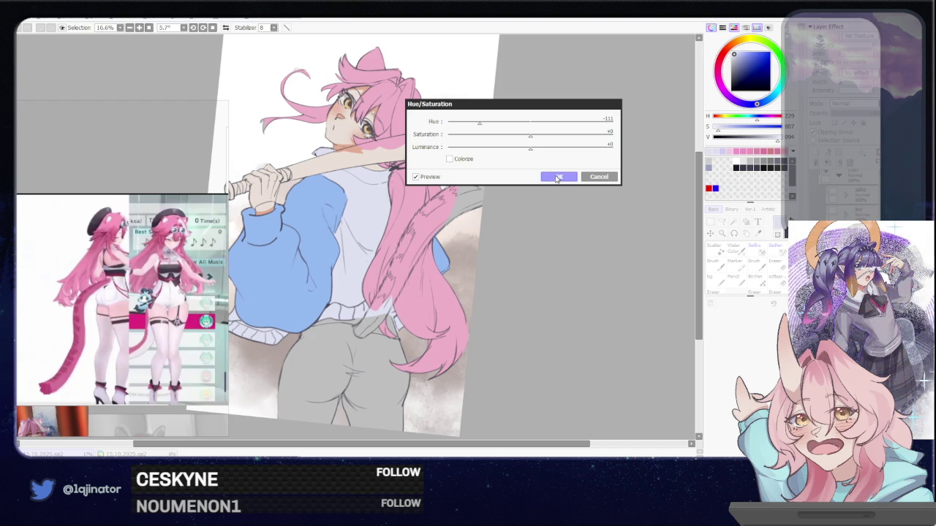
{"action": "left_click", "coordinate": [558, 178]}
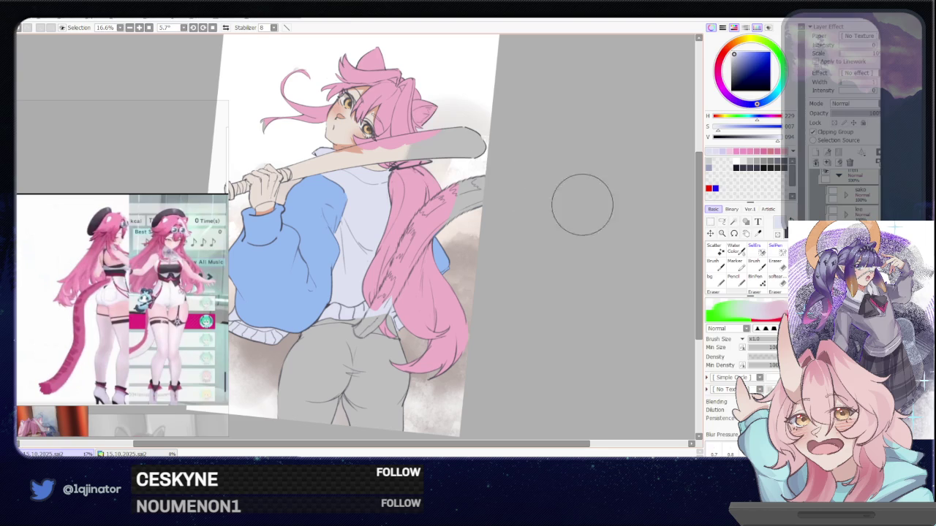
{"action": "scroll", "coordinate": [648, 264], "scroll_direction": "up", "scroll_amount": 1}
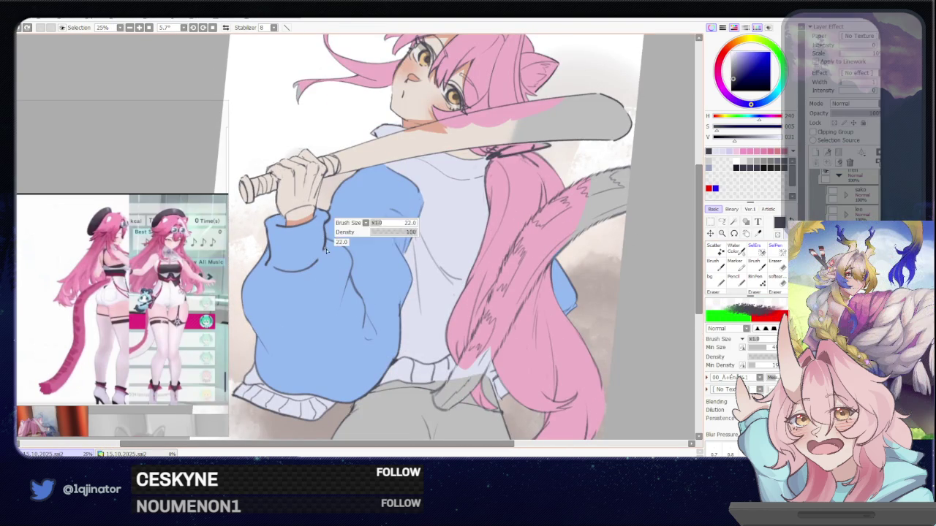
{"action": "left_click", "coordinate": [859, 115]}
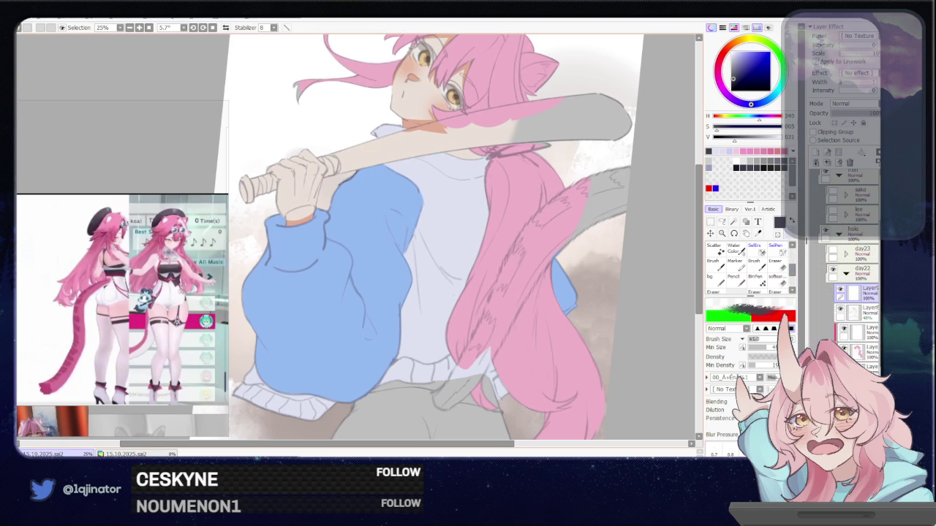
{"action": "left_click_drag", "start_coordinate": [330, 232], "coordinate": [320, 317]}
{"action": "key", "text": "ctrl+z"}
{"action": "key", "text": "ctrl+z"}
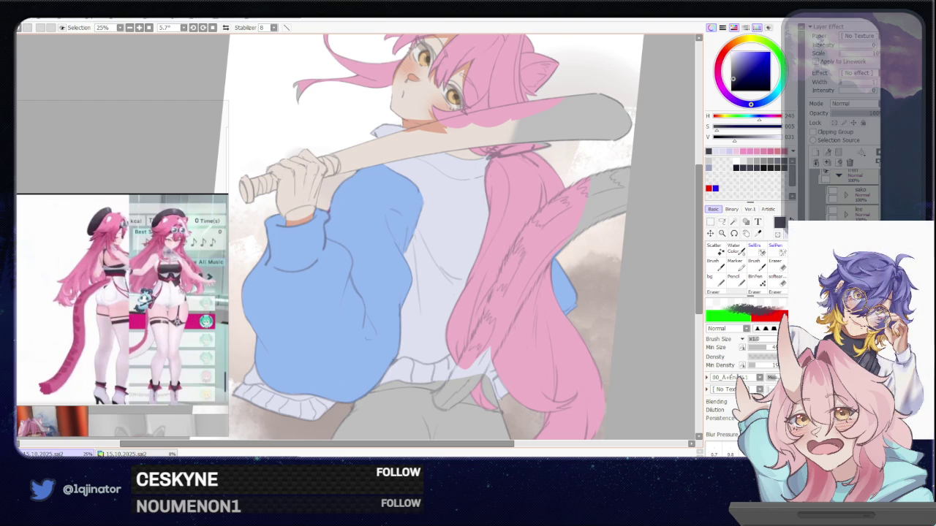
{"action": "left_click_drag", "start_coordinate": [327, 218], "coordinate": [330, 253]}
{"action": "key", "text": "Insert"}
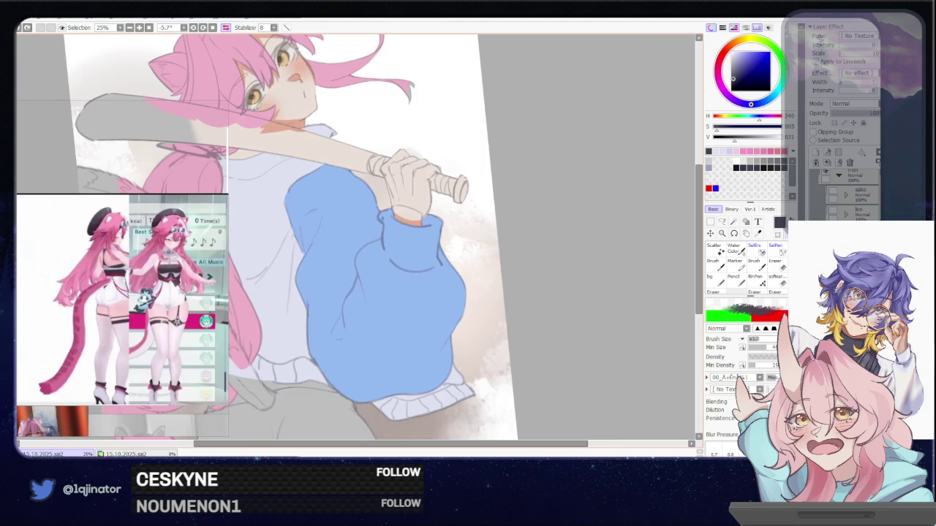
{"action": "mouse_move", "coordinate": [383, 232]}
{"action": "left_mouse_down"}
{"action": "mouse_move", "coordinate": [351, 338]}
{"action": "mouse_move", "coordinate": [363, 343]}
{"action": "left_mouse_up"}
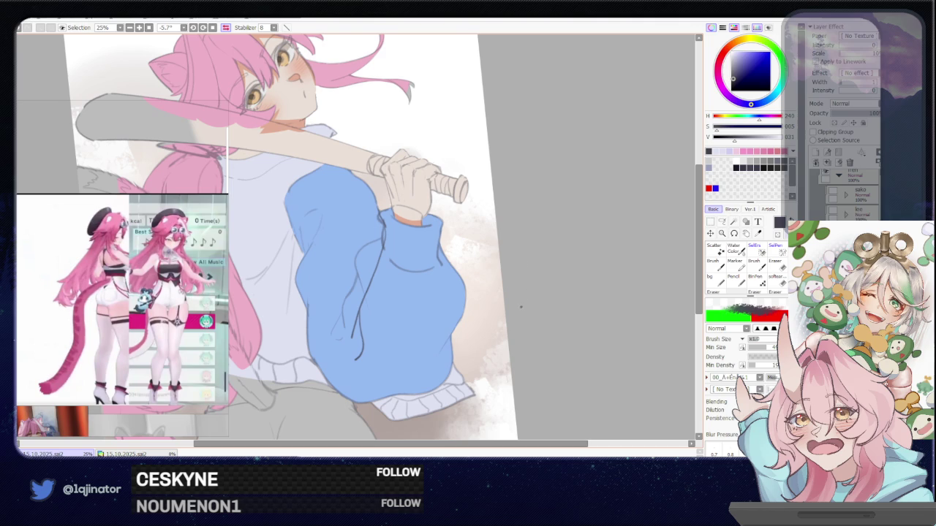
{"action": "key", "text": "h"}
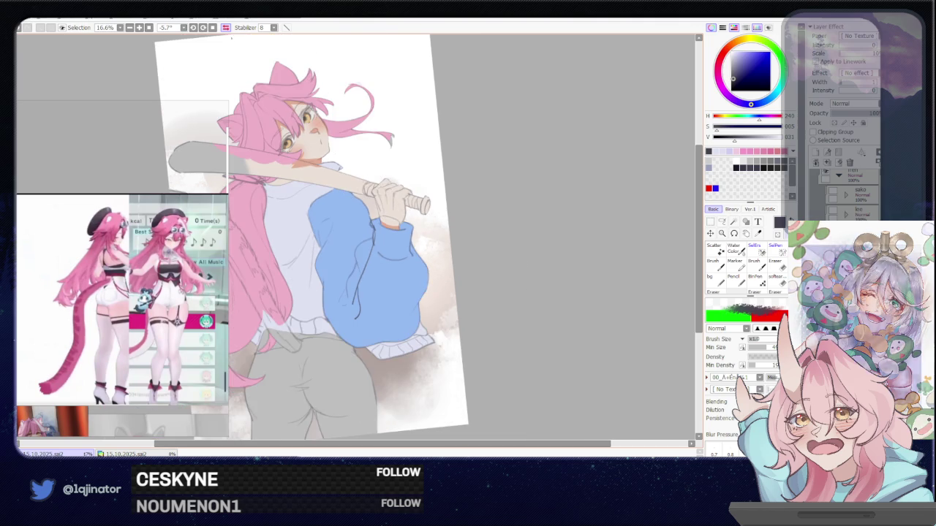
{"action": "left_click_drag", "start_coordinate": [518, 310], "coordinate": [392, 292]}
{"action": "key", "text": "ctrl+z"}
{"action": "key", "text": "ctrl+z"}
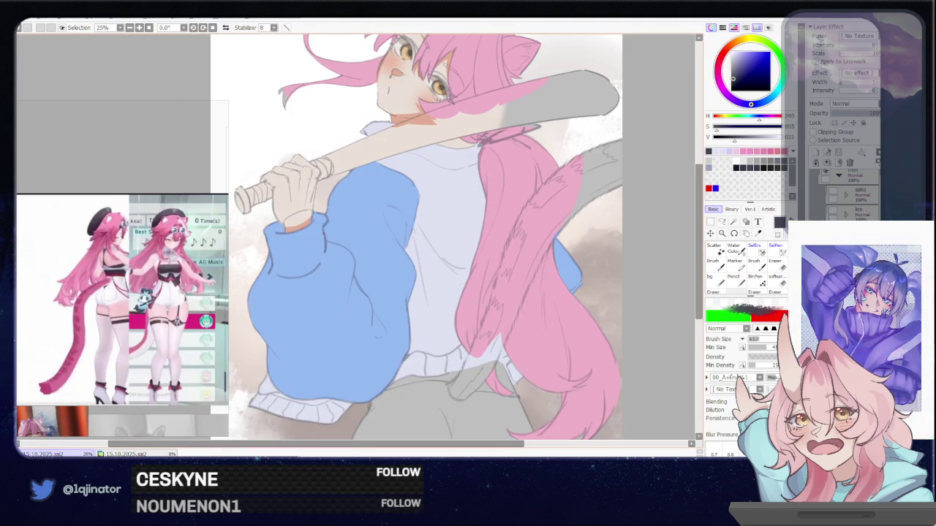
{"action": "left_click_drag", "start_coordinate": [326, 231], "coordinate": [323, 343]}
{"action": "key", "text": "ctrl+z"}
{"action": "left_click_drag", "start_coordinate": [361, 337], "coordinate": [367, 370]}
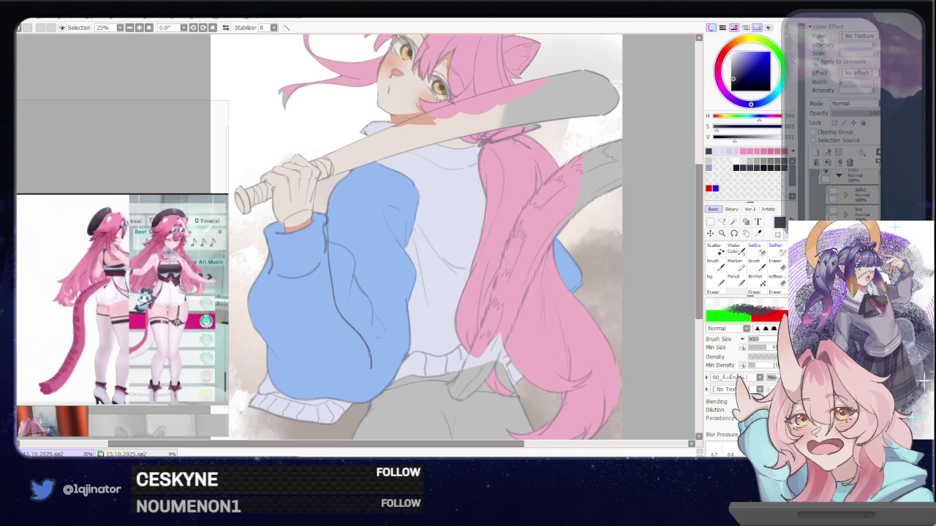
{"action": "key", "text": "ctrl+z"}
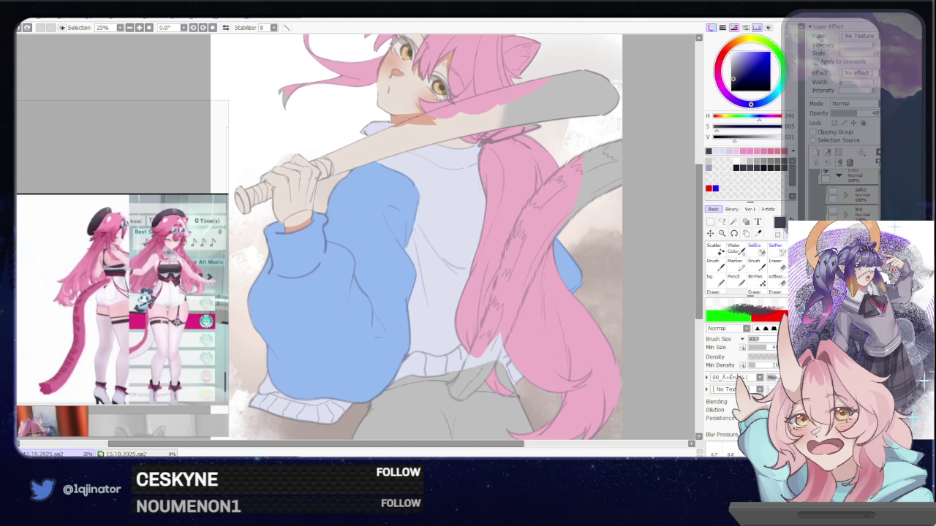
{"action": "key", "text": "e"}
{"action": "left_click_drag", "start_coordinate": [327, 245], "coordinate": [344, 252]}
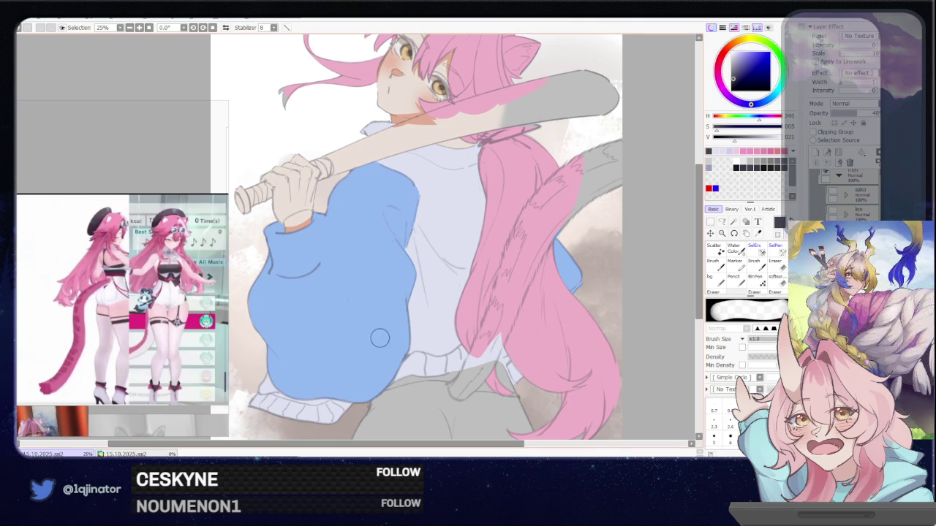
{"action": "key", "text": "ctrl+z"}
{"action": "key", "text": "b"}
{"action": "left_click_drag", "start_coordinate": [329, 229], "coordinate": [322, 360]}
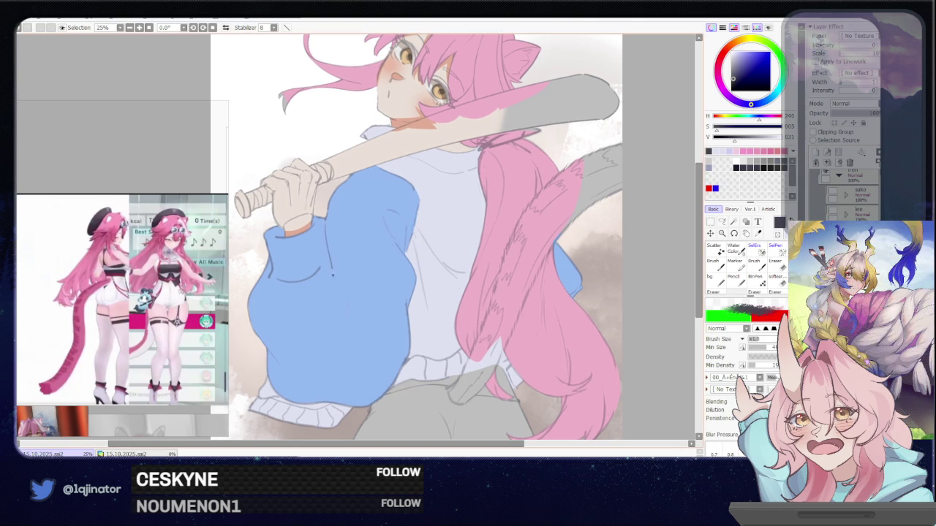
{"action": "key", "text": "ctrl+z"}
{"action": "key", "text": "bracketright"}
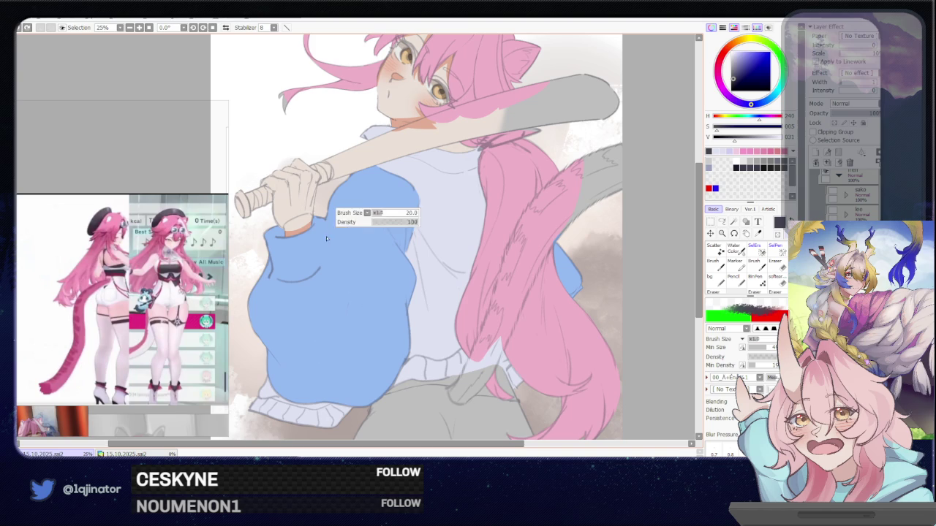
{"action": "key", "text": "bracketleft"}
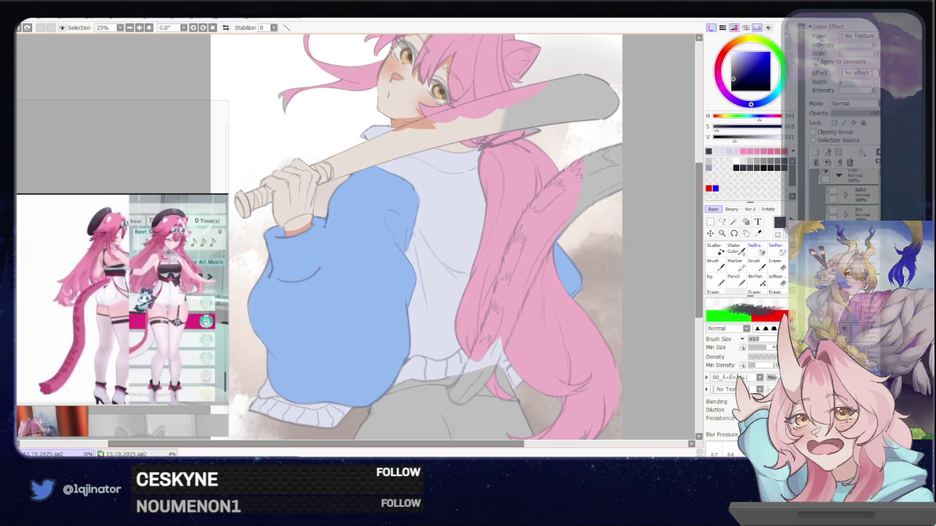
{"action": "left_click_drag", "start_coordinate": [326, 251], "coordinate": [309, 362]}
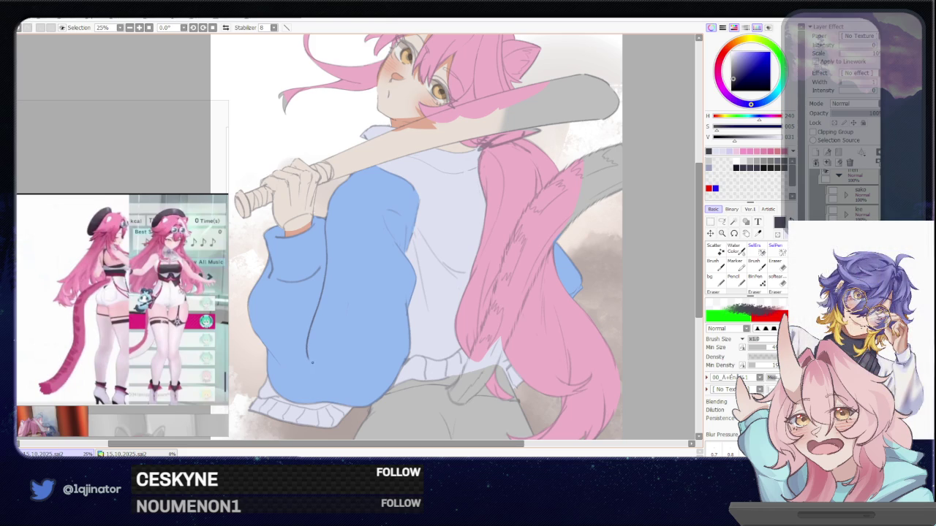
{"action": "key", "text": "ctrl+z"}
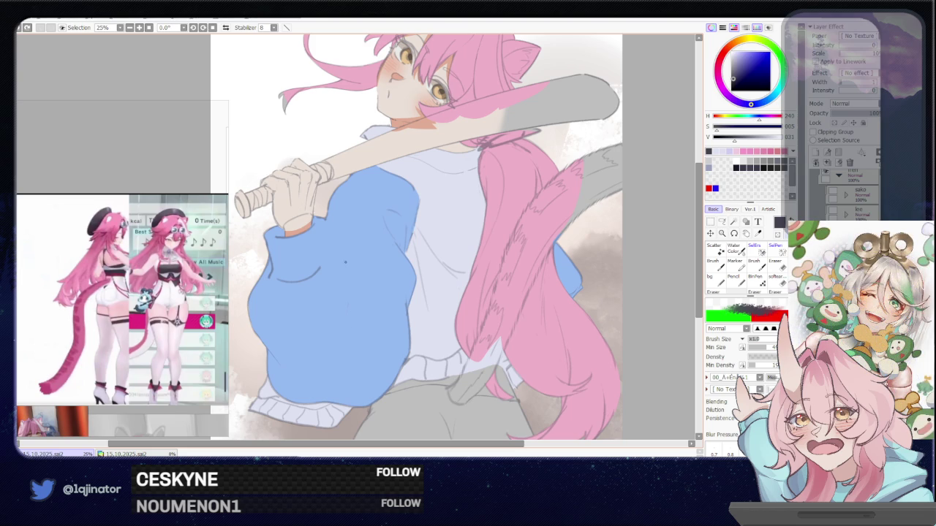
{"action": "left_click_drag", "start_coordinate": [326, 223], "coordinate": [308, 340]}
{"action": "key", "text": "ctrl+z"}
{"action": "mouse_move", "coordinate": [327, 223]}
{"action": "left_mouse_down"}
{"action": "mouse_move", "coordinate": [308, 344]}
{"action": "mouse_move", "coordinate": [324, 341]}
{"action": "left_mouse_up"}
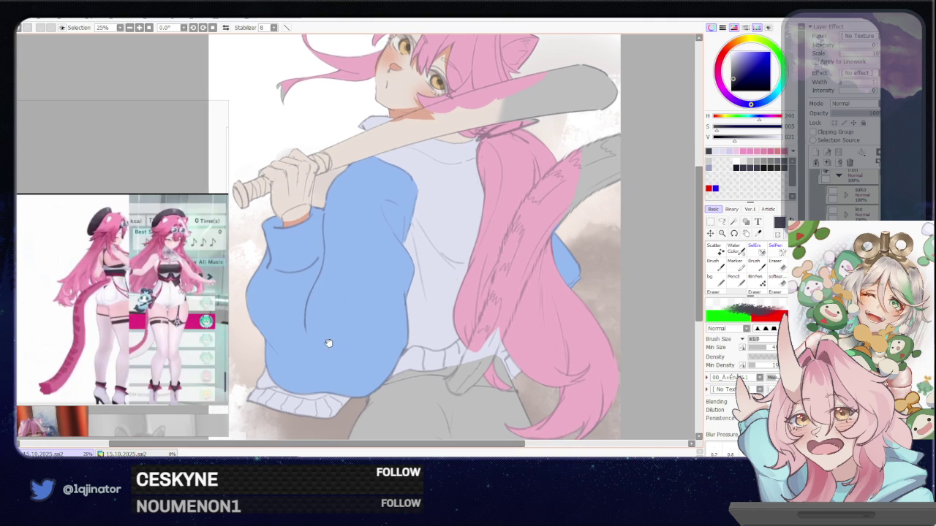
{"action": "key", "text": "ctrl+z"}
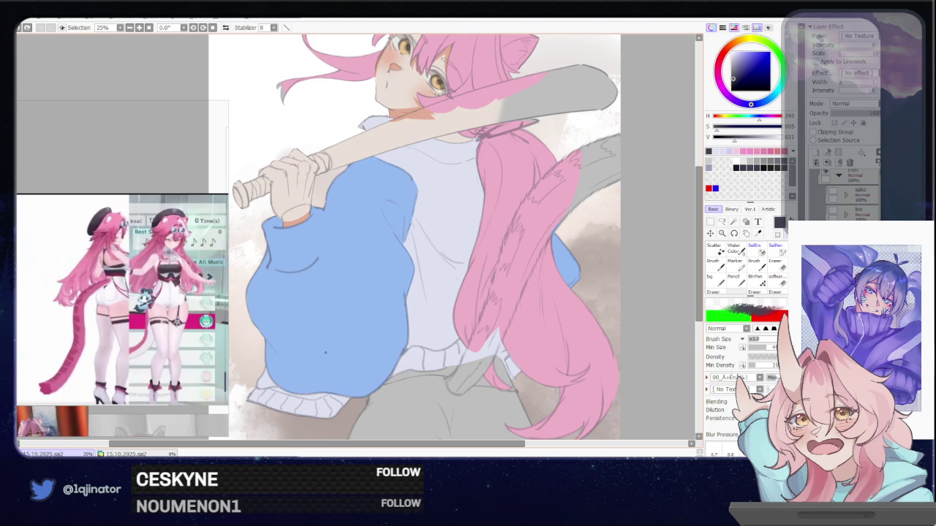
{"action": "scroll", "coordinate": [325, 354], "scroll_direction": "down", "scroll_amount": 3}
{"action": "key", "text": "Insert"}
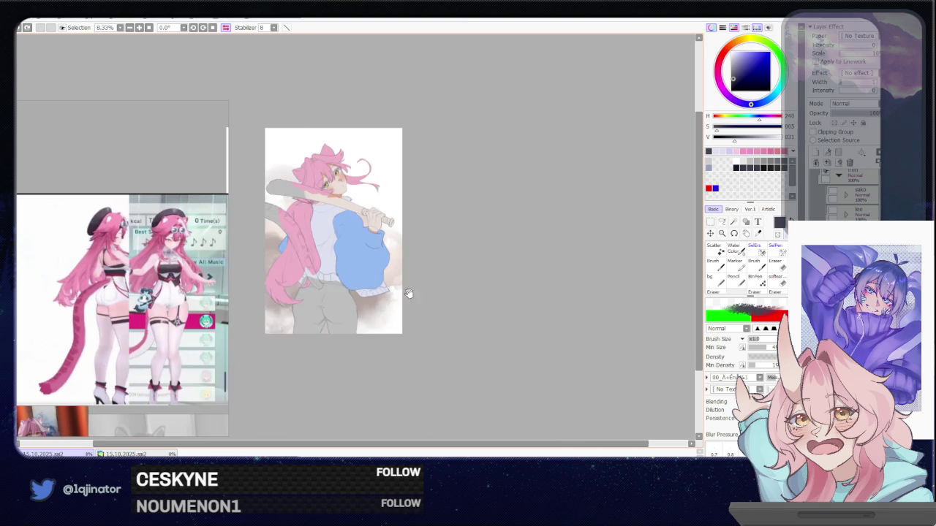
{"action": "scroll", "coordinate": [398, 296], "scroll_direction": "up", "scroll_amount": 1}
{"action": "scroll", "coordinate": [376, 294], "scroll_direction": "up", "scroll_amount": 1}
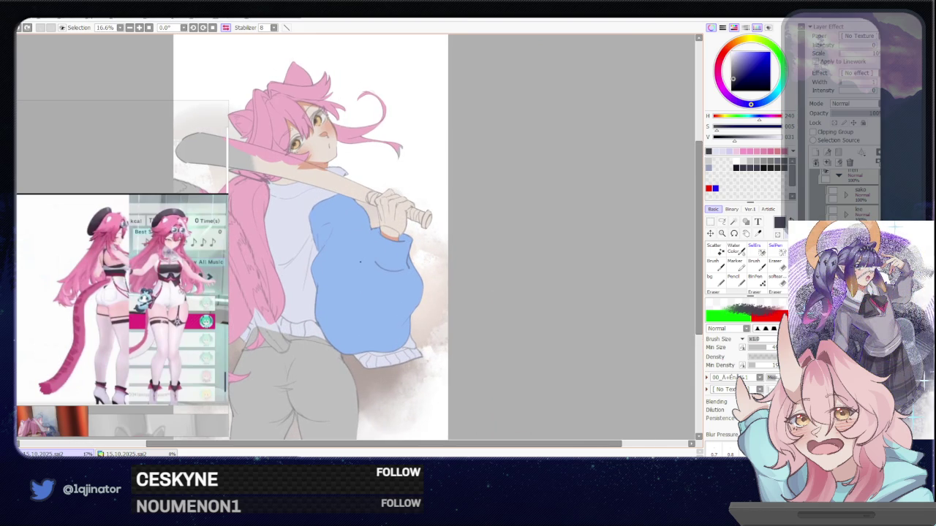
{"action": "left_click_drag", "start_coordinate": [359, 259], "coordinate": [359, 278]}
{"action": "key", "text": "ctrl+z"}
{"action": "left_click_drag", "start_coordinate": [370, 230], "coordinate": [363, 290]}
{"action": "key", "text": "ctrl+z"}
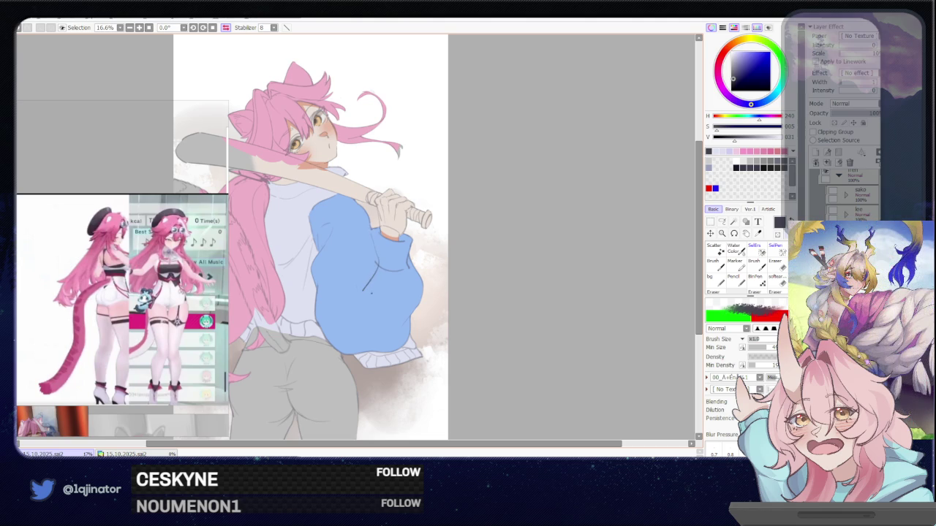
{"action": "key", "text": "ctrl+z"}
{"action": "key", "text": "h"}
{"action": "scroll", "coordinate": [417, 241], "scroll_direction": "up", "scroll_amount": 1}
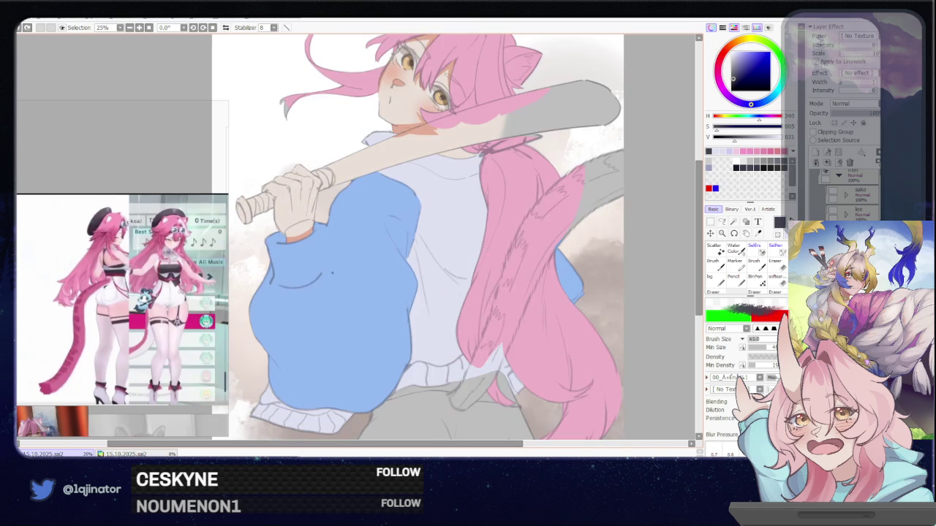
{"action": "left_click_drag", "start_coordinate": [329, 223], "coordinate": [307, 347]}
{"action": "key", "text": "ctrl+z"}
{"action": "left_click_drag", "start_coordinate": [327, 235], "coordinate": [330, 341]}
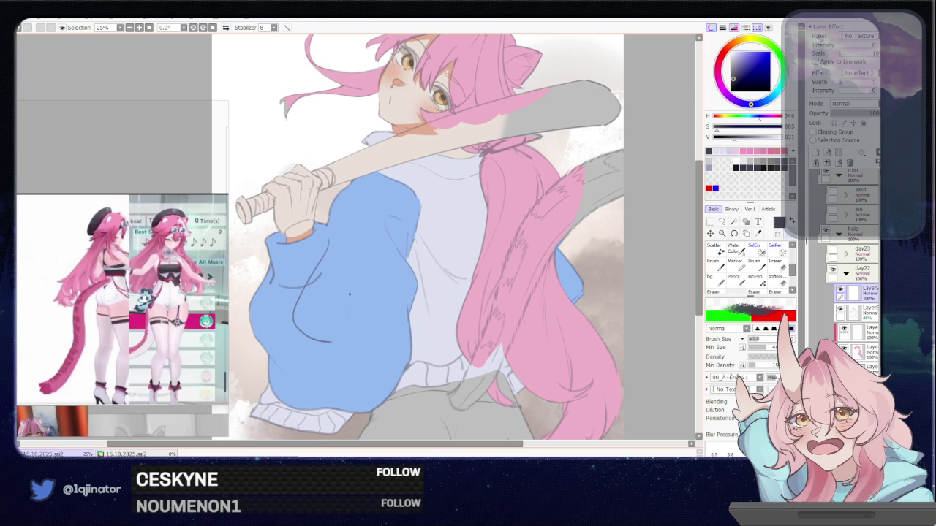
{"action": "key", "text": "ctrl+z"}
{"action": "left_click_drag", "start_coordinate": [327, 238], "coordinate": [330, 342]}
{"action": "key", "text": "ctrl+z"}
{"action": "left_click_drag", "start_coordinate": [323, 232], "coordinate": [300, 360]}
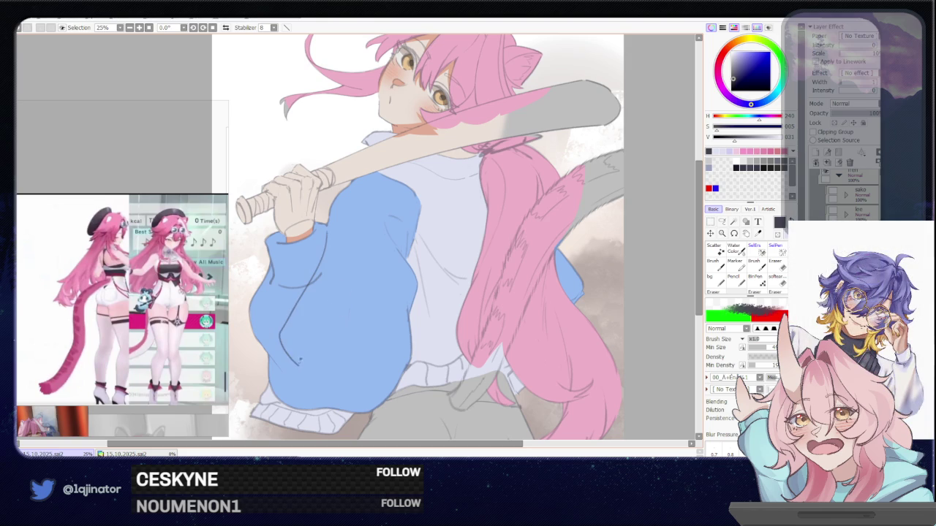
{"action": "key", "text": "ctrl+z"}
{"action": "scroll", "coordinate": [329, 319], "scroll_direction": "down", "scroll_amount": 1}
{"action": "scroll", "coordinate": [328, 320], "scroll_direction": "down", "scroll_amount": 2}
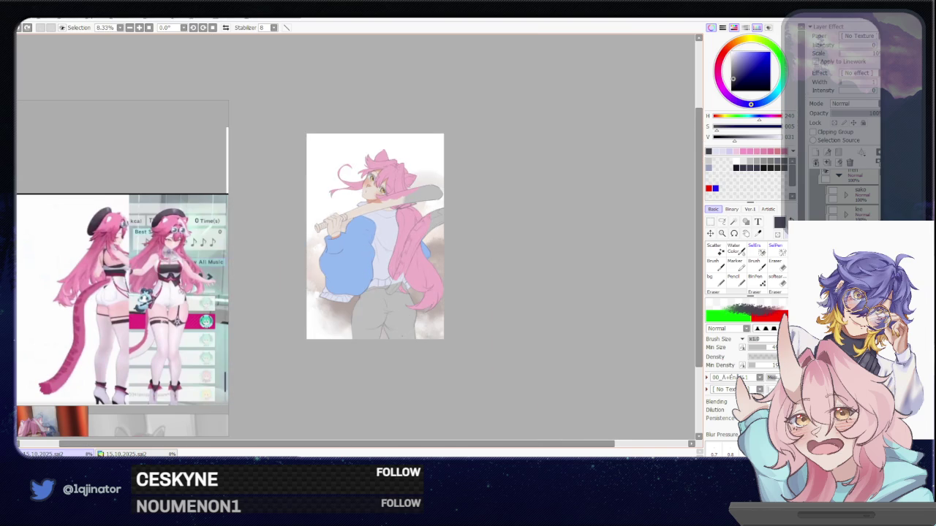
{"action": "key", "text": "h"}
{"action": "scroll", "coordinate": [353, 235], "scroll_direction": "up", "scroll_amount": 1}
{"action": "scroll", "coordinate": [353, 234], "scroll_direction": "up", "scroll_amount": 1}
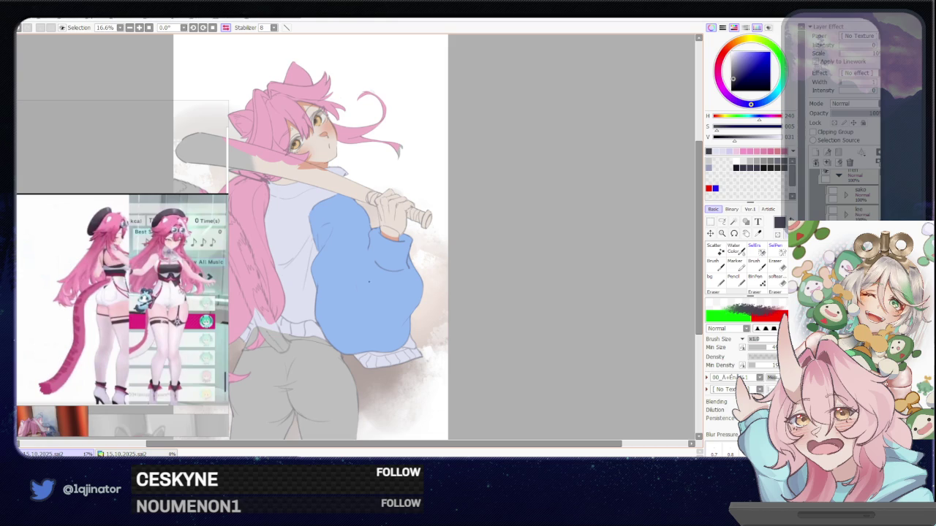
{"action": "left_click_drag", "start_coordinate": [357, 256], "coordinate": [358, 273]}
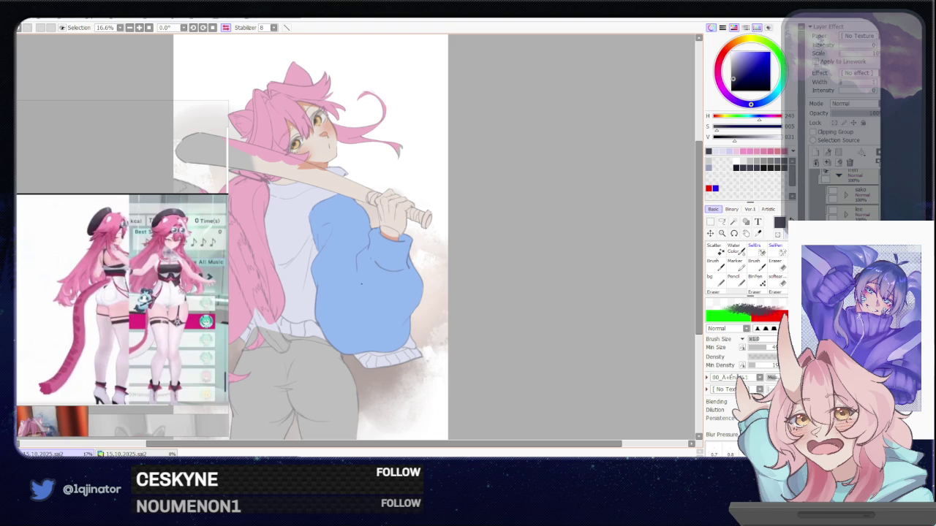
{"action": "left_click_drag", "start_coordinate": [349, 280], "coordinate": [355, 298]}
{"action": "key", "text": "ctrl+z"}
{"action": "key", "text": "ctrl+z"}
{"action": "key", "text": "ctrl+z"}
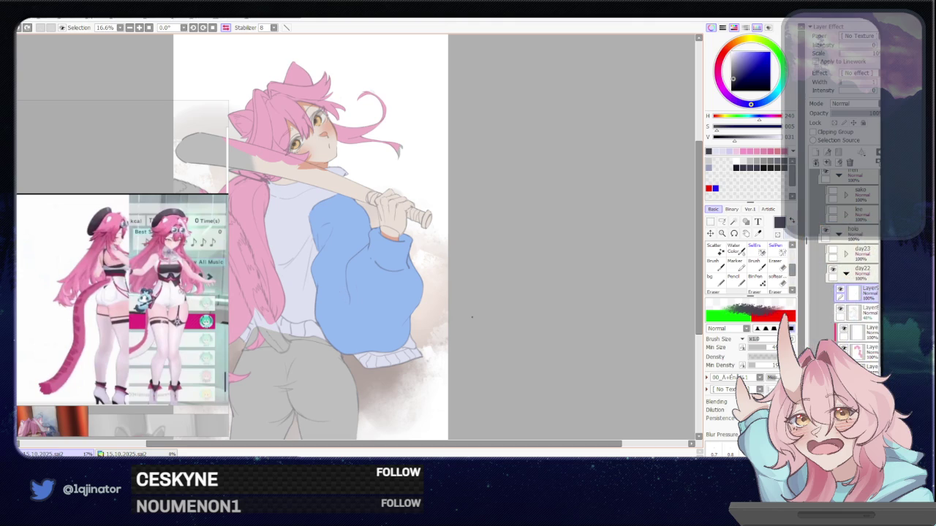
{"action": "left_click_drag", "start_coordinate": [352, 303], "coordinate": [419, 282]}
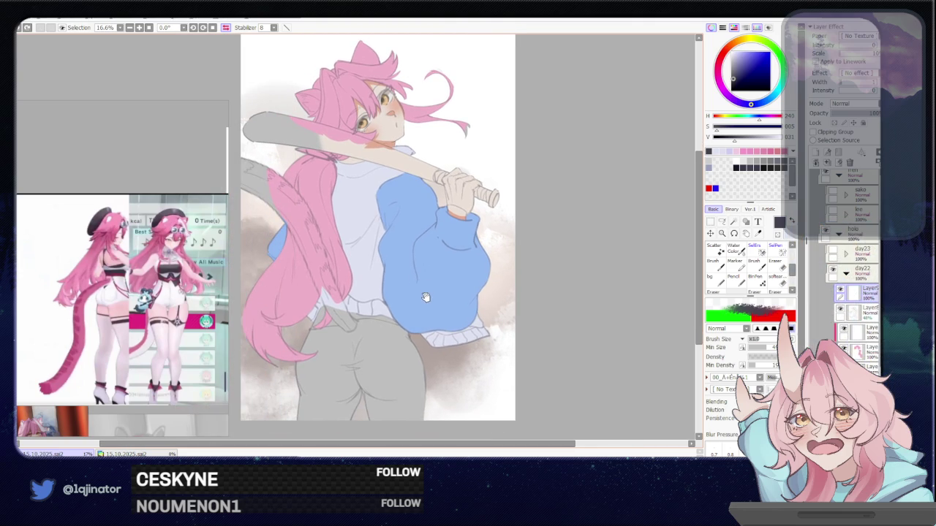
Step: Flip the view back to normal, undo the last change and ready a clipped solid brush
{"action": "key", "text": "h"}
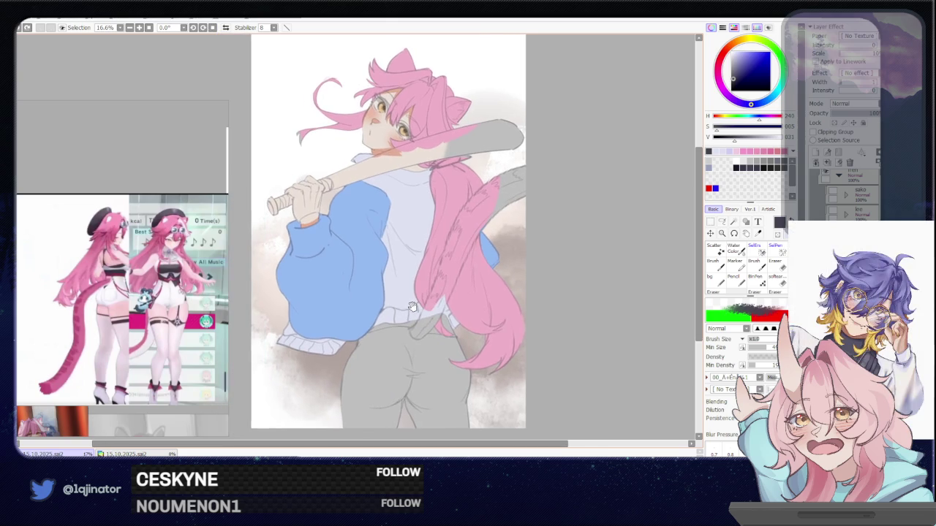
{"action": "left_click_drag", "start_coordinate": [411, 306], "coordinate": [407, 343]}
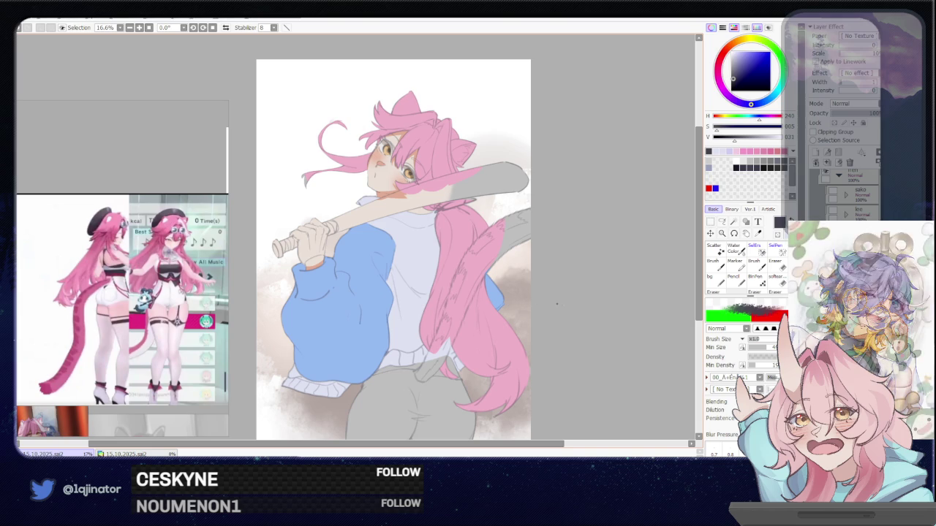
{"action": "left_click_drag", "start_coordinate": [641, 295], "coordinate": [637, 309]}
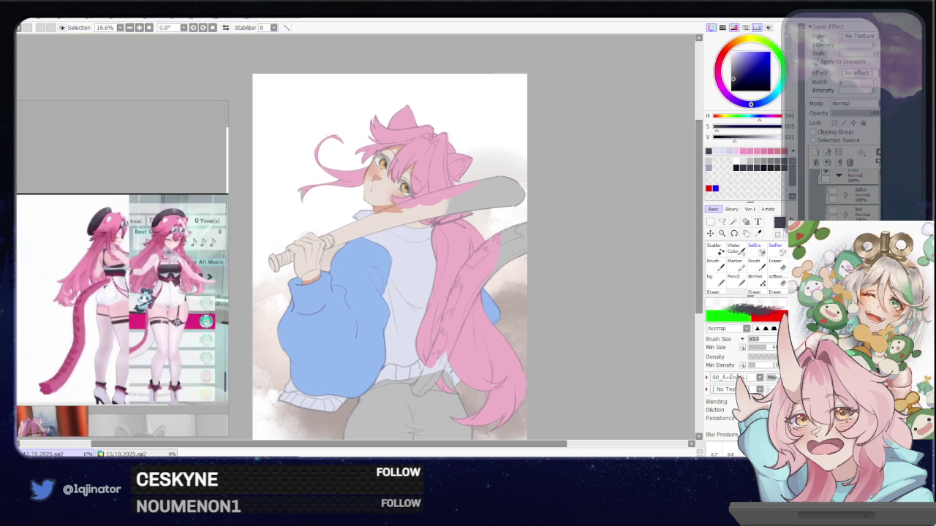
{"action": "key", "text": "ctrl+z"}
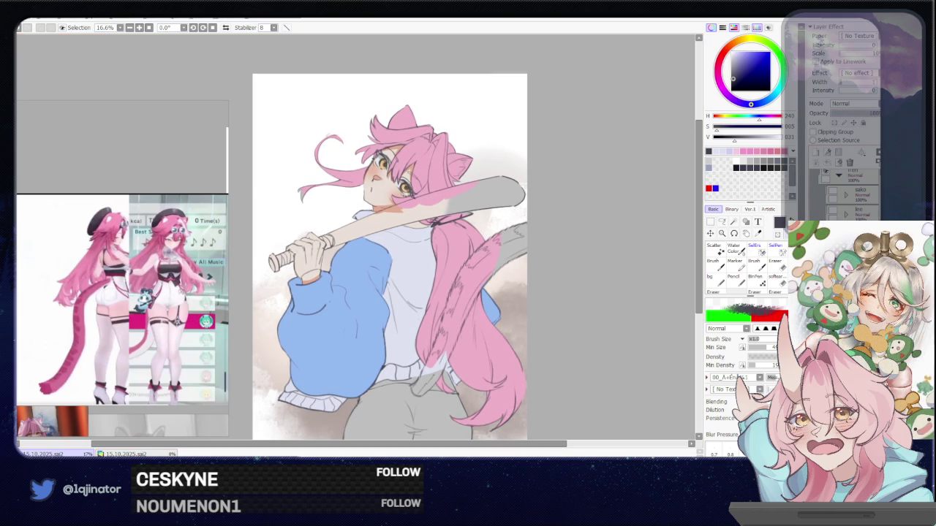
{"action": "mouse_move", "coordinate": [579, 349]}
{"action": "left_mouse_down"}
{"action": "mouse_move", "coordinate": [560, 316]}
{"action": "mouse_move", "coordinate": [553, 324]}
{"action": "left_mouse_up"}
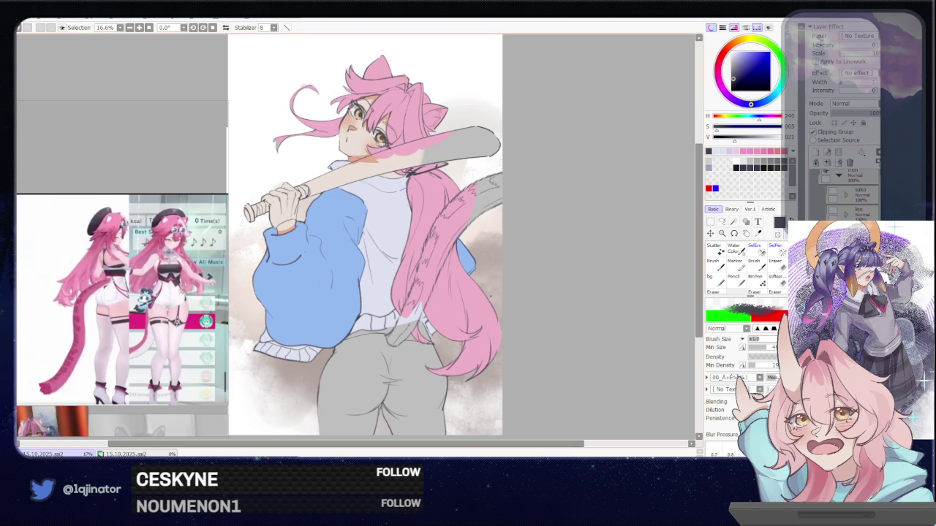
{"action": "key", "text": "e"}
{"action": "right_click", "coordinate": [354, 176]}
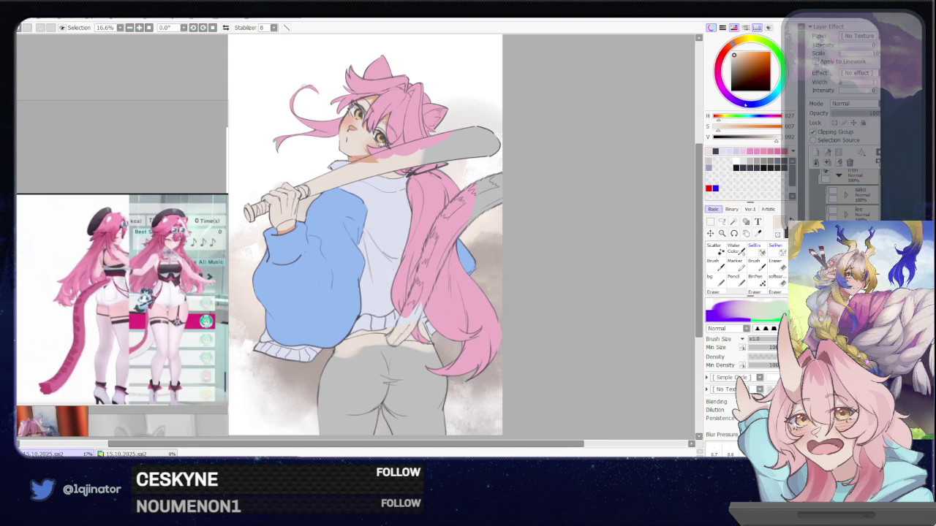
{"action": "mouse_move", "coordinate": [739, 57]}
{"action": "left_mouse_down"}
{"action": "mouse_move", "coordinate": [737, 67]}
{"action": "mouse_move", "coordinate": [722, 57]}
{"action": "mouse_move", "coordinate": [736, 70]}
{"action": "left_mouse_up"}
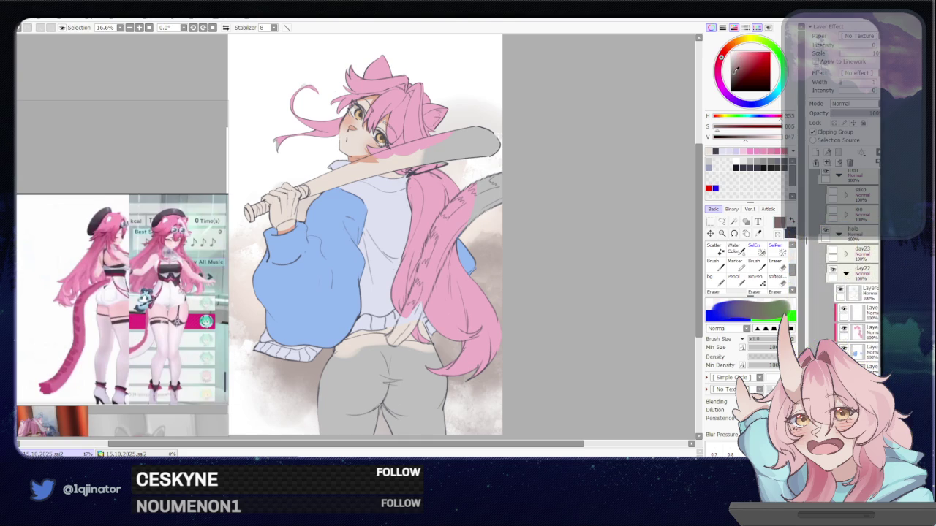
{"action": "left_click_drag", "start_coordinate": [369, 349], "coordinate": [344, 418]}
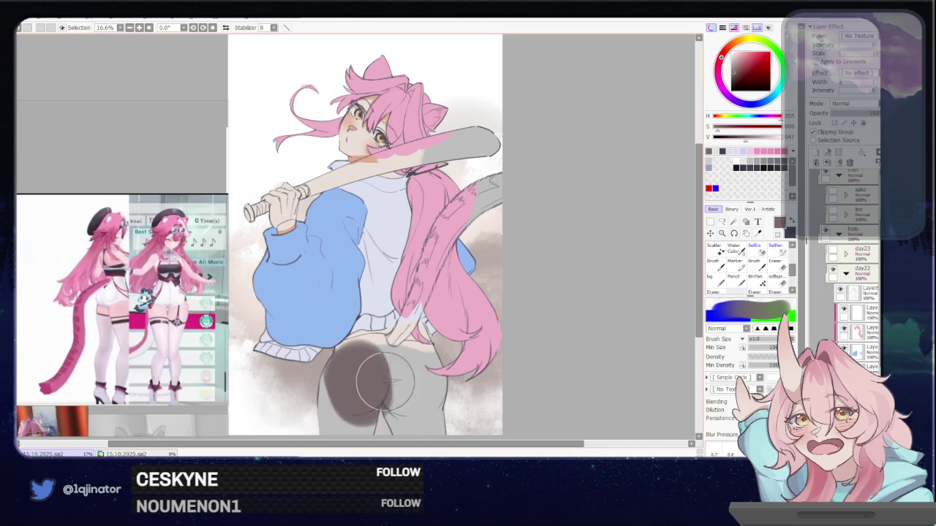
{"action": "left_click_drag", "start_coordinate": [425, 366], "coordinate": [400, 302]}
{"action": "key", "text": "ctrl+z"}
{"action": "left_click_drag", "start_coordinate": [622, 141], "coordinate": [619, 169]}
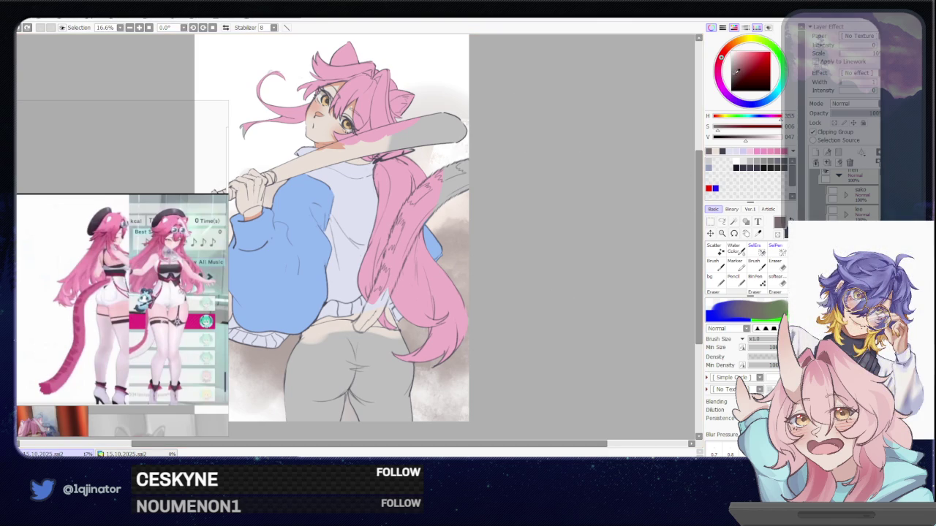
{"action": "left_click", "coordinate": [736, 72]}
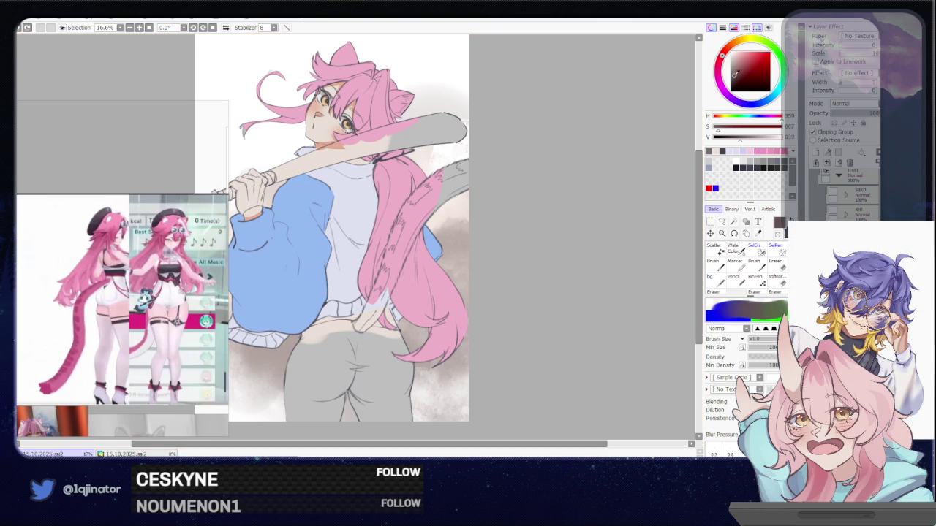
{"action": "left_click_drag", "start_coordinate": [329, 352], "coordinate": [354, 370]}
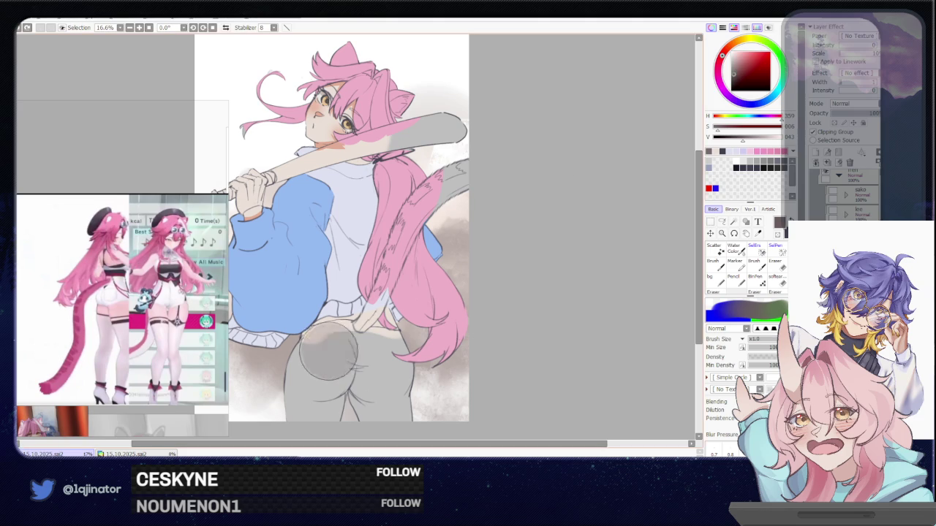
{"action": "scroll", "coordinate": [406, 358], "scroll_direction": "down", "scroll_amount": 1}
{"action": "key", "text": "ctrl+z"}
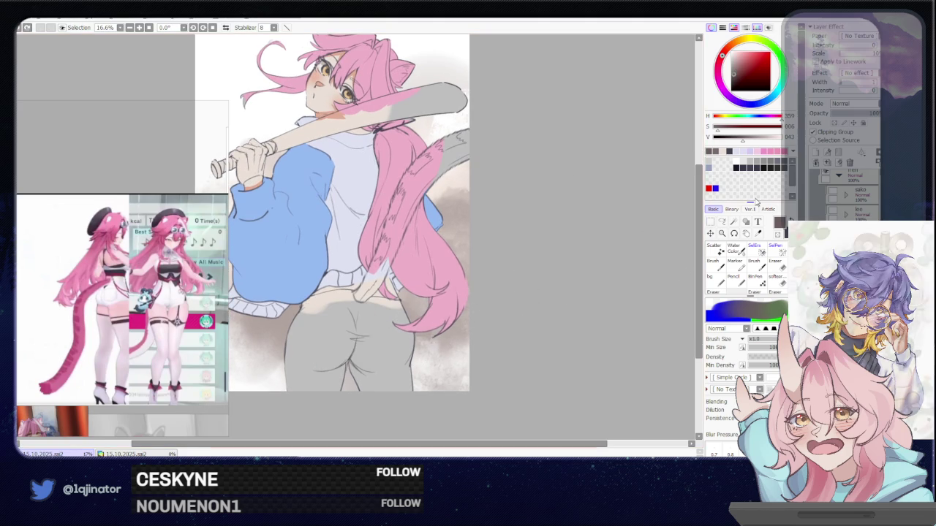
{"action": "key", "text": "ctrl+y"}
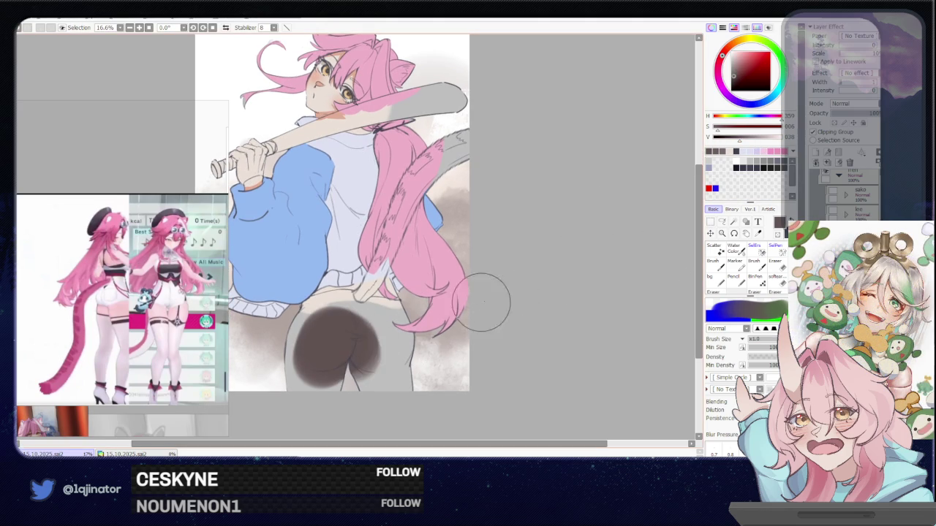
{"action": "key", "text": "ctrl+z"}
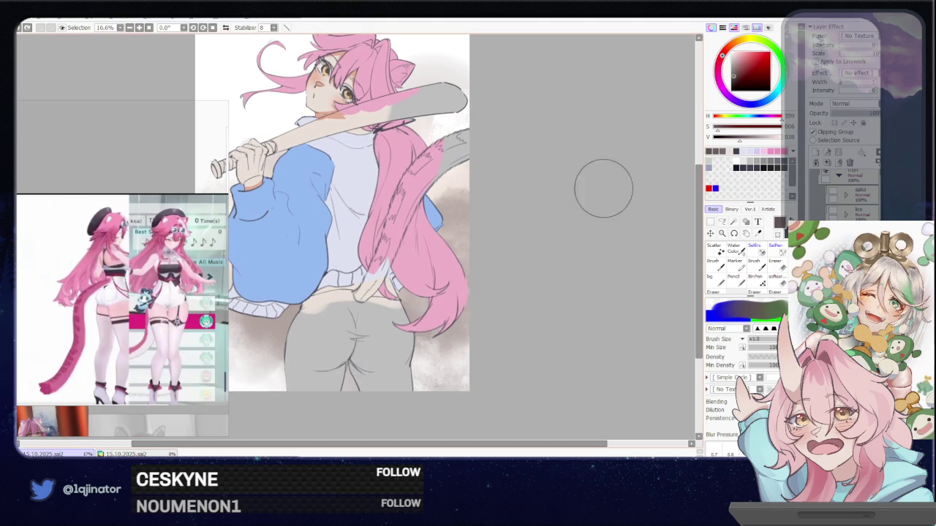
{"action": "left_click", "coordinate": [745, 104]}
{"action": "left_click_drag", "start_coordinate": [321, 344], "coordinate": [401, 324]}
{"action": "key", "text": "ctrl+z"}
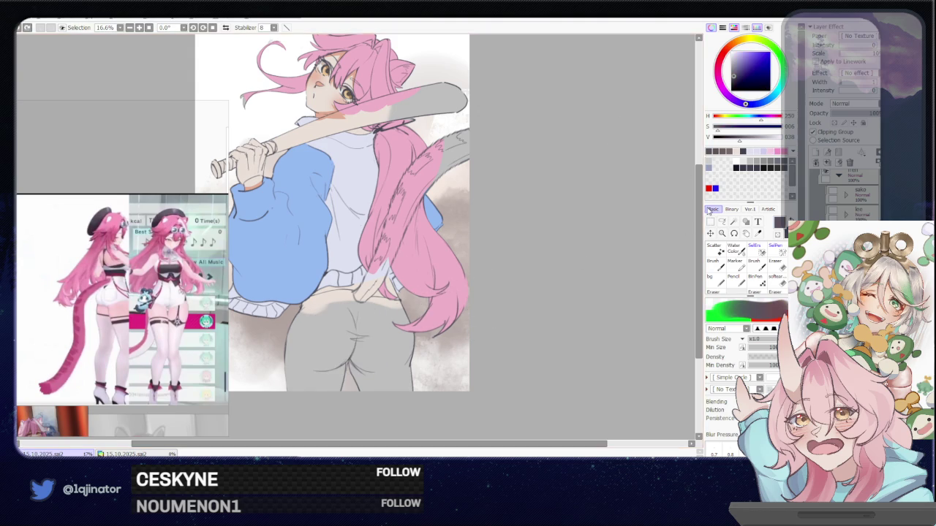
{"action": "left_click", "coordinate": [721, 222]}
{"action": "scroll", "coordinate": [329, 368], "scroll_direction": "up", "scroll_amount": 1}
{"action": "scroll", "coordinate": [414, 312], "scroll_direction": "up", "scroll_amount": 1}
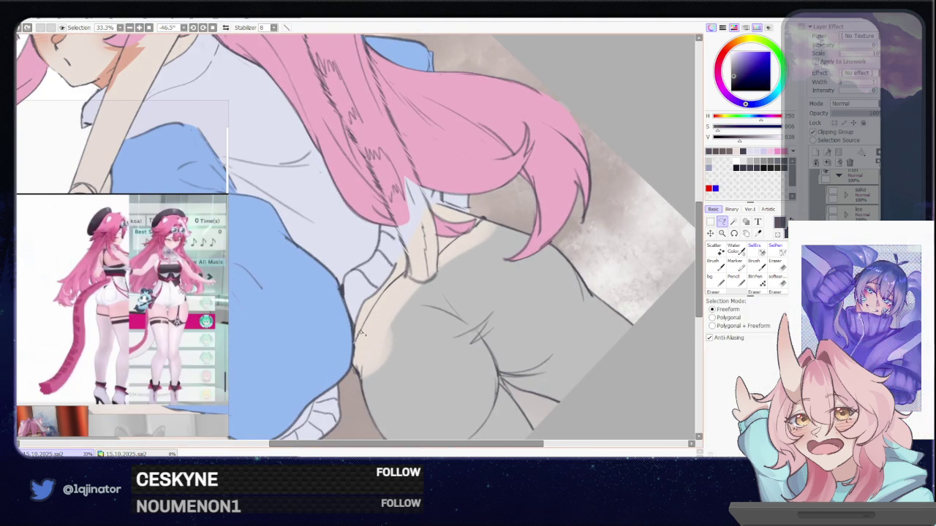
Step: Sample a dark grey-blue colour and choose a plain round brush
{"action": "left_click", "coordinate": [454, 307], "text": "alt"}
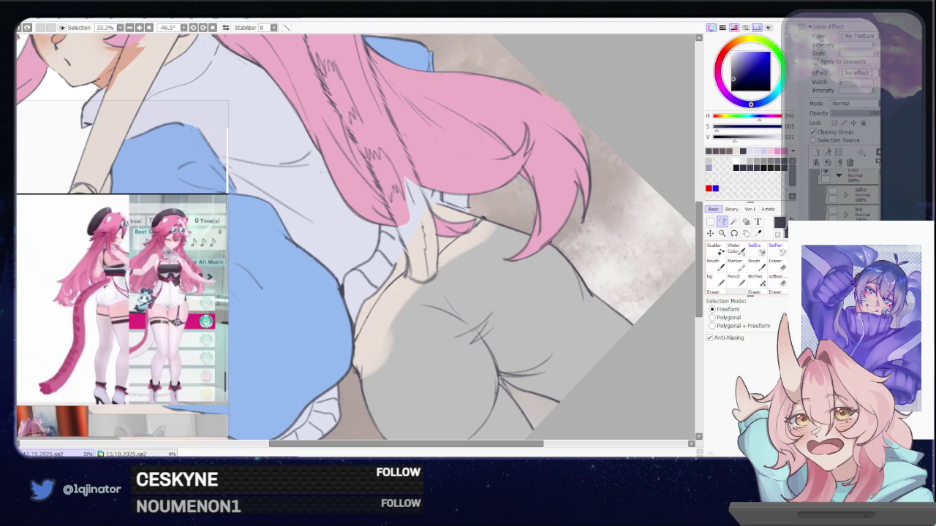
{"action": "key", "text": "n"}
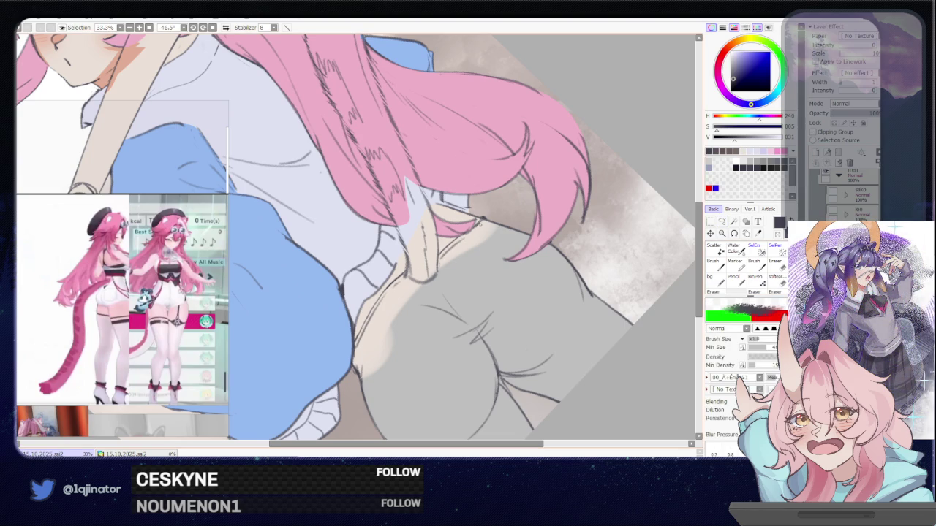
{"action": "left_click_drag", "start_coordinate": [555, 269], "coordinate": [673, 289]}
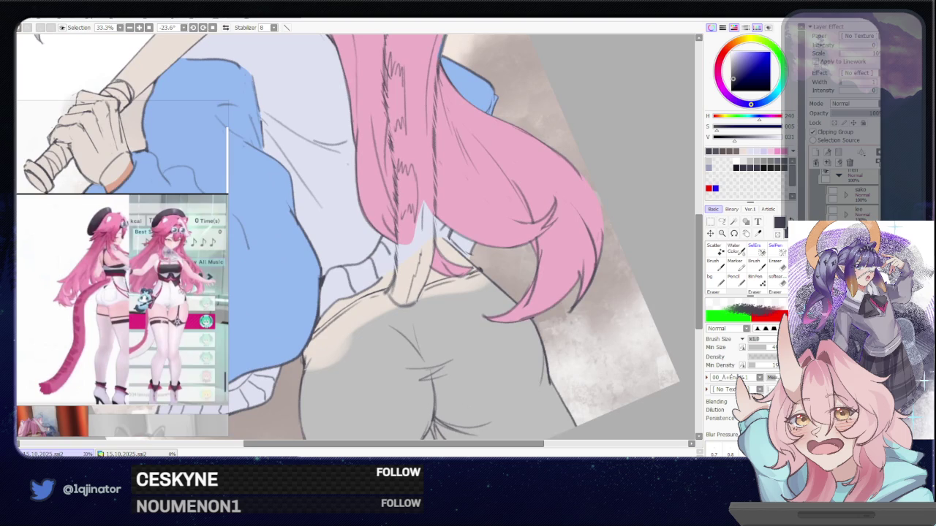
{"action": "left_click", "coordinate": [711, 251]}
Step: Lasso-select the grey pants and the bat-holding hand
{"action": "key", "text": "a"}
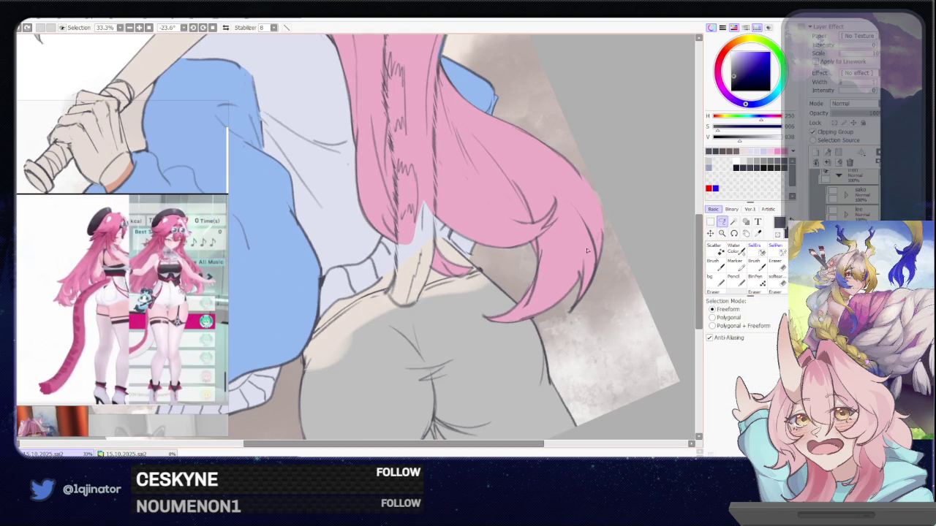
{"action": "mouse_move", "coordinate": [300, 365]}
{"action": "left_mouse_down"}
{"action": "mouse_move", "coordinate": [334, 322]}
{"action": "mouse_move", "coordinate": [381, 294]}
{"action": "mouse_move", "coordinate": [480, 272]}
{"action": "mouse_move", "coordinate": [560, 313]}
{"action": "mouse_move", "coordinate": [454, 424]}
{"action": "mouse_move", "coordinate": [292, 435]}
{"action": "left_mouse_up"}
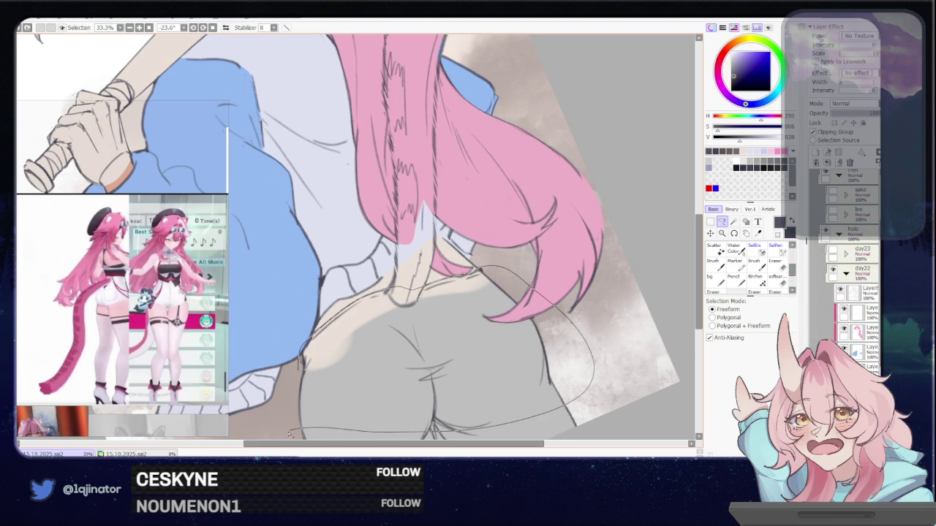
{"action": "scroll", "coordinate": [293, 435], "scroll_direction": "down", "scroll_amount": 2}
{"action": "scroll", "coordinate": [335, 403], "scroll_direction": "up", "scroll_amount": 2}
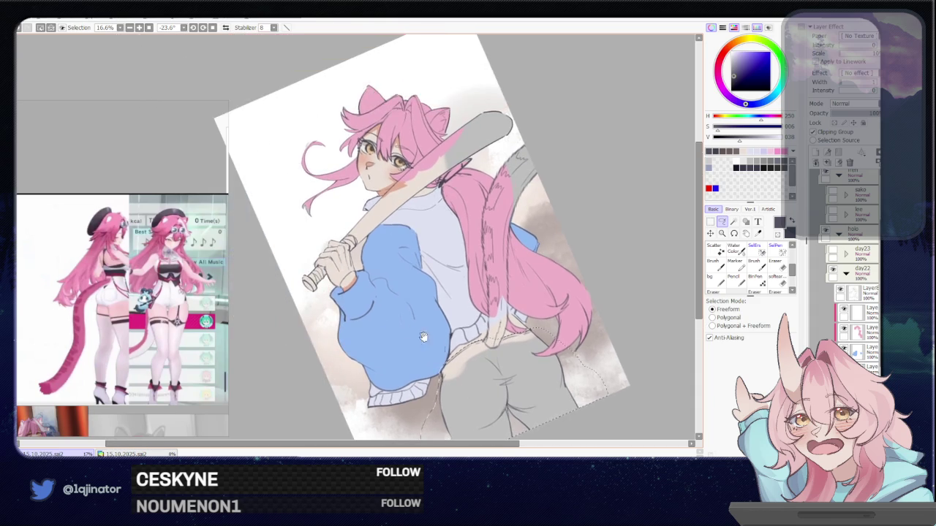
{"action": "scroll", "coordinate": [334, 403], "scroll_direction": "up", "scroll_amount": 1}
{"action": "left_click_drag", "start_coordinate": [337, 352], "coordinate": [424, 323]}
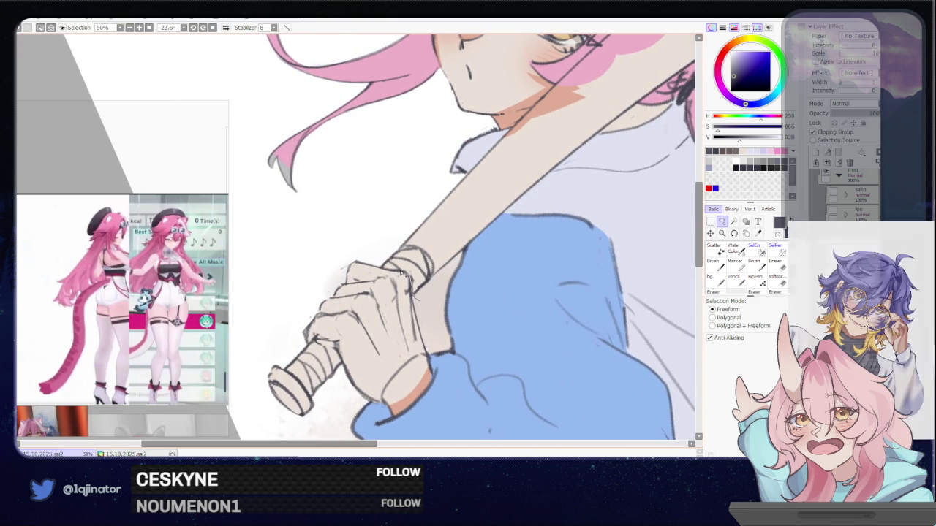
{"action": "mouse_move", "coordinate": [392, 273]}
{"action": "left_mouse_down"}
{"action": "mouse_move", "coordinate": [316, 338]}
{"action": "mouse_move", "coordinate": [399, 354]}
{"action": "mouse_move", "coordinate": [384, 324]}
{"action": "left_mouse_up"}
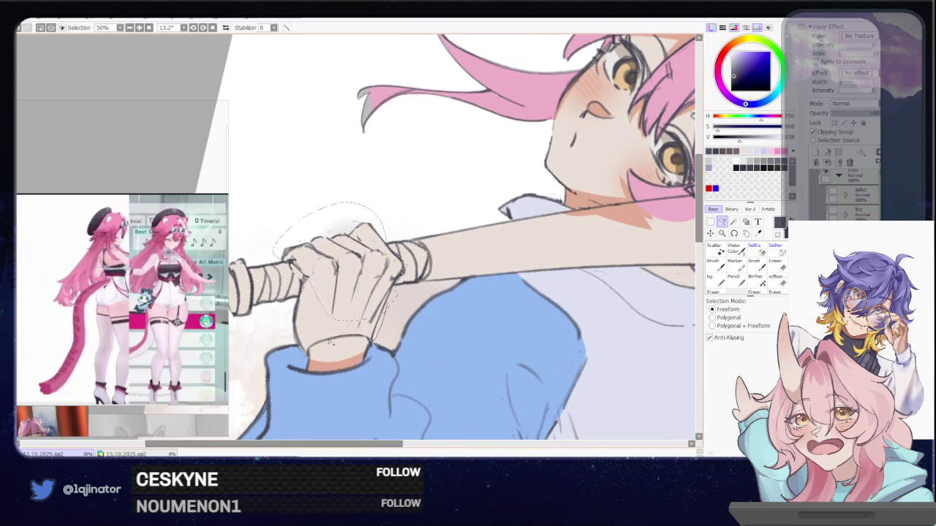
{"action": "left_click_drag", "start_coordinate": [308, 356], "coordinate": [302, 294]}
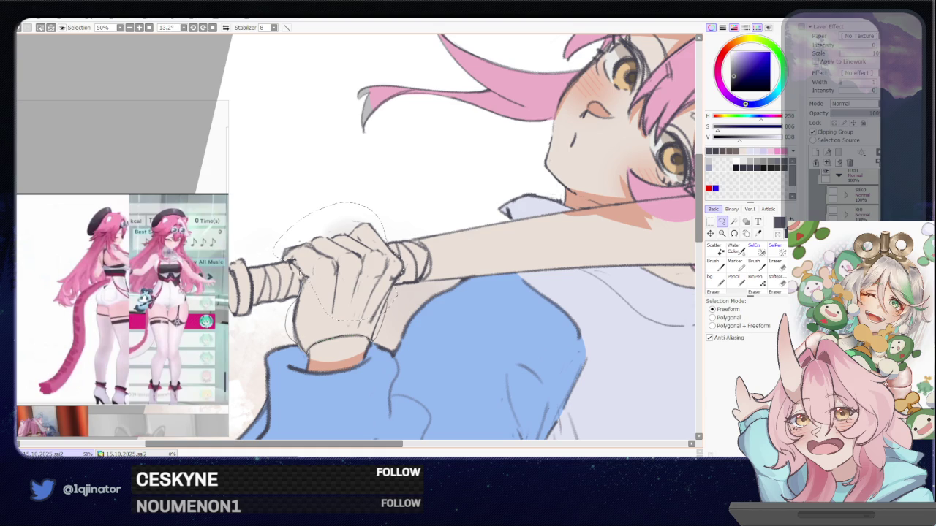
{"action": "scroll", "coordinate": [291, 265], "scroll_direction": "down", "scroll_amount": 4}
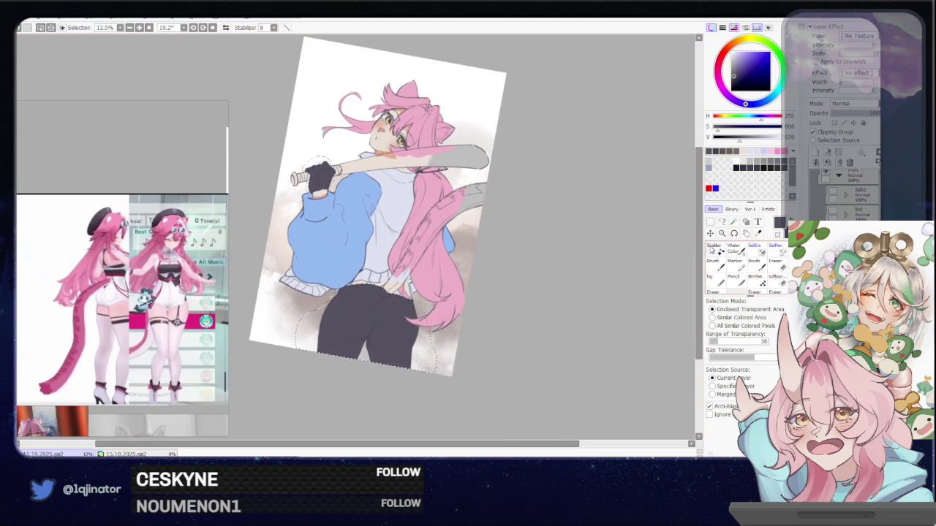
{"action": "left_click", "coordinate": [722, 221]}
{"action": "key", "text": "Delete"}
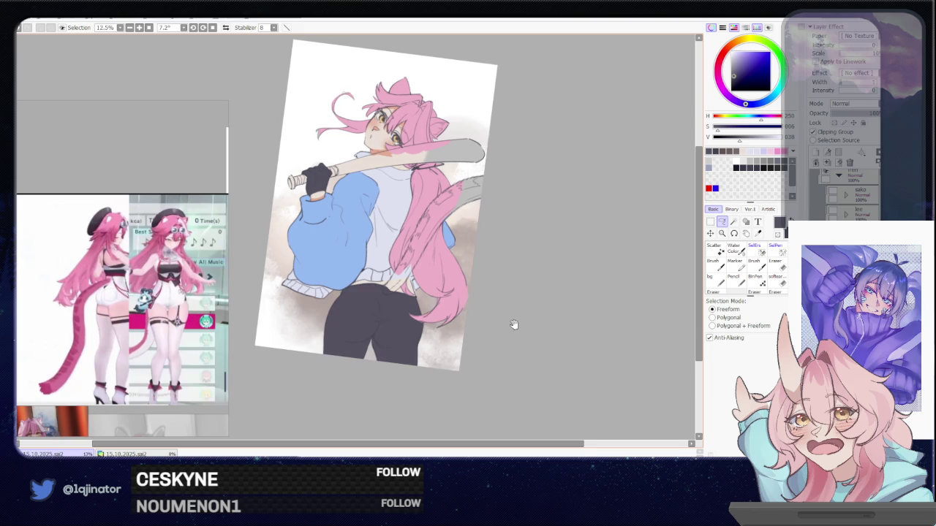
{"action": "left_click_drag", "start_coordinate": [514, 324], "coordinate": [514, 353]}
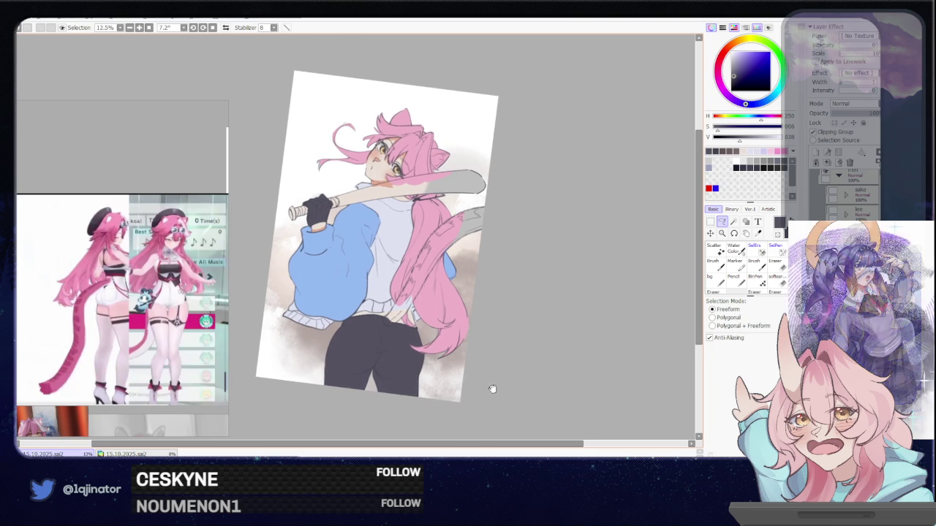
{"action": "left_click_drag", "start_coordinate": [495, 373], "coordinate": [485, 356]}
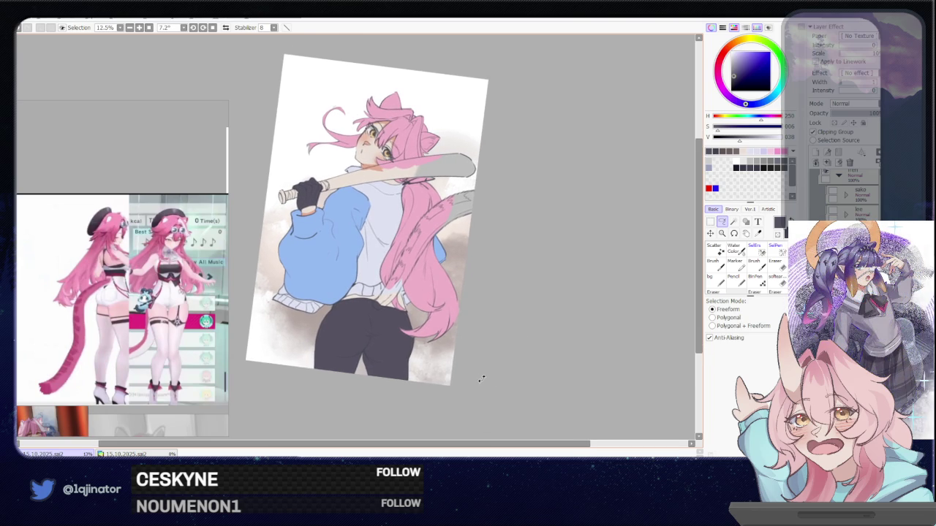
{"action": "scroll", "coordinate": [490, 373], "scroll_direction": "up", "scroll_amount": 2}
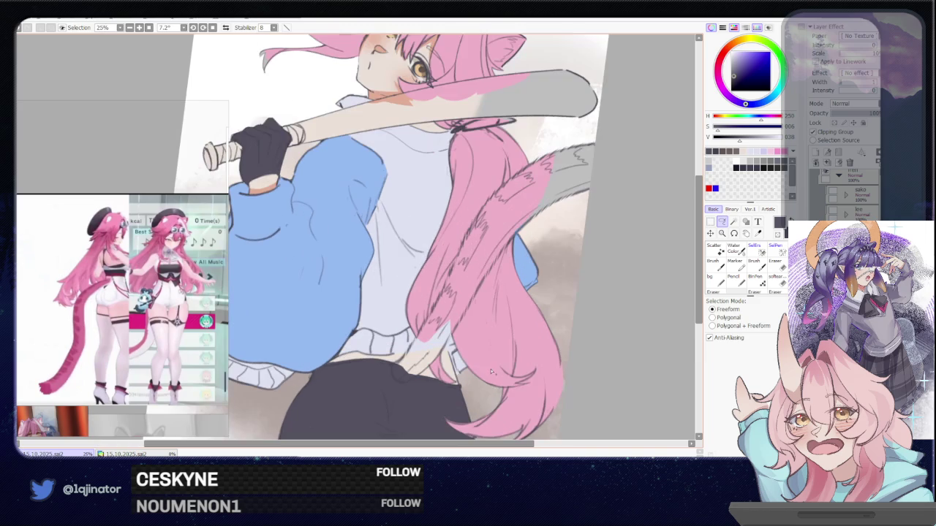
{"action": "left_click_drag", "start_coordinate": [487, 396], "coordinate": [495, 361]}
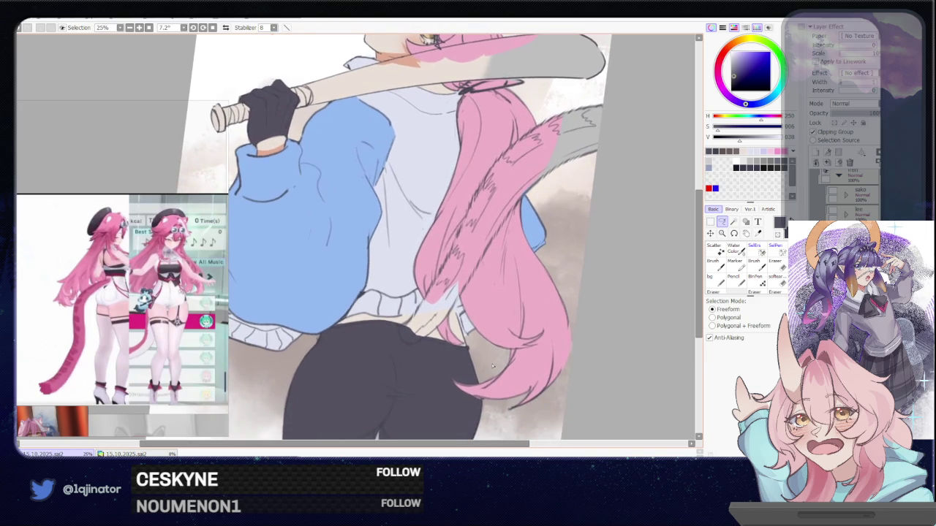
{"action": "scroll", "coordinate": [494, 366], "scroll_direction": "down", "scroll_amount": 2}
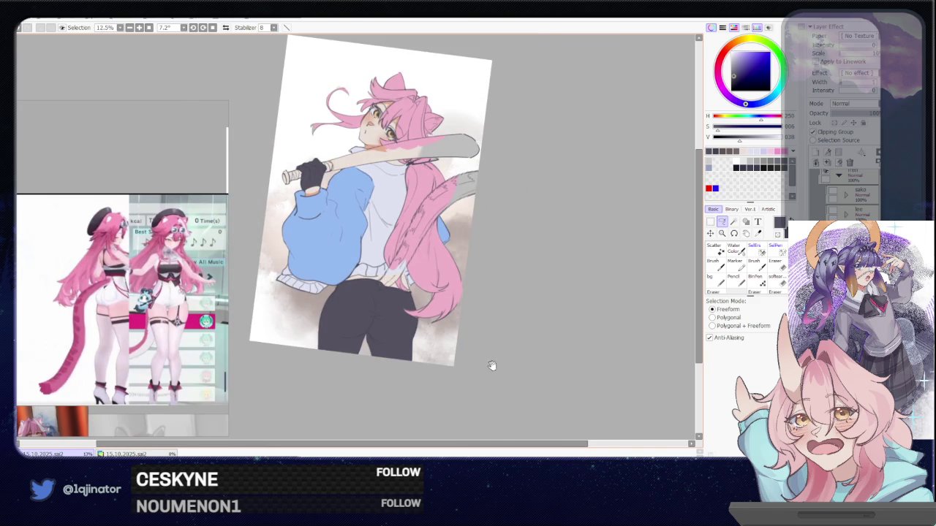
{"action": "left_click_drag", "start_coordinate": [492, 367], "coordinate": [489, 370]}
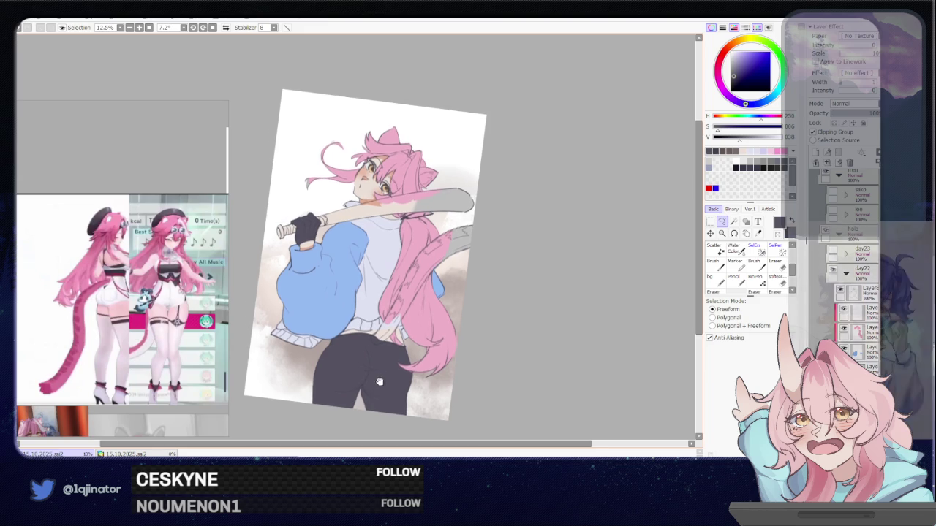
Step: Paint light beige over the grey right end of the baseball bat
{"action": "scroll", "coordinate": [360, 358], "scroll_direction": "up", "scroll_amount": 3}
{"action": "left_click", "coordinate": [738, 58]}
{"action": "key", "text": "b"}
{"action": "left_click_drag", "start_coordinate": [537, 212], "coordinate": [570, 219]}
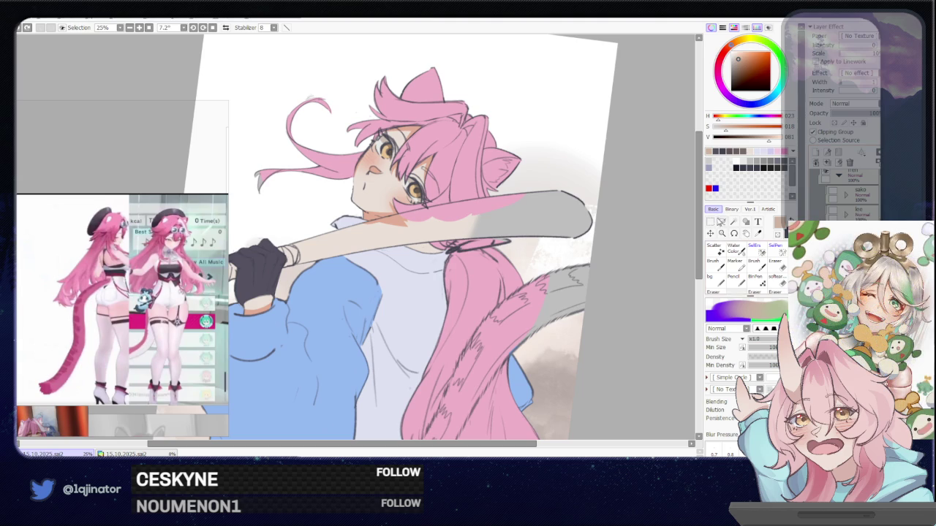
Step: Lasso-select the bat along its length and around the gloved hand, checking in mirrored view
{"action": "left_click", "coordinate": [721, 222]}
{"action": "mouse_move", "coordinate": [321, 367]}
{"action": "left_mouse_down"}
{"action": "mouse_move", "coordinate": [311, 333]}
{"action": "mouse_move", "coordinate": [385, 288]}
{"action": "left_mouse_up"}
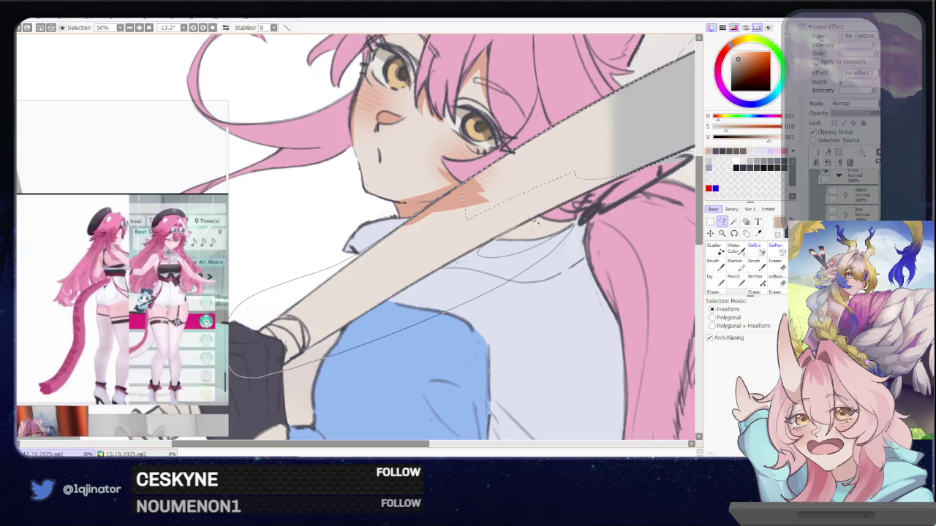
{"action": "left_click_drag", "start_coordinate": [404, 278], "coordinate": [377, 322]}
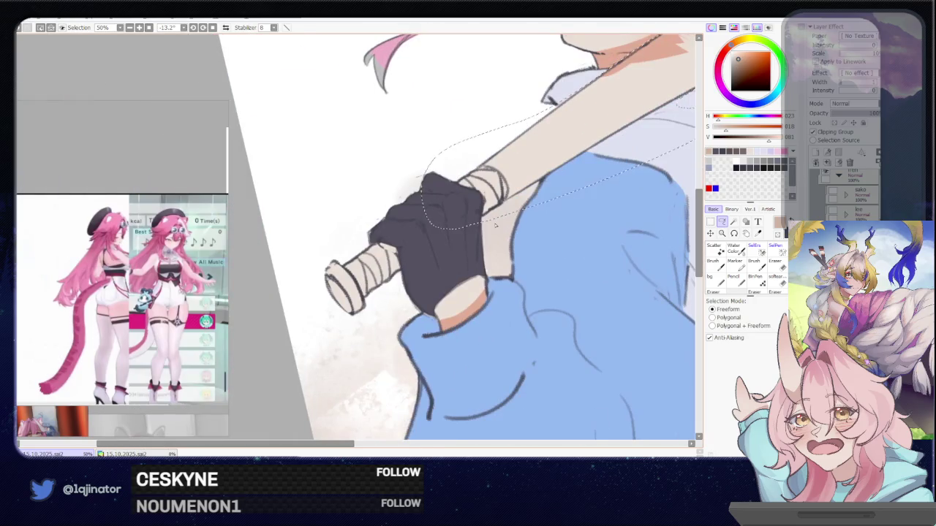
{"action": "left_click_drag", "start_coordinate": [439, 183], "coordinate": [447, 192]}
{"action": "scroll", "coordinate": [448, 192], "scroll_direction": "down", "scroll_amount": 3}
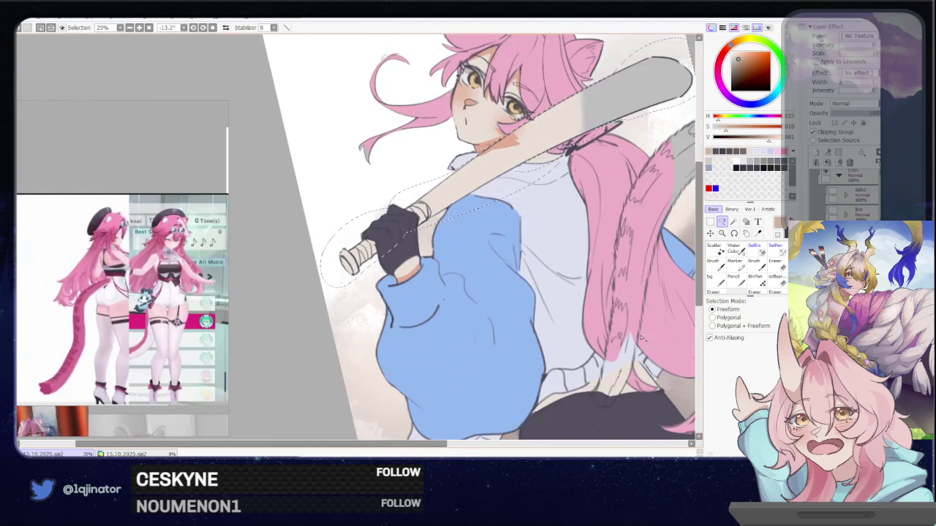
{"action": "left_click_drag", "start_coordinate": [546, 358], "coordinate": [517, 358]}
{"action": "key", "text": "h"}
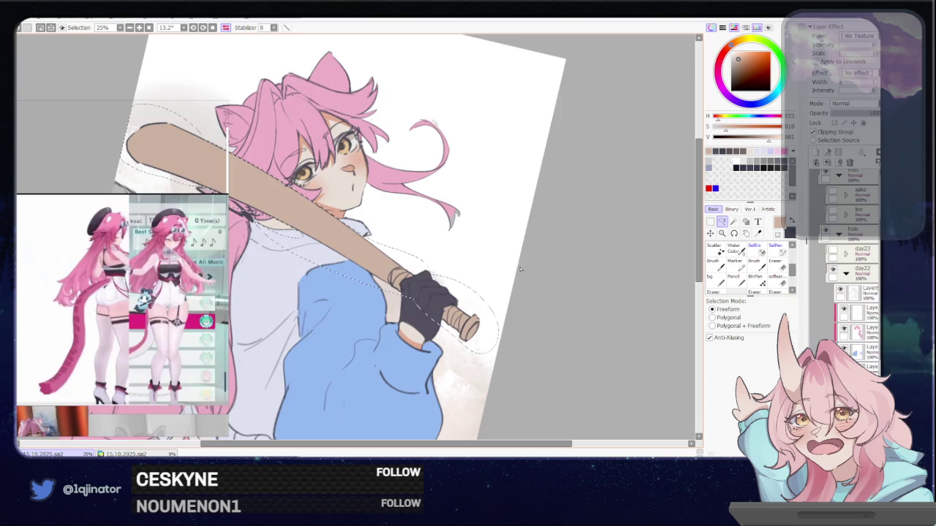
{"action": "key", "text": "h"}
Step: Fill the bat with a lighter tan and clear the bat selection
{"action": "key", "text": "w"}
{"action": "left_click_drag", "start_coordinate": [518, 192], "coordinate": [524, 258]}
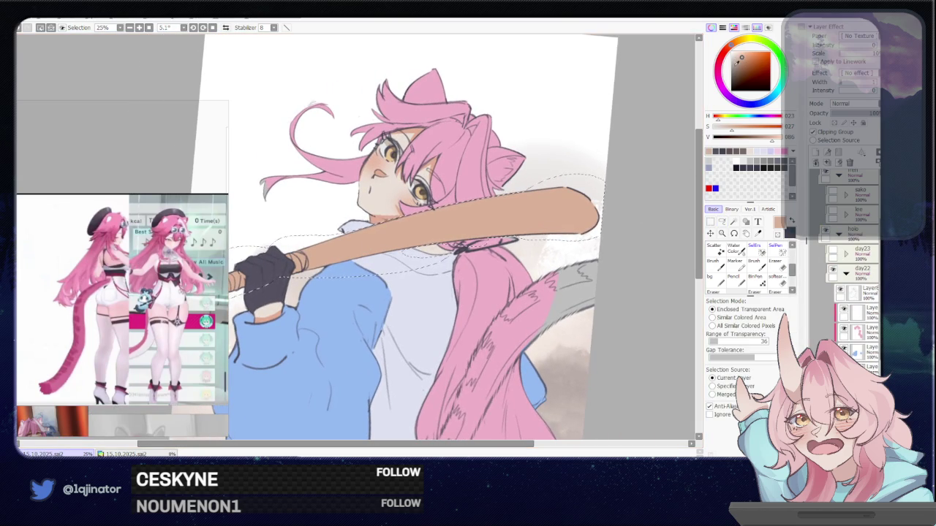
{"action": "left_click", "coordinate": [739, 55]}
{"action": "left_click_drag", "start_coordinate": [537, 316], "coordinate": [543, 282]}
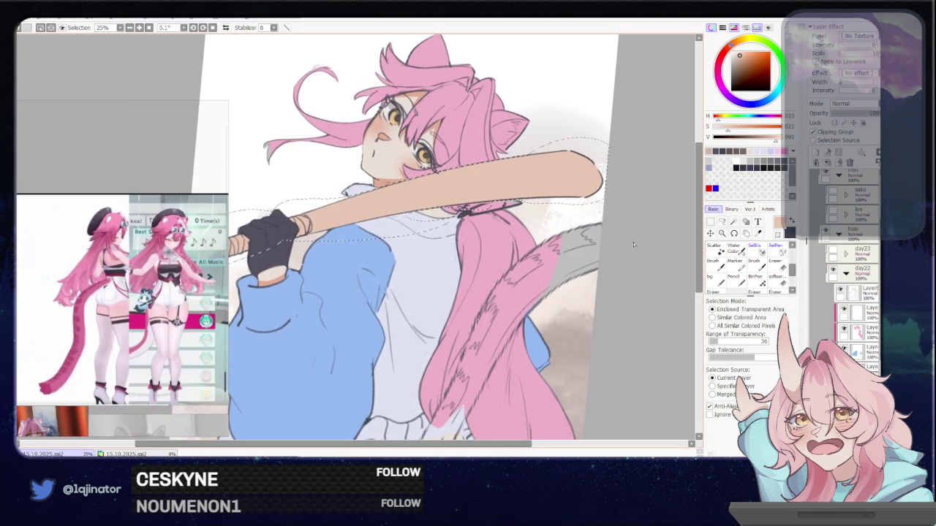
{"action": "left_click", "coordinate": [720, 222]}
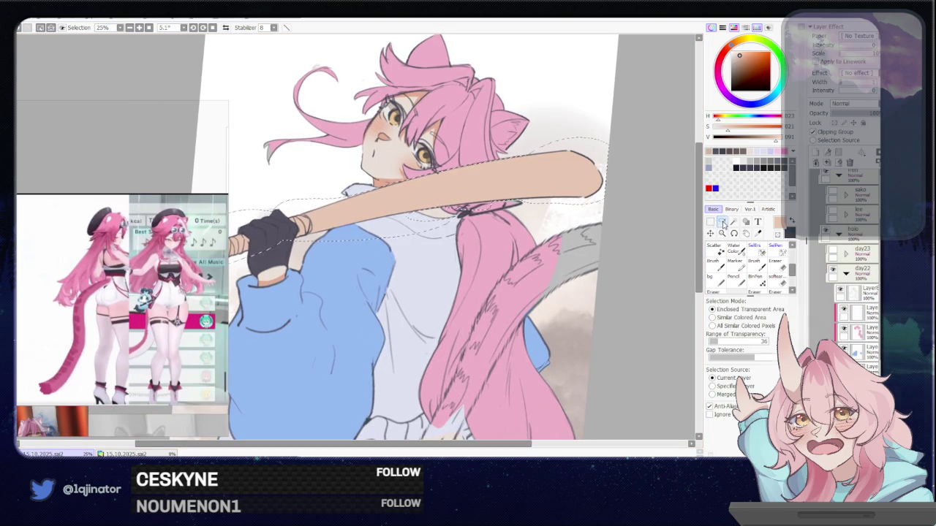
{"action": "left_click_drag", "start_coordinate": [612, 278], "coordinate": [621, 275]}
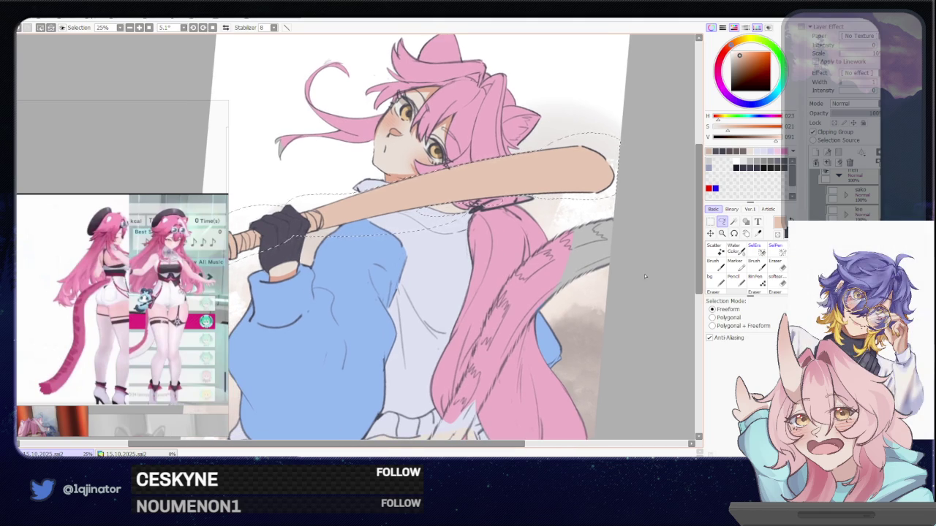
{"action": "key", "text": "ctrl+d"}
Step: Outline a new freehand selection enclosing the gloved hand
{"action": "left_click_drag", "start_coordinate": [359, 282], "coordinate": [421, 327]}
{"action": "scroll", "coordinate": [421, 326], "scroll_direction": "up", "scroll_amount": 3}
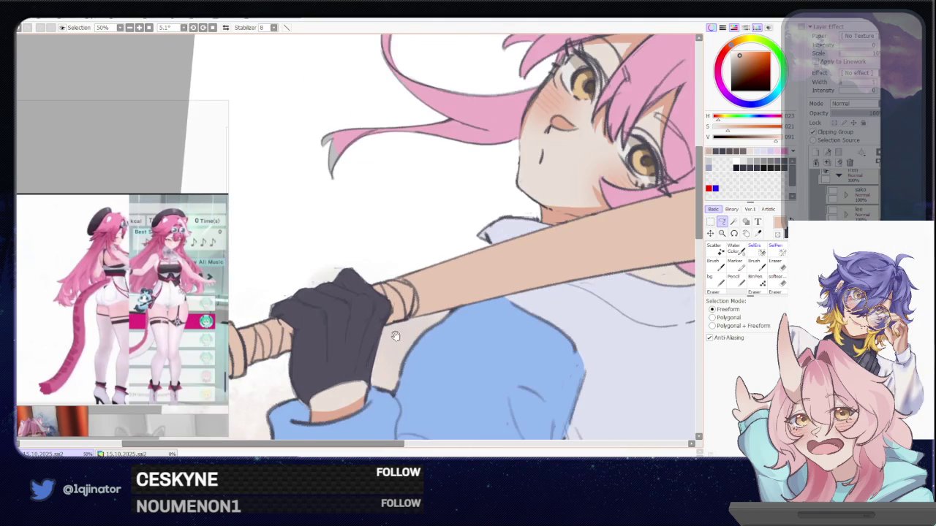
{"action": "scroll", "coordinate": [423, 322], "scroll_direction": "up", "scroll_amount": 1}
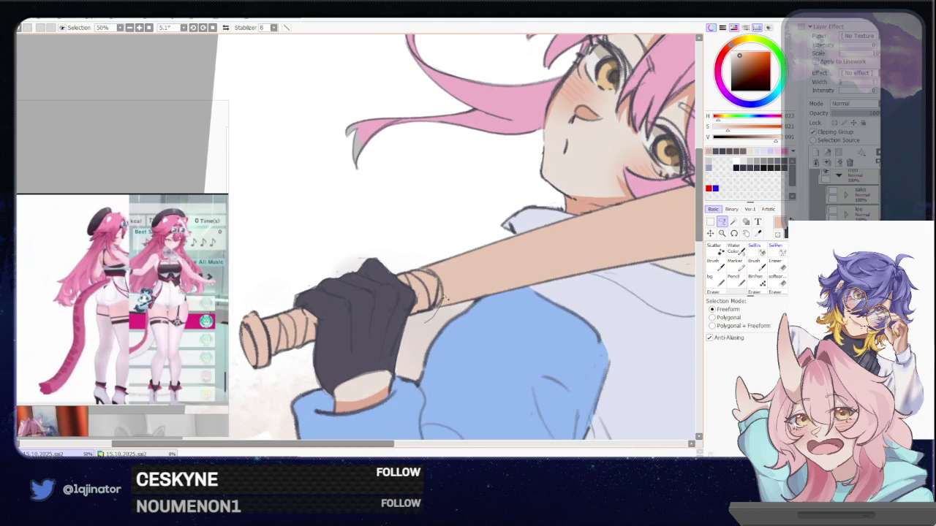
{"action": "left_click_drag", "start_coordinate": [435, 274], "coordinate": [269, 332]}
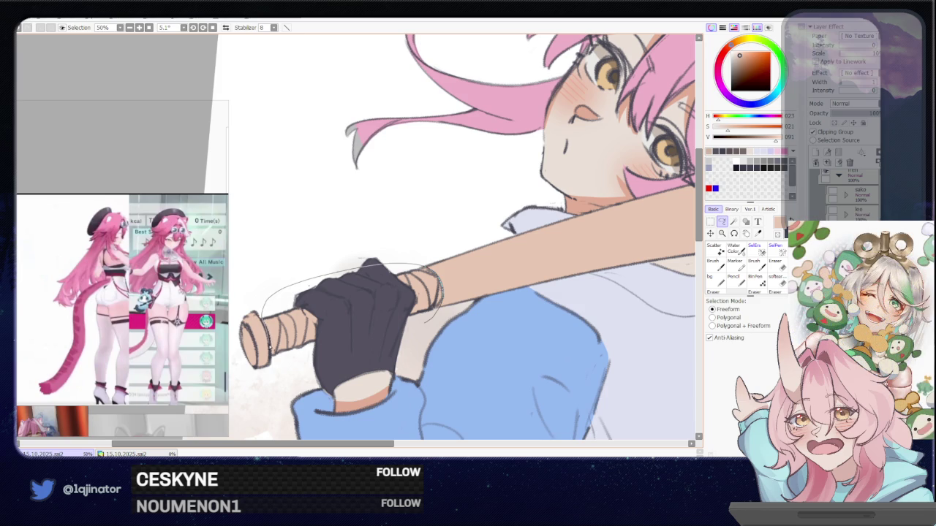
{"action": "left_click_drag", "start_coordinate": [268, 333], "coordinate": [329, 362]}
{"action": "scroll", "coordinate": [329, 362], "scroll_direction": "down", "scroll_amount": 3}
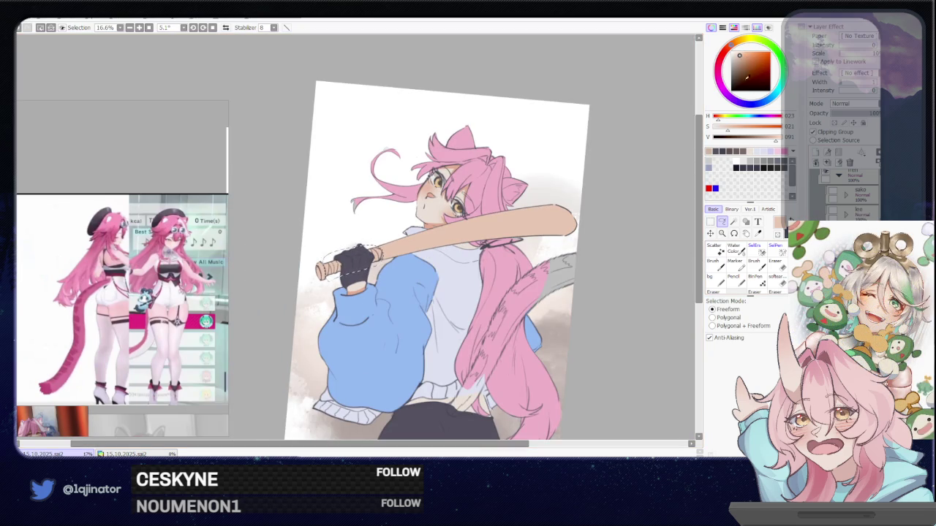
Step: Try out colours, settling on a lighter magenta, and reset the canvas rotation upright
{"action": "left_click", "coordinate": [745, 100]}
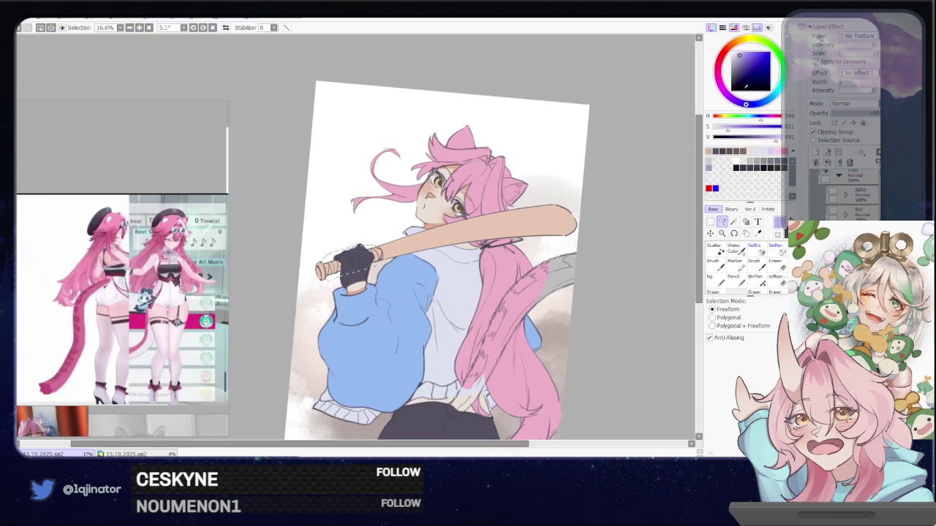
{"action": "key", "text": "b"}
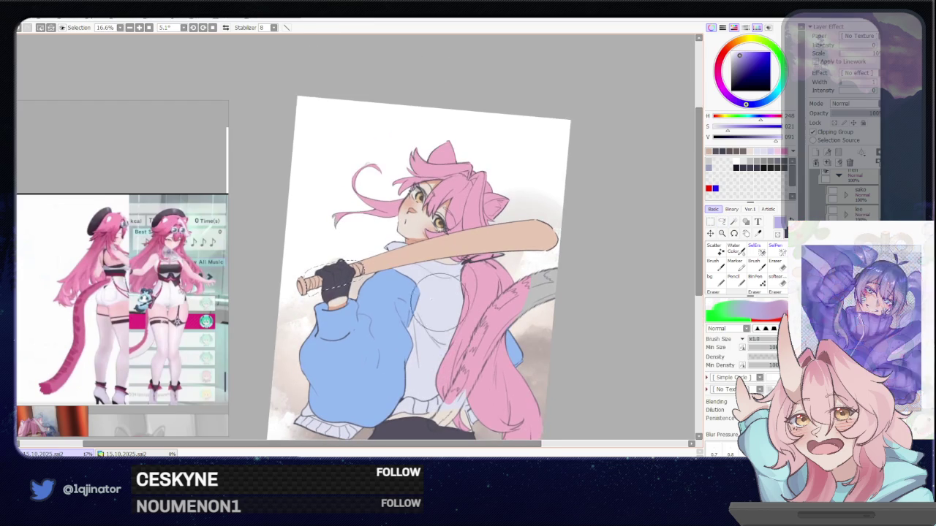
{"action": "left_click", "coordinate": [337, 287], "text": "alt"}
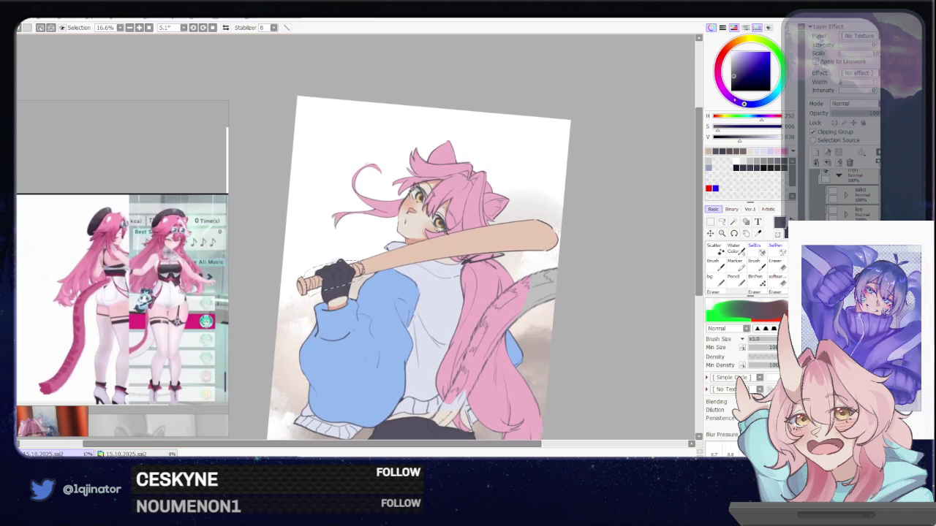
{"action": "left_click", "coordinate": [719, 77]}
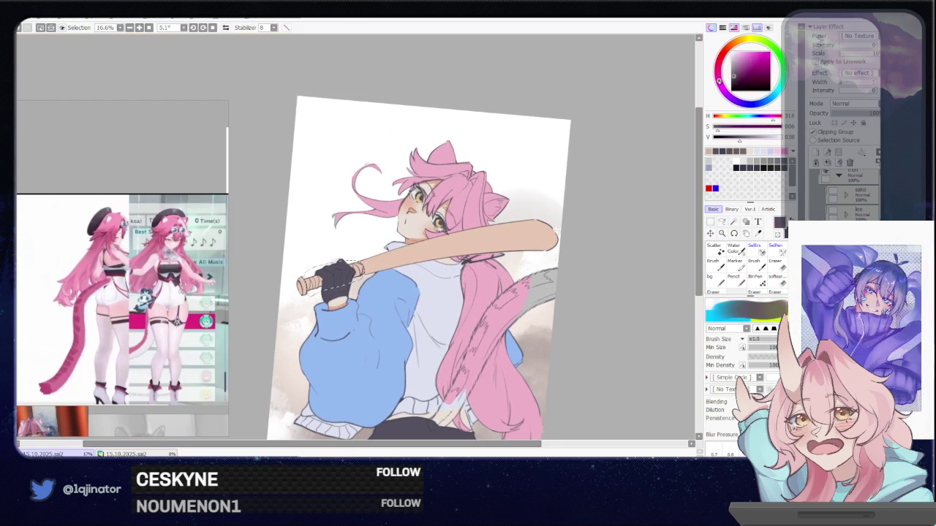
{"action": "key", "text": "w"}
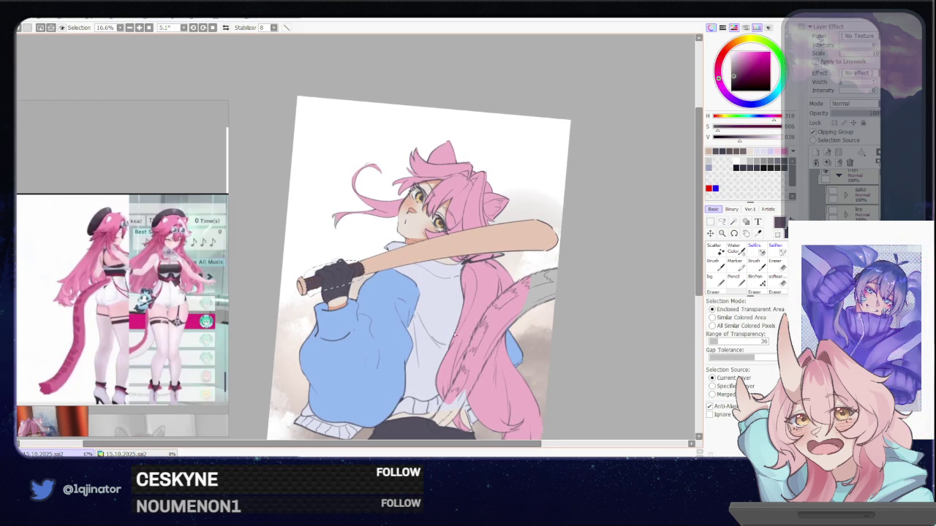
{"action": "left_click_drag", "start_coordinate": [493, 334], "coordinate": [479, 329]}
{"action": "left_click", "coordinate": [757, 152]}
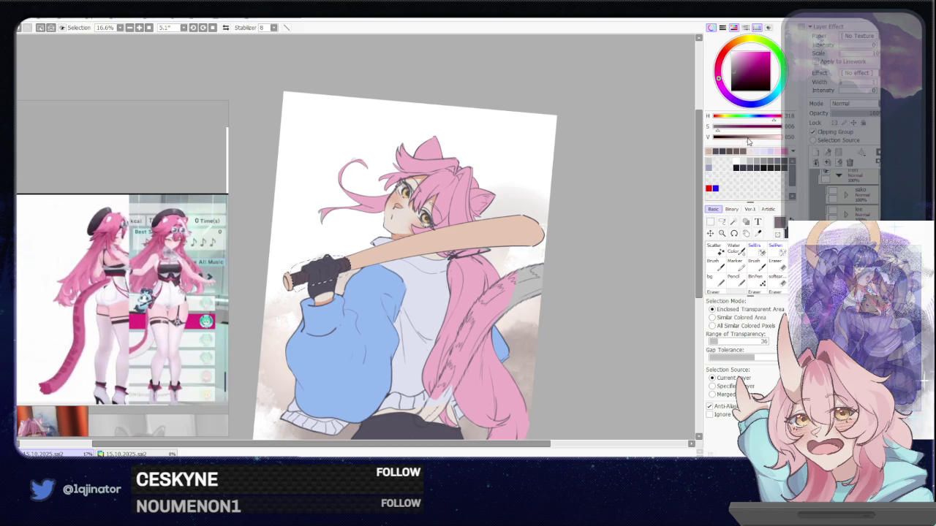
{"action": "left_click", "coordinate": [722, 222]}
{"action": "left_click_drag", "start_coordinate": [537, 363], "coordinate": [514, 305]}
{"action": "key", "text": "Home"}
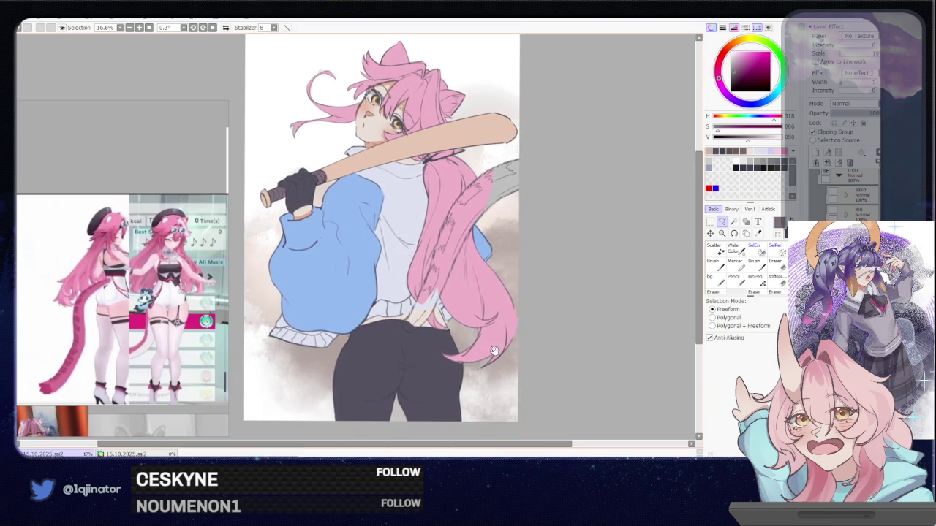
Step: Trace a freeform lasso around the grey tail from its upper right edge to its lower end
{"action": "left_click_drag", "start_coordinate": [486, 316], "coordinate": [468, 300]}
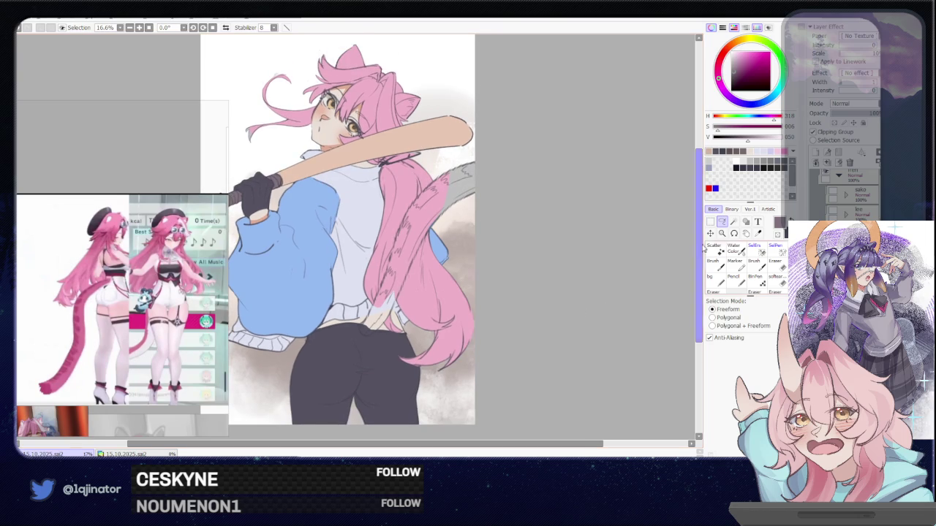
{"action": "left_click_drag", "start_coordinate": [540, 212], "coordinate": [522, 300]}
{"action": "scroll", "coordinate": [453, 296], "scroll_direction": "up", "scroll_amount": 2}
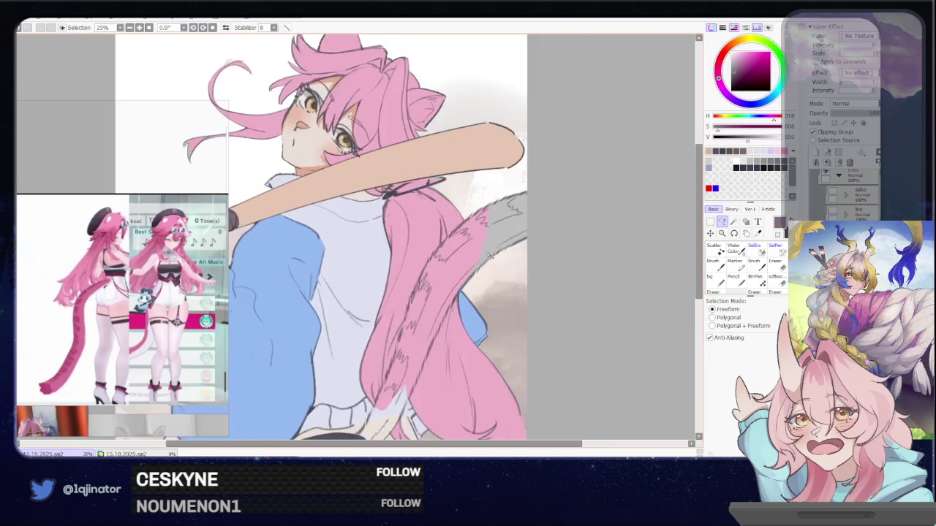
{"action": "scroll", "coordinate": [453, 296], "scroll_direction": "up", "scroll_amount": 1}
{"action": "mouse_move", "coordinate": [610, 178]}
{"action": "left_mouse_down"}
{"action": "mouse_move", "coordinate": [529, 187]}
{"action": "mouse_move", "coordinate": [468, 251]}
{"action": "left_mouse_up"}
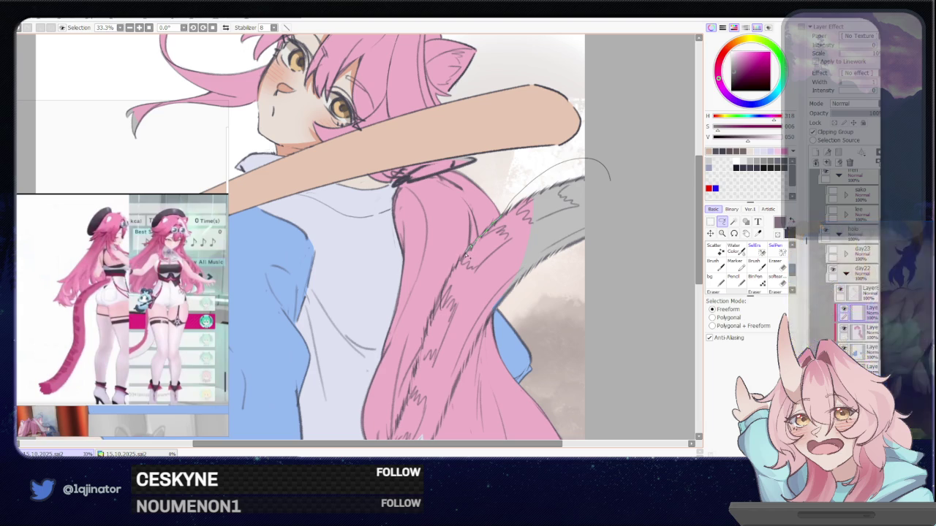
{"action": "mouse_move", "coordinate": [461, 259]}
{"action": "left_mouse_down"}
{"action": "mouse_move", "coordinate": [457, 269]}
{"action": "mouse_move", "coordinate": [511, 212]}
{"action": "mouse_move", "coordinate": [515, 282]}
{"action": "mouse_move", "coordinate": [434, 337]}
{"action": "mouse_move", "coordinate": [377, 421]}
{"action": "mouse_move", "coordinate": [362, 376]}
{"action": "mouse_move", "coordinate": [373, 331]}
{"action": "left_mouse_up"}
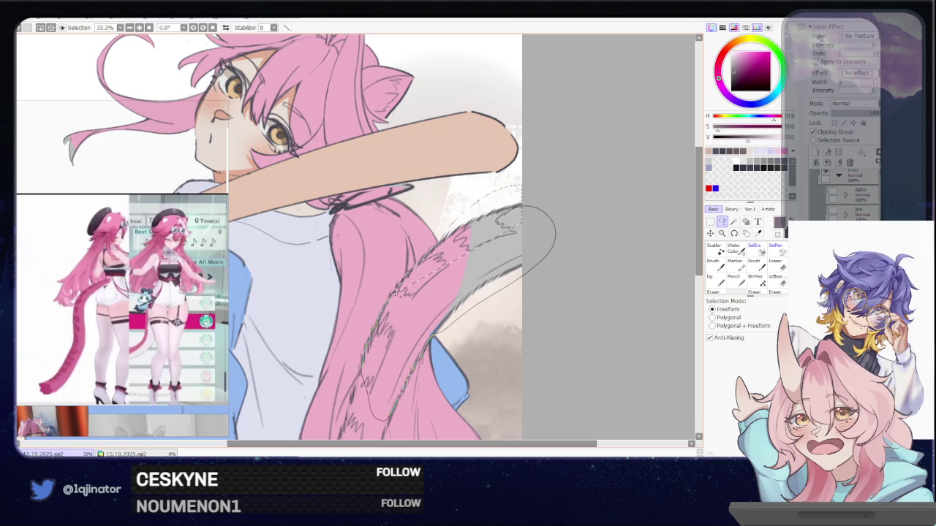
{"action": "scroll", "coordinate": [399, 285], "scroll_direction": "up", "scroll_amount": 1}
{"action": "mouse_move", "coordinate": [394, 291]}
{"action": "left_mouse_down"}
{"action": "mouse_move", "coordinate": [427, 203]}
{"action": "mouse_move", "coordinate": [338, 427]}
{"action": "mouse_move", "coordinate": [399, 385]}
{"action": "mouse_move", "coordinate": [468, 284]}
{"action": "mouse_move", "coordinate": [483, 228]}
{"action": "left_mouse_up"}
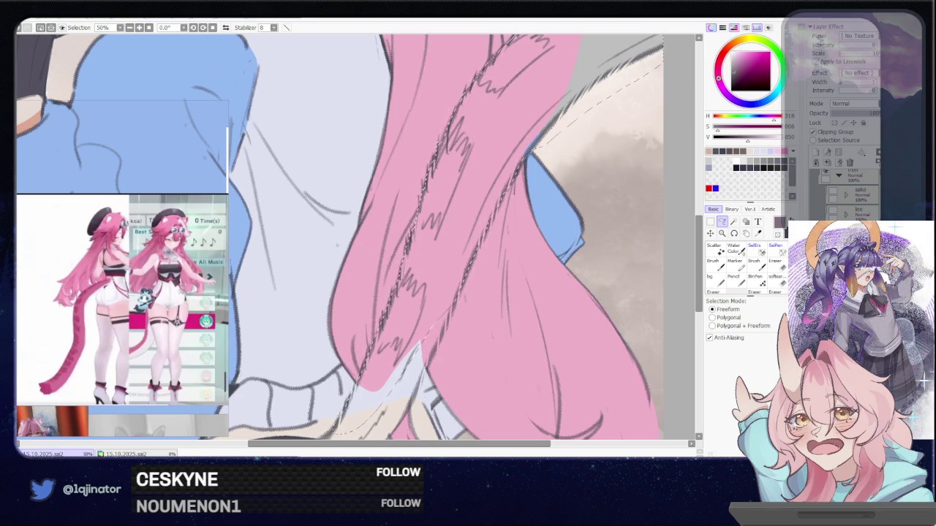
{"action": "mouse_move", "coordinate": [437, 293]}
{"action": "left_mouse_down"}
{"action": "mouse_move", "coordinate": [459, 213]}
{"action": "mouse_move", "coordinate": [486, 190]}
{"action": "mouse_move", "coordinate": [429, 335]}
{"action": "mouse_move", "coordinate": [403, 370]}
{"action": "left_mouse_up"}
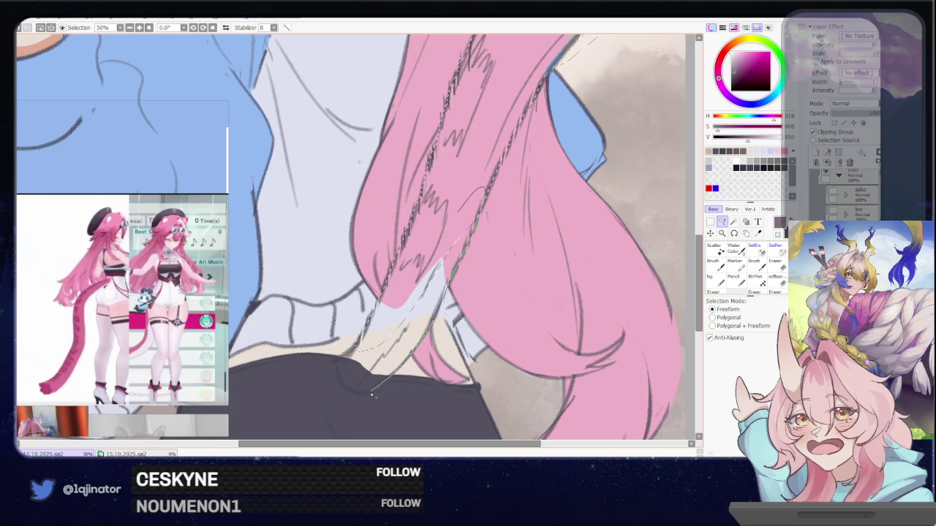
{"action": "left_click_drag", "start_coordinate": [338, 368], "coordinate": [358, 341]}
{"action": "scroll", "coordinate": [359, 293], "scroll_direction": "down", "scroll_amount": 3}
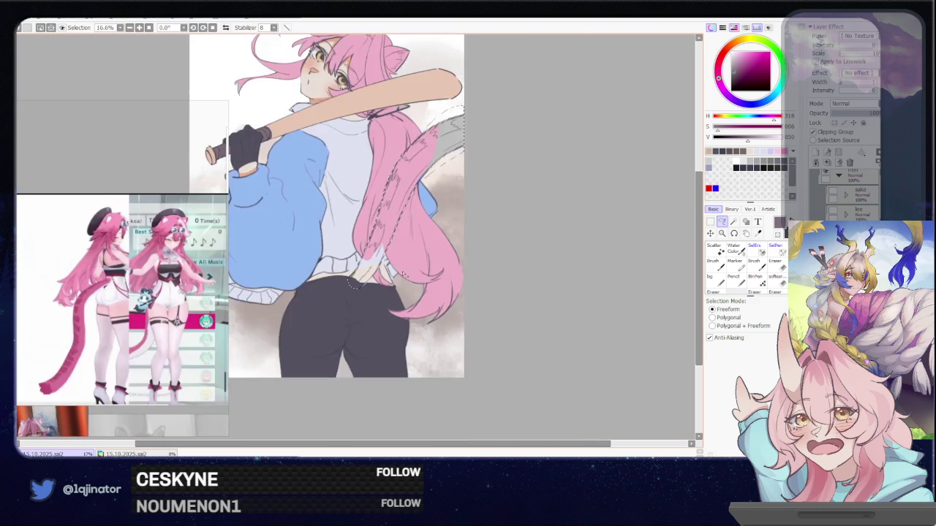
Step: Bucket-fill the tail selection with light pink and tweak its saturation and brightness
{"action": "left_click_drag", "start_coordinate": [403, 309], "coordinate": [415, 300]}
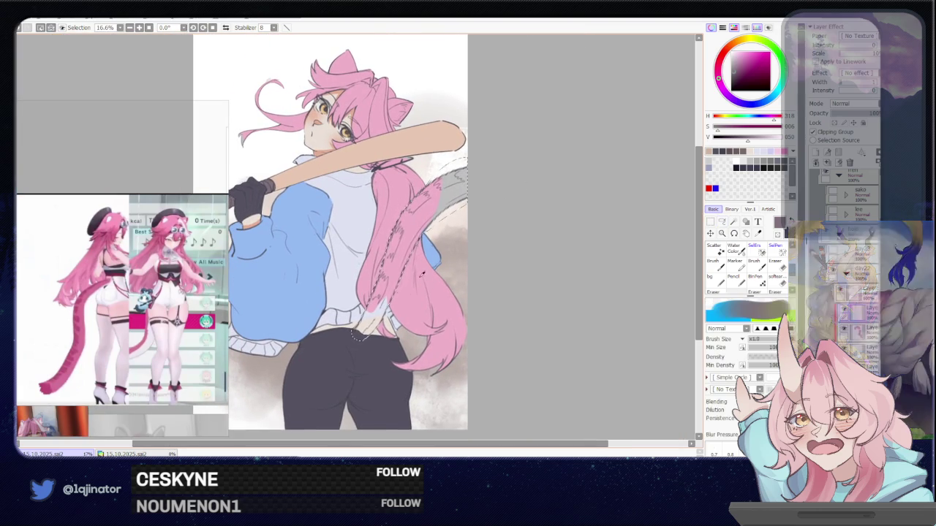
{"action": "left_click", "coordinate": [718, 67]}
{"action": "left_click_drag", "start_coordinate": [717, 67], "coordinate": [718, 72]}
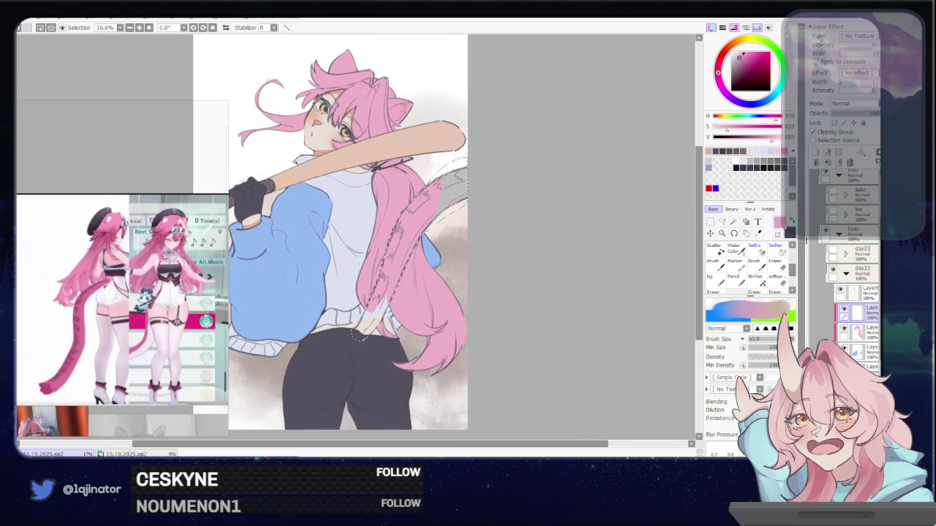
{"action": "left_click", "coordinate": [746, 222]}
{"action": "left_click", "coordinate": [463, 318]}
{"action": "left_click_drag", "start_coordinate": [463, 318], "coordinate": [467, 328]}
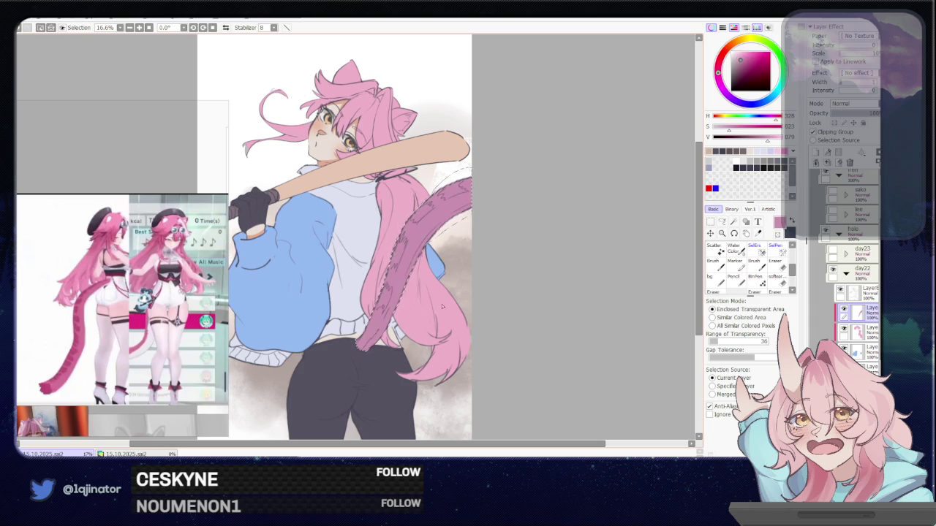
{"action": "left_click", "coordinate": [745, 56]}
Step: Choose a darker red and lasso-select the hair tie under the bat
{"action": "mouse_move", "coordinate": [580, 293]}
{"action": "left_mouse_down"}
{"action": "mouse_move", "coordinate": [592, 307]}
{"action": "mouse_move", "coordinate": [581, 335]}
{"action": "left_mouse_up"}
{"action": "key", "text": "a"}
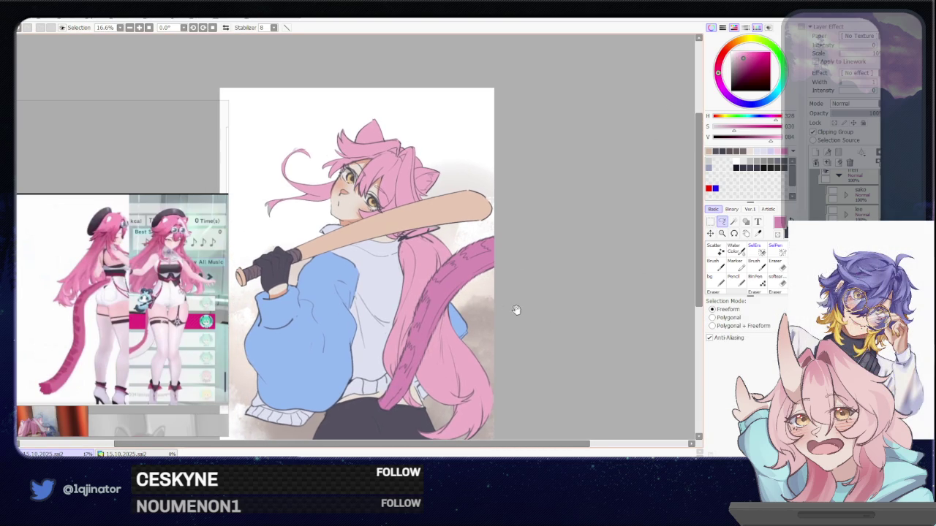
{"action": "left_click_drag", "start_coordinate": [724, 55], "coordinate": [721, 58]}
{"action": "left_click", "coordinate": [750, 57]}
{"action": "scroll", "coordinate": [357, 241], "scroll_direction": "up", "scroll_amount": 3}
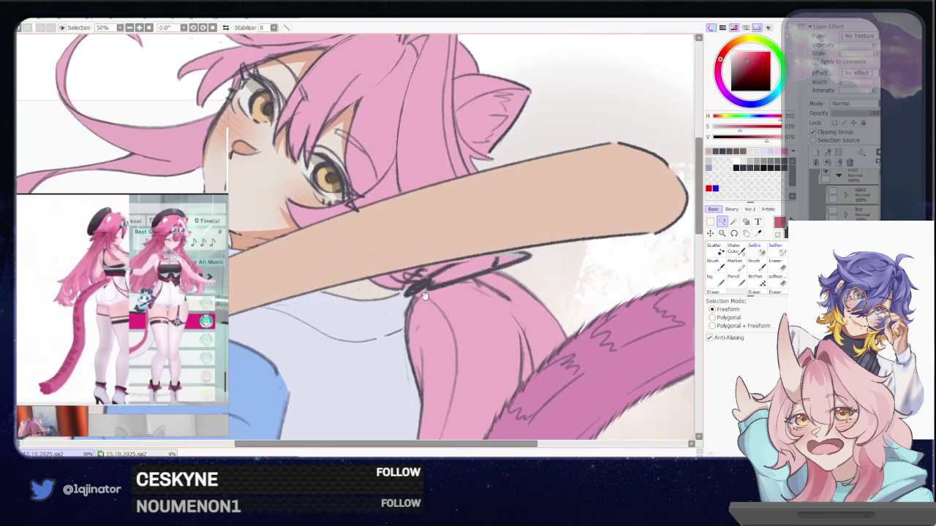
{"action": "mouse_move", "coordinate": [476, 256]}
{"action": "left_mouse_down"}
{"action": "mouse_move", "coordinate": [536, 262]}
{"action": "mouse_move", "coordinate": [422, 292]}
{"action": "left_mouse_up"}
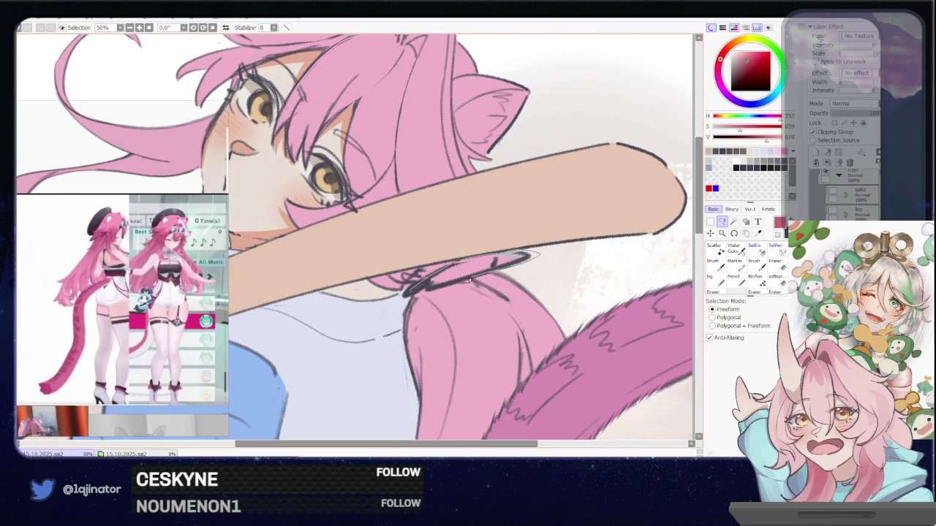
{"action": "key", "text": "w"}
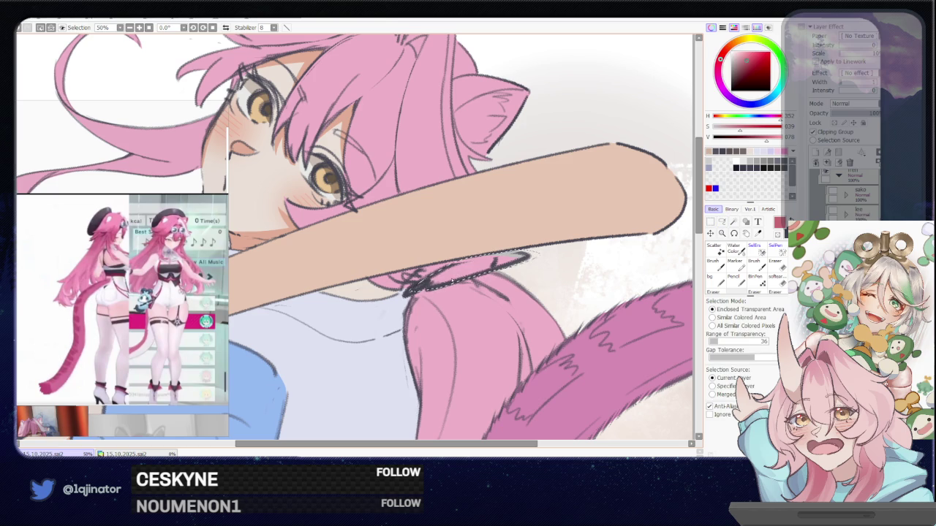
{"action": "scroll", "coordinate": [512, 282], "scroll_direction": "down", "scroll_amount": 4}
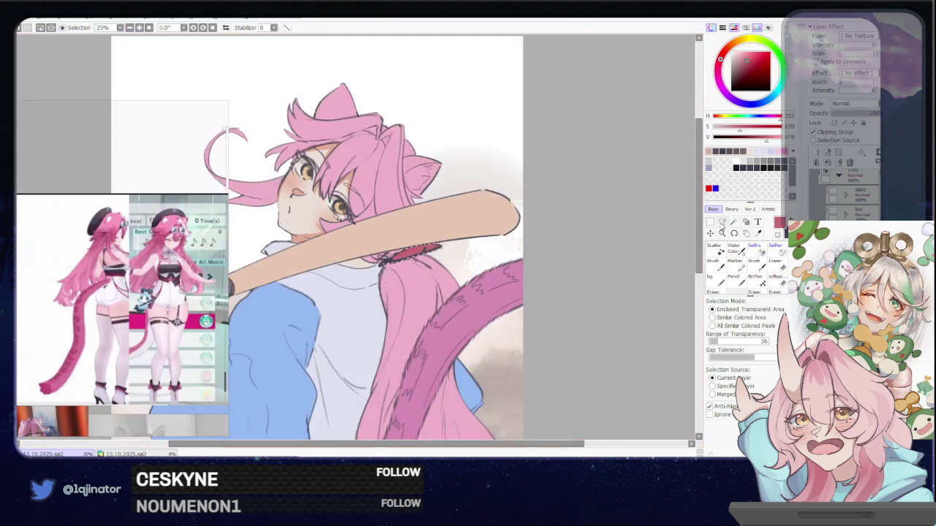
{"action": "key", "text": "a"}
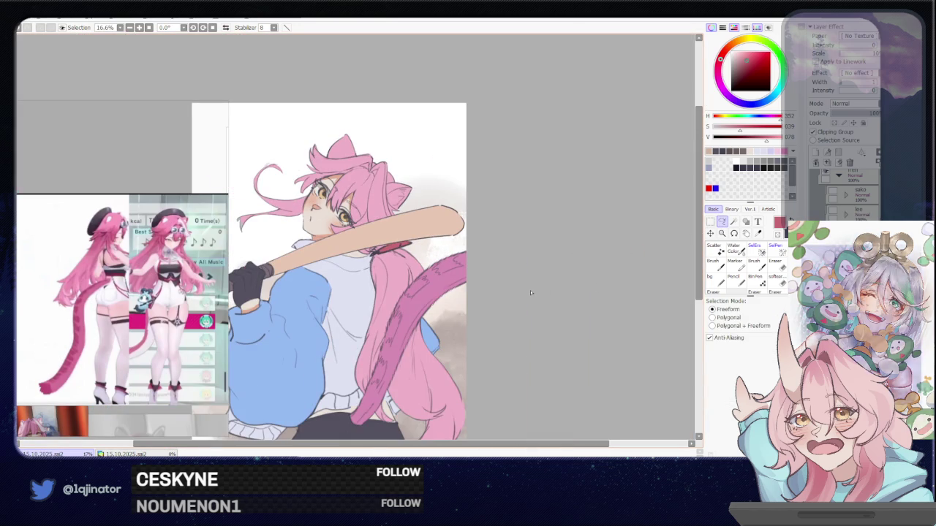
{"action": "scroll", "coordinate": [536, 295], "scroll_direction": "down", "scroll_amount": 3}
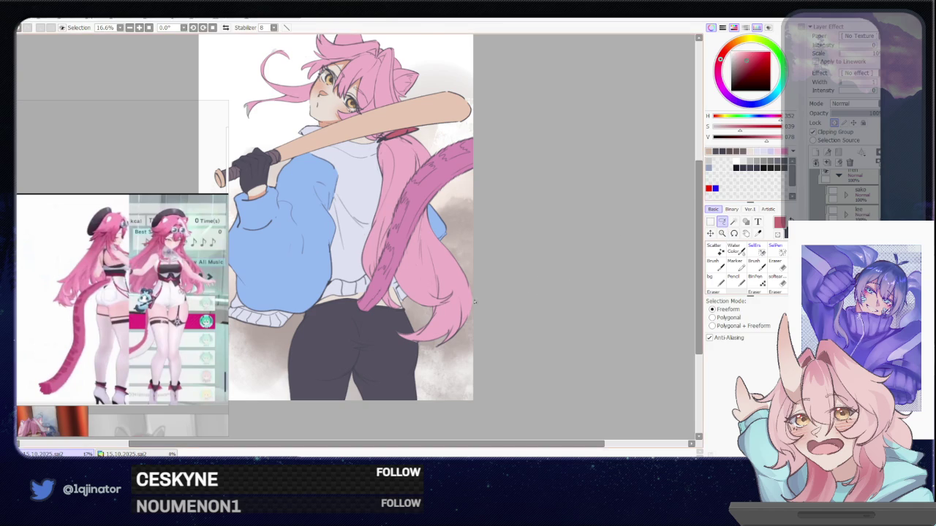
Step: Shift the hue of the lower hair and tail area by +10, then deselect
{"action": "scroll", "coordinate": [428, 293], "scroll_direction": "up", "scroll_amount": 2}
{"action": "key", "text": "b"}
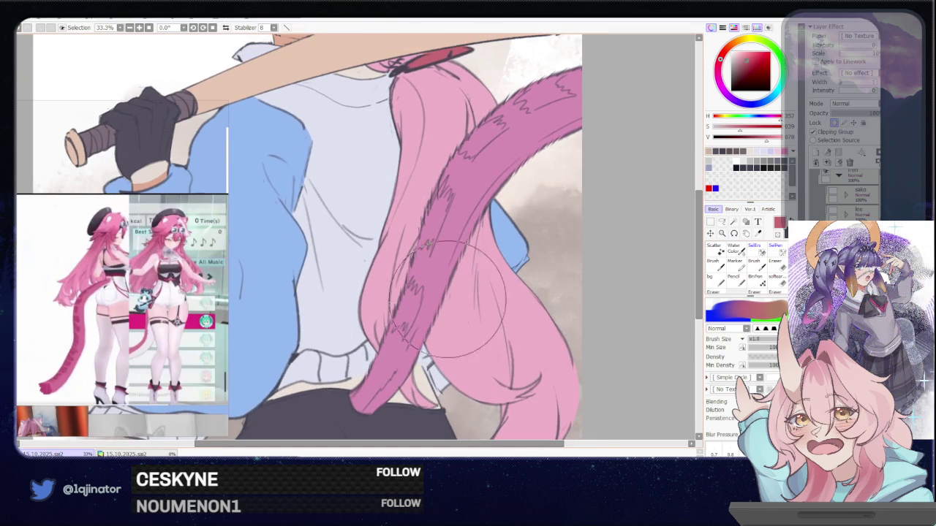
{"action": "scroll", "coordinate": [427, 307], "scroll_direction": "down", "scroll_amount": 2}
{"action": "left_click", "coordinate": [721, 223]}
{"action": "left_click_drag", "start_coordinate": [498, 150], "coordinate": [462, 298]}
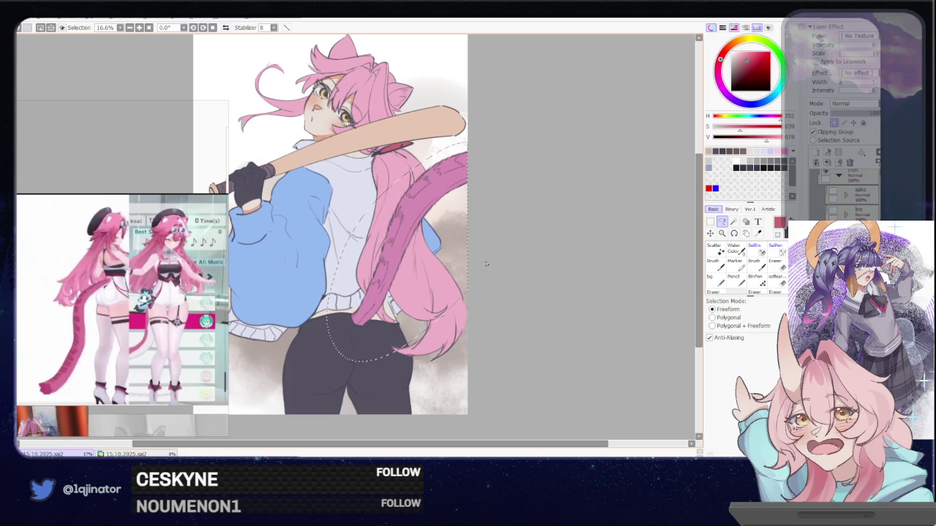
{"action": "key", "text": "ctrl+u"}
{"action": "left_click_drag", "start_coordinate": [530, 121], "coordinate": [525, 152]}
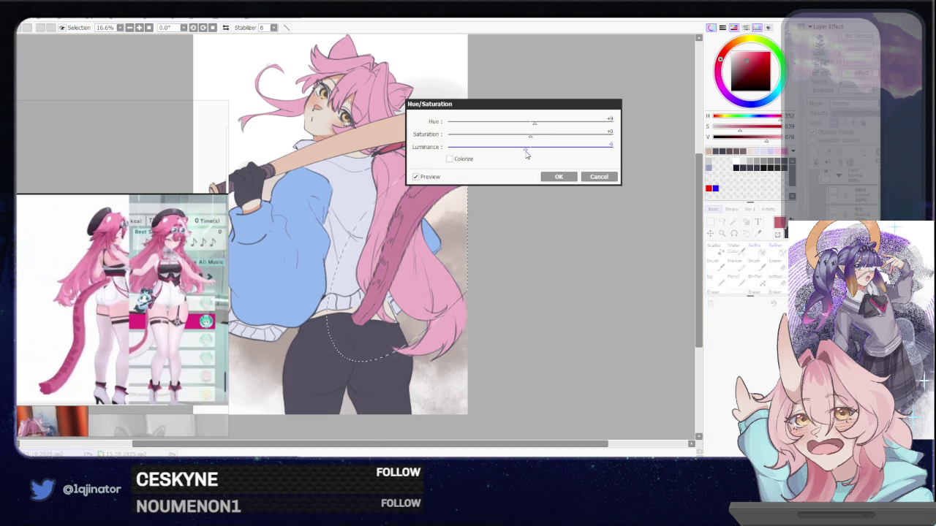
{"action": "left_click", "coordinate": [559, 176]}
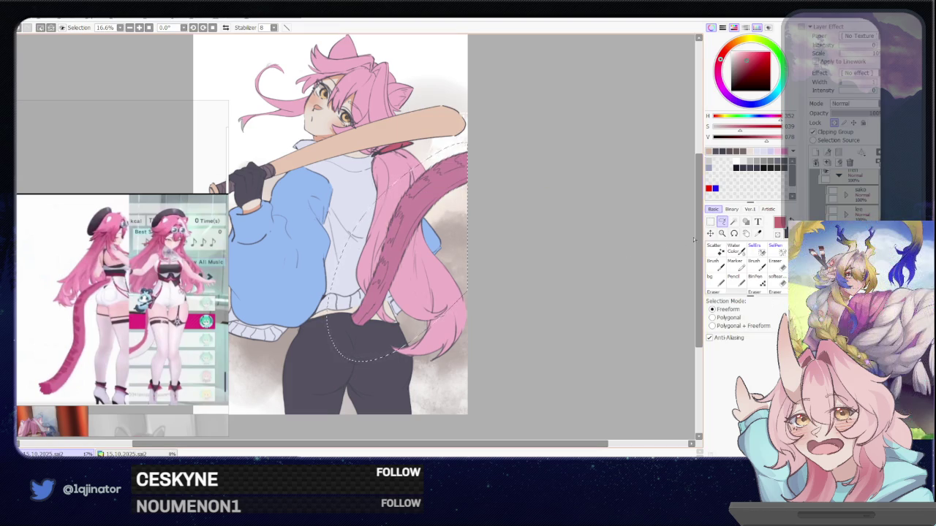
{"action": "key", "text": "ctrl+d"}
Step: Paint darker fur strokes down the tail with a slightly hue-shifted brush
{"action": "key", "text": "ctrl+plus"}
{"action": "key", "text": "b"}
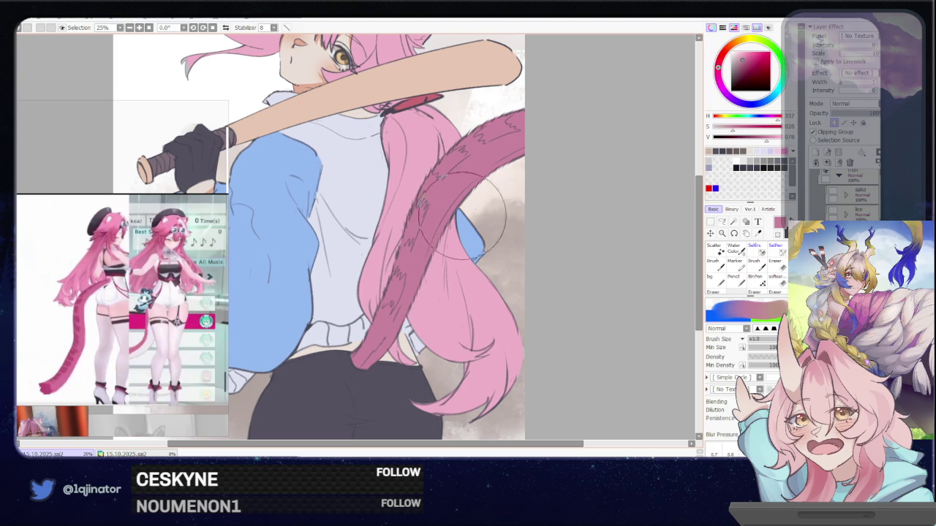
{"action": "left_click_drag", "start_coordinate": [719, 67], "coordinate": [720, 74]}
{"action": "mouse_move", "coordinate": [439, 183]}
{"action": "left_mouse_down"}
{"action": "mouse_move", "coordinate": [409, 248]}
{"action": "mouse_move", "coordinate": [402, 234]}
{"action": "left_mouse_up"}
{"action": "left_click_drag", "start_coordinate": [424, 168], "coordinate": [399, 242]}
{"action": "left_click_drag", "start_coordinate": [392, 204], "coordinate": [395, 285]}
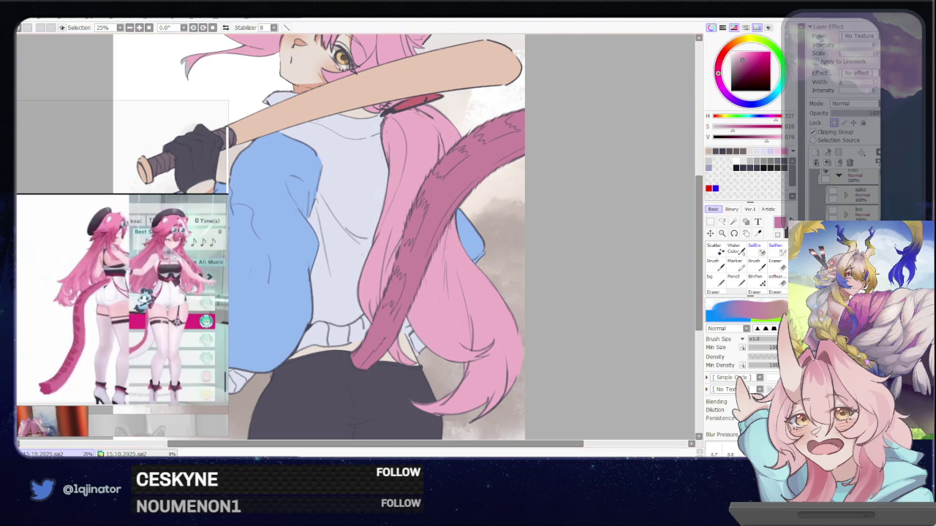
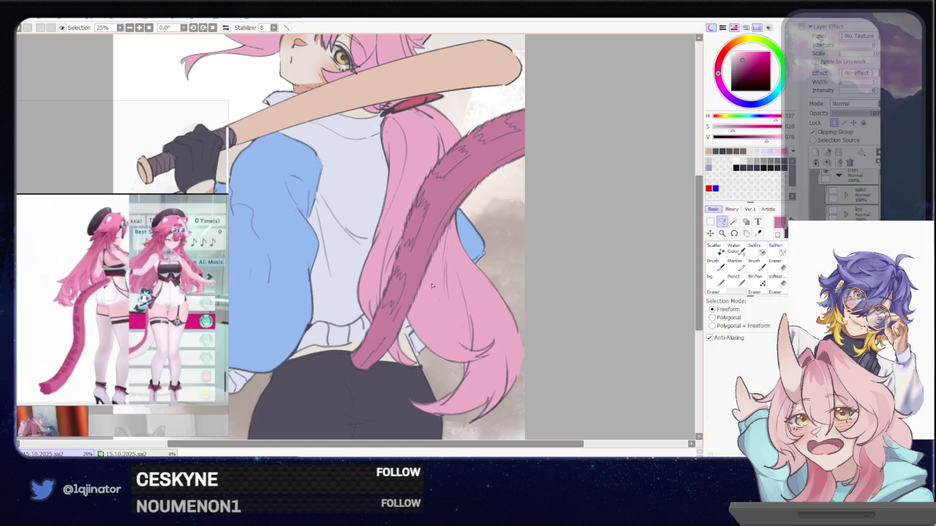
Step: Undo the last tail texture stroke and shift the paint colour to a darker, purplish mauve
{"action": "key", "text": "ctrl+z"}
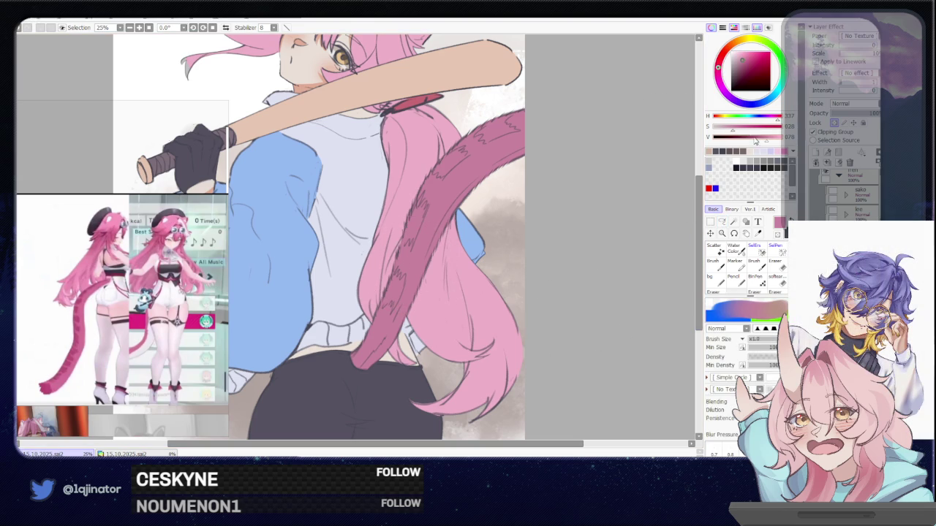
{"action": "left_click", "coordinate": [758, 137]}
{"action": "left_click", "coordinate": [717, 74]}
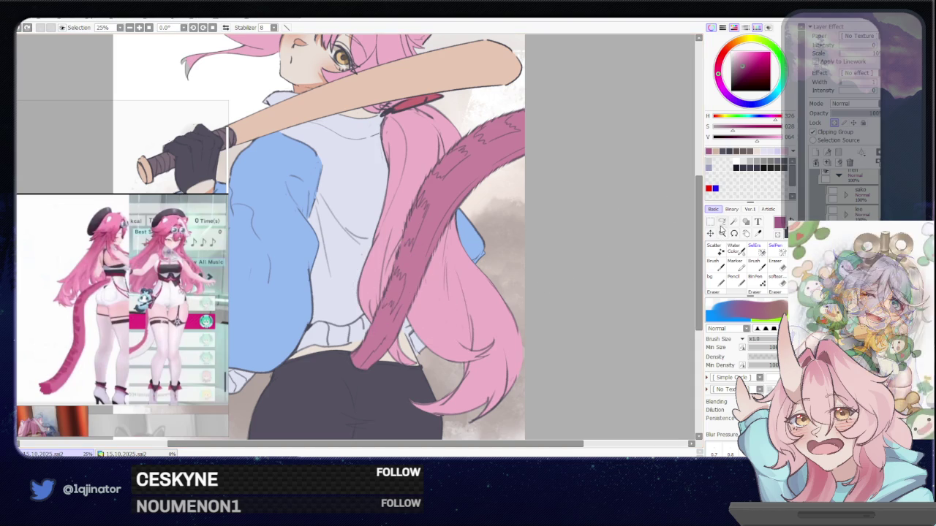
Step: Lasso three stripe areas along the tail, zooming in on the hair and tail
{"action": "key", "text": "l"}
{"action": "left_click_drag", "start_coordinate": [474, 313], "coordinate": [480, 285]}
{"action": "scroll", "coordinate": [445, 296], "scroll_direction": "up", "scroll_amount": 2}
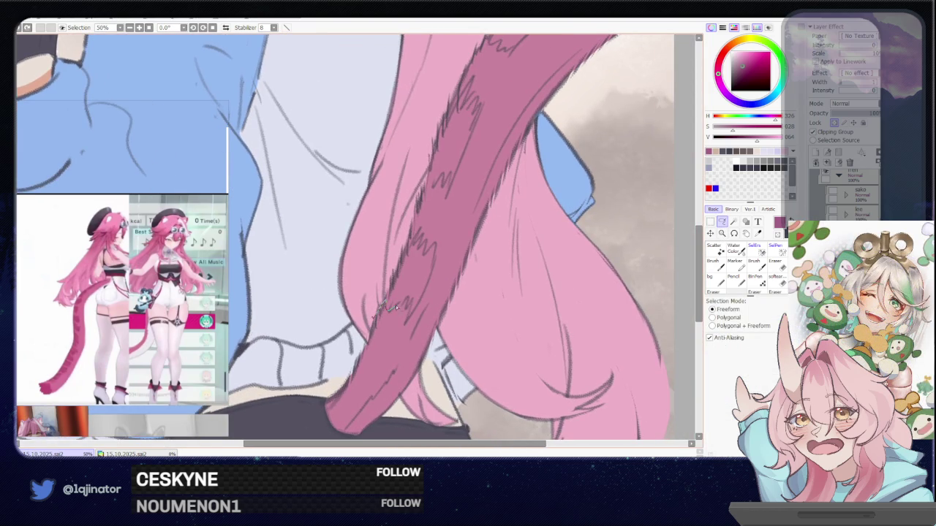
{"action": "left_click_drag", "start_coordinate": [407, 322], "coordinate": [437, 251]}
{"action": "mouse_move", "coordinate": [425, 243]}
{"action": "left_mouse_down"}
{"action": "mouse_move", "coordinate": [417, 231]}
{"action": "mouse_move", "coordinate": [363, 322]}
{"action": "left_mouse_up"}
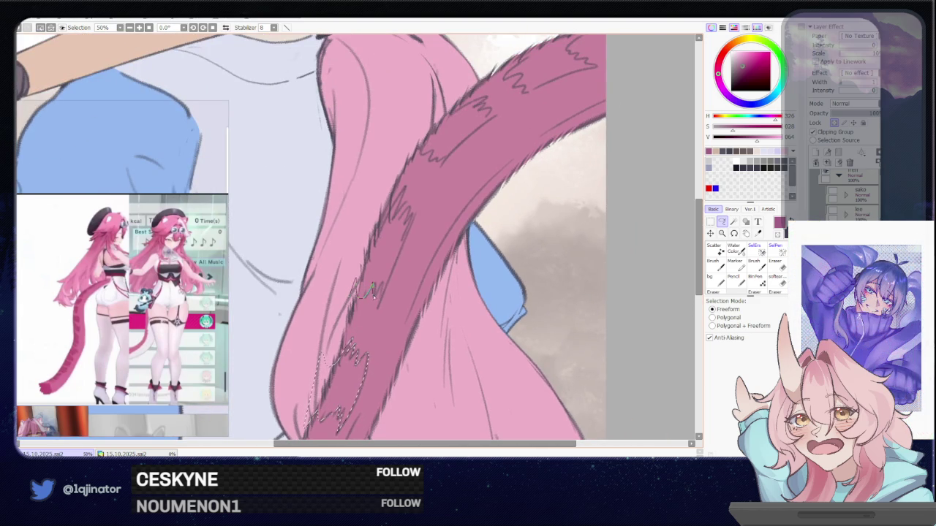
{"action": "left_click_drag", "start_coordinate": [380, 306], "coordinate": [400, 258]}
{"action": "left_click_drag", "start_coordinate": [376, 215], "coordinate": [410, 219]}
{"action": "scroll", "coordinate": [412, 192], "scroll_direction": "up", "scroll_amount": 3}
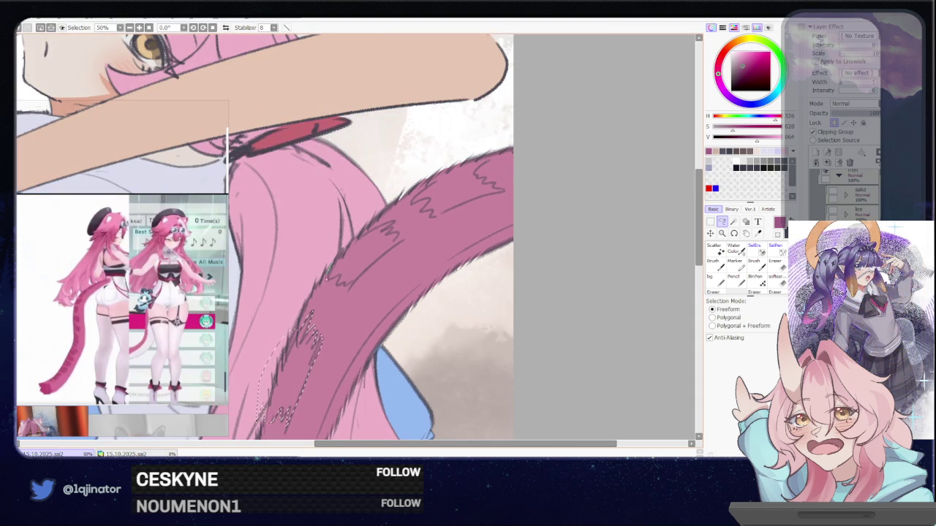
{"action": "left_click_drag", "start_coordinate": [353, 287], "coordinate": [375, 264]}
{"action": "scroll", "coordinate": [359, 227], "scroll_direction": "up", "scroll_amount": 2}
{"action": "left_click_drag", "start_coordinate": [354, 236], "coordinate": [406, 238]}
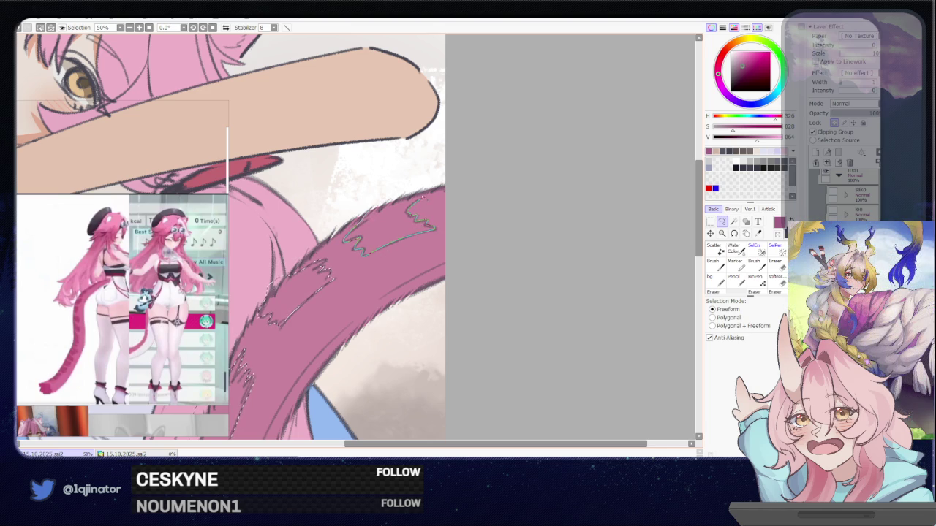
Step: Zoom back out to view the striped tail and clear the selection
{"action": "scroll", "coordinate": [410, 219], "scroll_direction": "down", "scroll_amount": 1}
{"action": "scroll", "coordinate": [409, 220], "scroll_direction": "down", "scroll_amount": 1}
{"action": "key", "text": "w"}
{"action": "mouse_move", "coordinate": [402, 310]}
{"action": "left_mouse_down"}
{"action": "mouse_move", "coordinate": [407, 252]}
{"action": "mouse_move", "coordinate": [525, 266]}
{"action": "left_mouse_up"}
{"action": "key", "text": "ctrl+d"}
{"action": "key", "text": "l"}
{"action": "scroll", "coordinate": [523, 329], "scroll_direction": "left", "scroll_amount": 1}
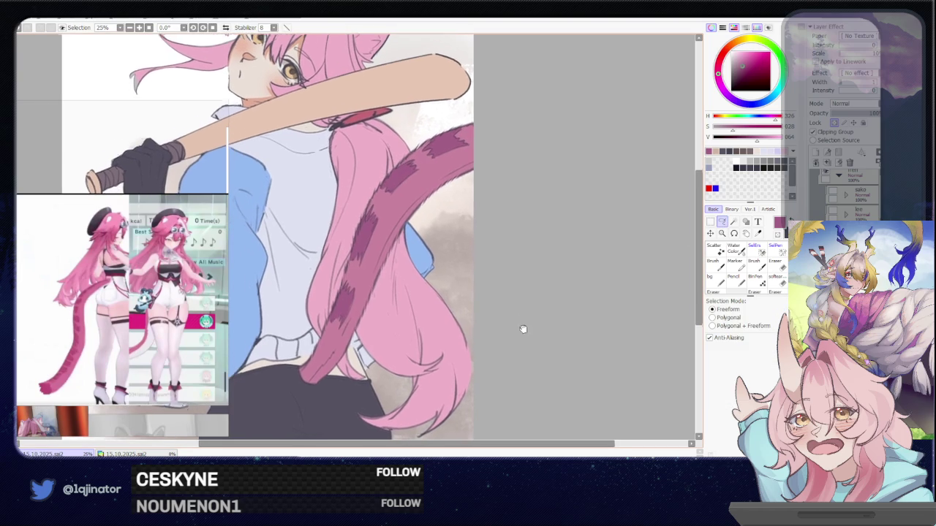
Step: With the brush, pick a lighter, less saturated pink and fine-tune it paler on the colour square
{"action": "scroll", "coordinate": [522, 322], "scroll_direction": "up", "scroll_amount": 2}
{"action": "scroll", "coordinate": [522, 318], "scroll_direction": "down", "scroll_amount": 1}
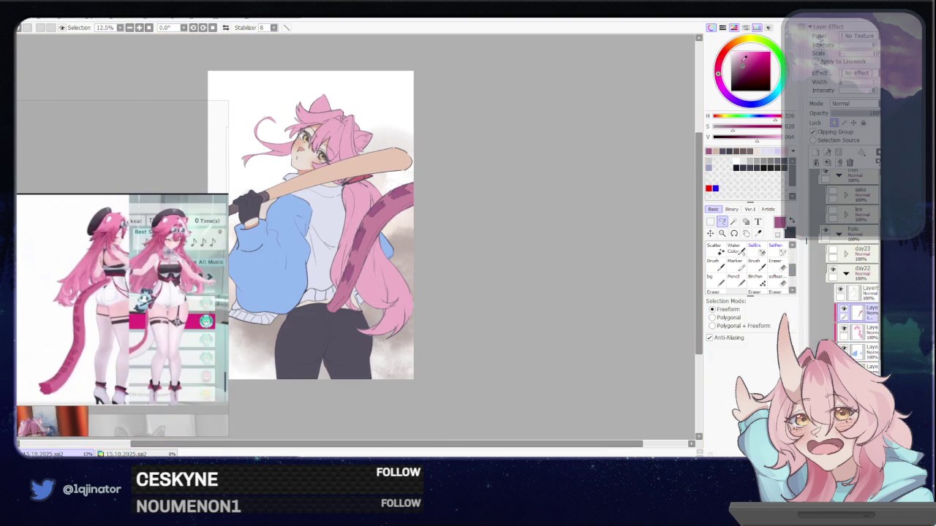
{"action": "key", "text": "b"}
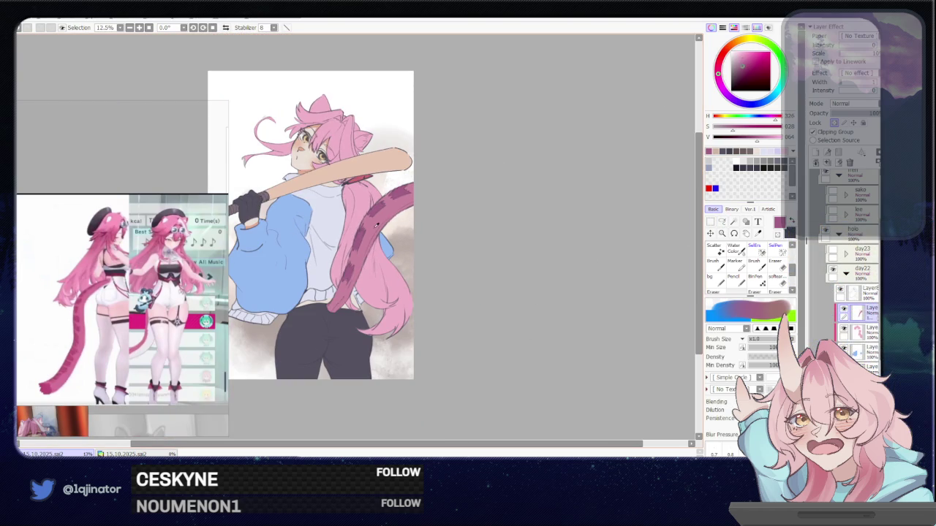
{"action": "left_click", "coordinate": [750, 53]}
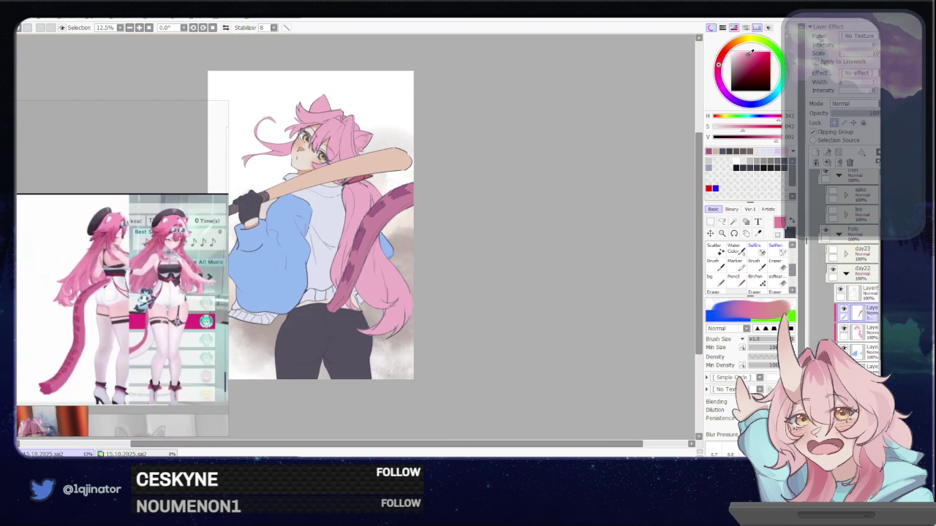
{"action": "left_click", "coordinate": [745, 55]}
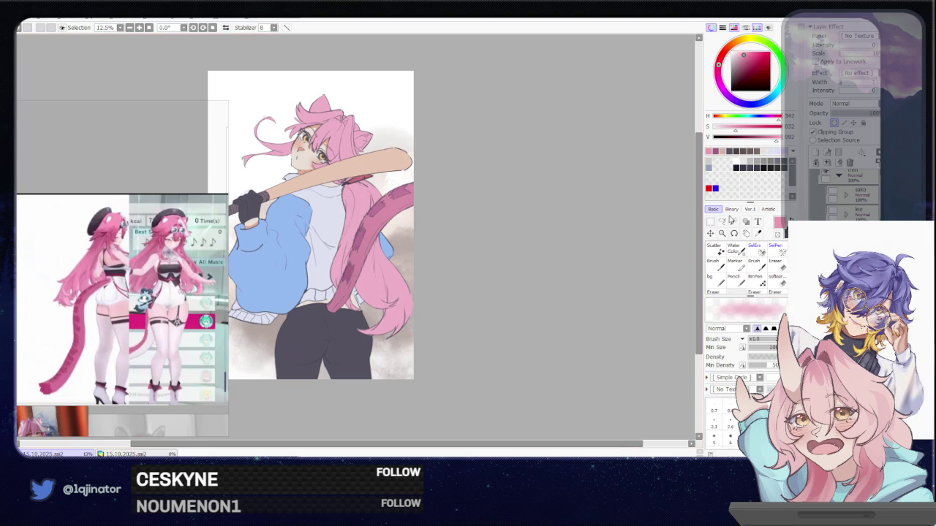
{"action": "key", "text": "a"}
{"action": "scroll", "coordinate": [655, 262], "scroll_direction": "up", "scroll_amount": 1}
{"action": "key", "text": "b"}
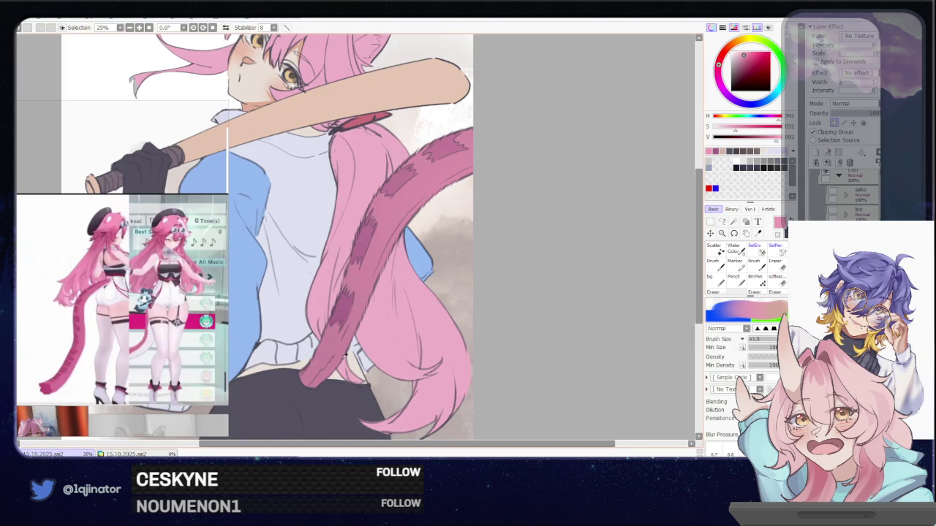
{"action": "left_click", "coordinate": [346, 356], "text": "alt"}
{"action": "left_click", "coordinate": [354, 357], "text": "alt"}
{"action": "left_click", "coordinate": [740, 56]}
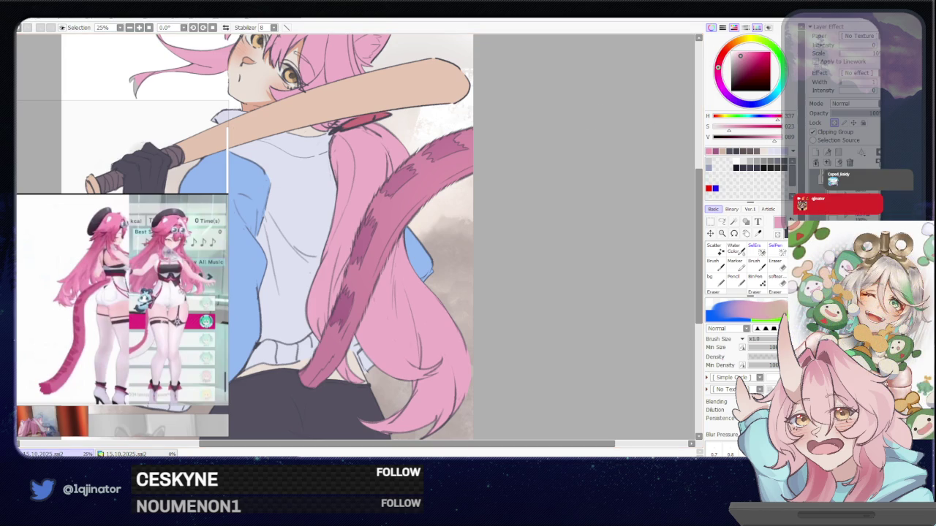
{"action": "key", "text": "l"}
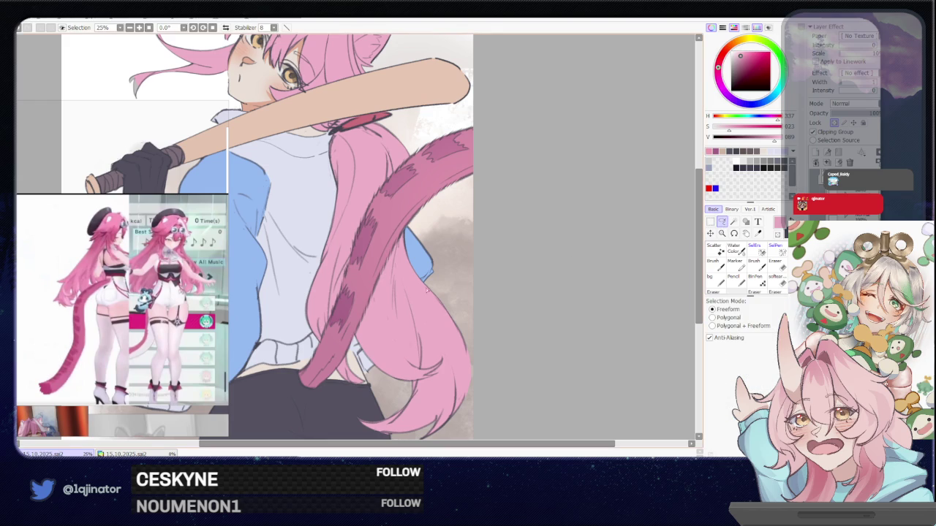
{"action": "left_click", "coordinate": [740, 54]}
Step: Lasso a strip along the tail, brush pink shading inside it, then deselect
{"action": "scroll", "coordinate": [366, 271], "scroll_direction": "down", "scroll_amount": 1}
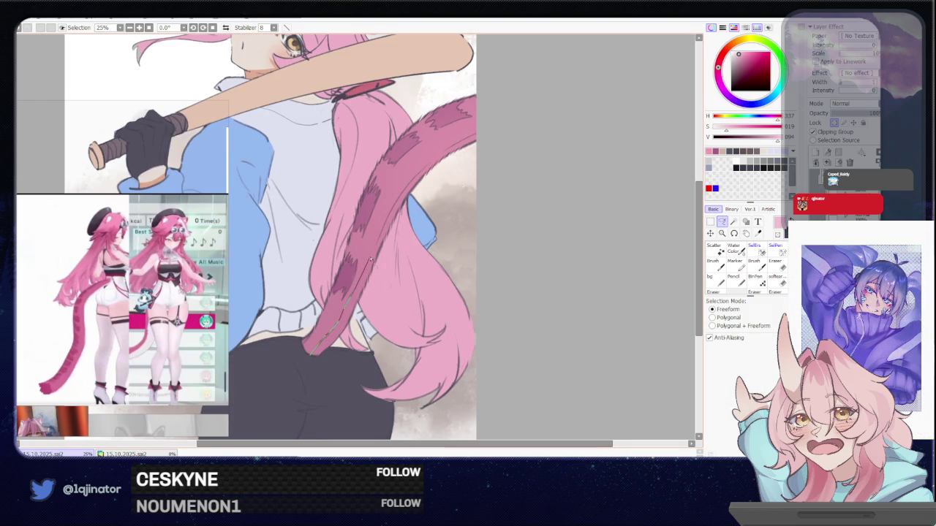
{"action": "left_click_drag", "start_coordinate": [424, 172], "coordinate": [322, 415]}
{"action": "scroll", "coordinate": [366, 307], "scroll_direction": "down", "scroll_amount": 1}
{"action": "key", "text": "b"}
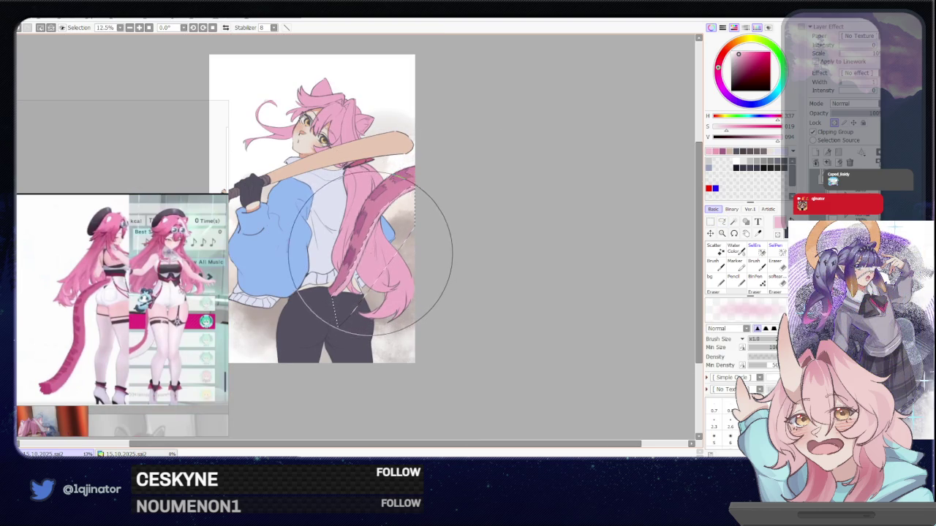
{"action": "key", "text": "l"}
{"action": "key", "text": "ctrl+d"}
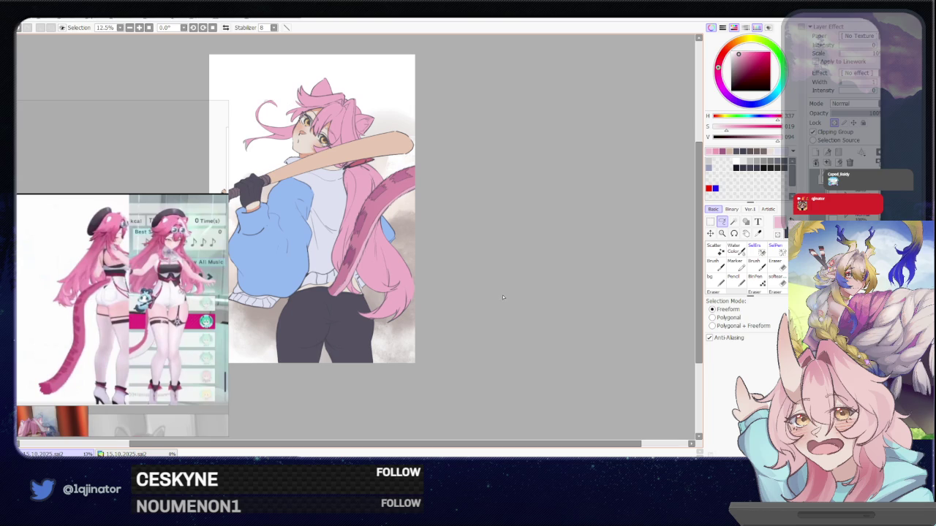
Step: Pan and zoom to review the full illustration
{"action": "left_click_drag", "start_coordinate": [503, 293], "coordinate": [499, 300]}
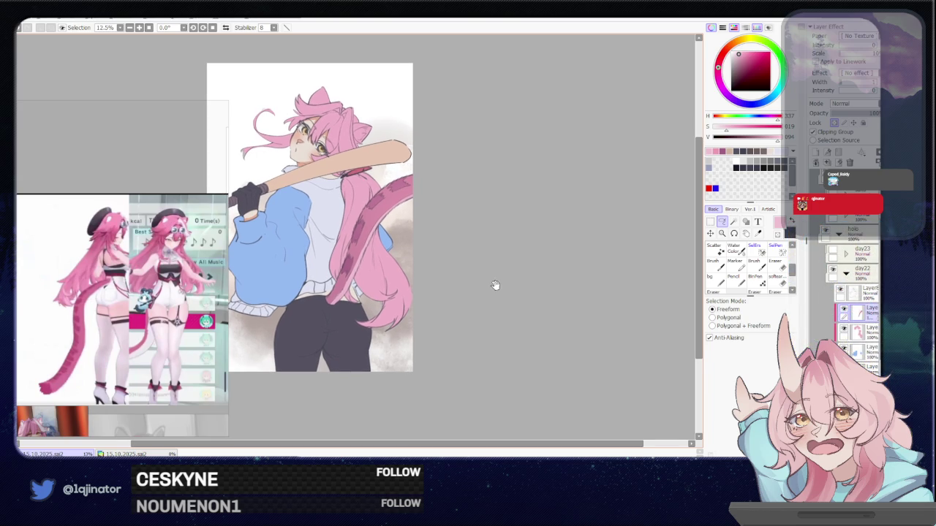
{"action": "left_click_drag", "start_coordinate": [495, 284], "coordinate": [494, 293]}
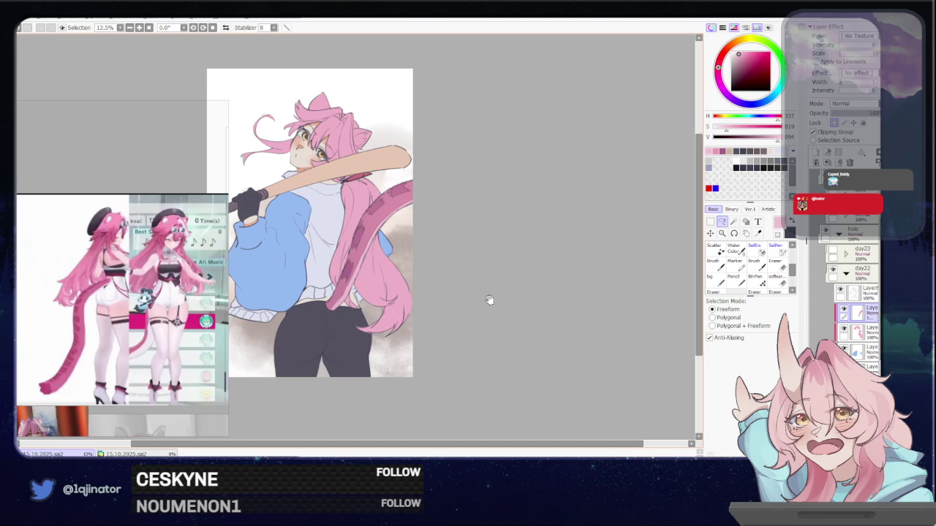
{"action": "left_click_drag", "start_coordinate": [489, 302], "coordinate": [492, 313]}
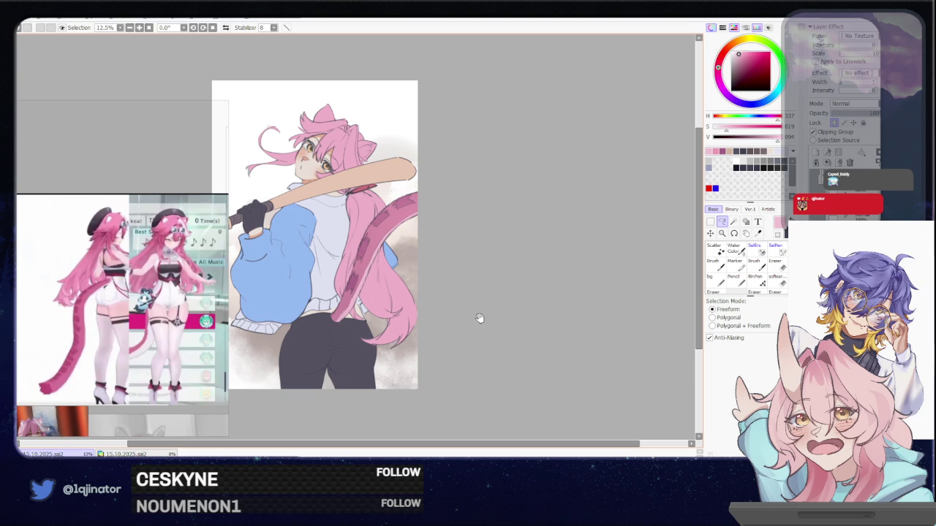
{"action": "left_click_drag", "start_coordinate": [480, 310], "coordinate": [487, 317]}
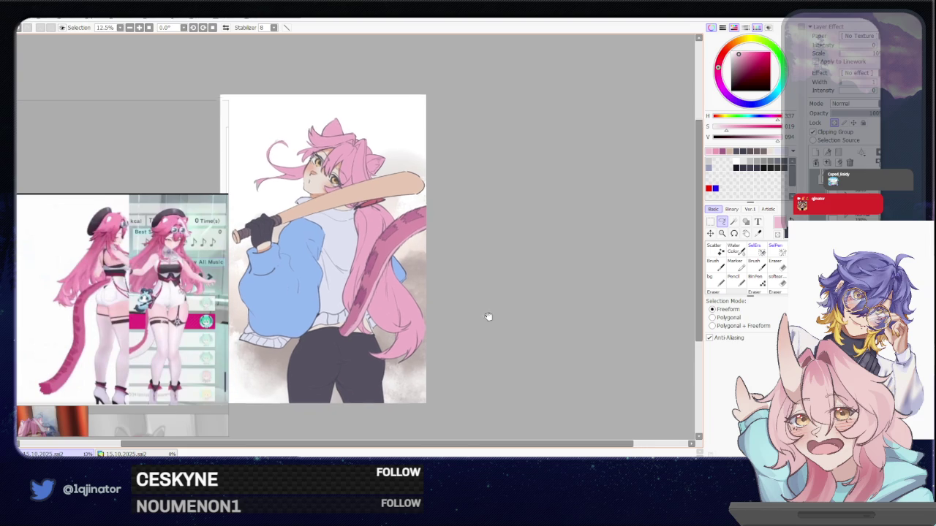
{"action": "scroll", "coordinate": [473, 319], "scroll_direction": "up", "scroll_amount": 2}
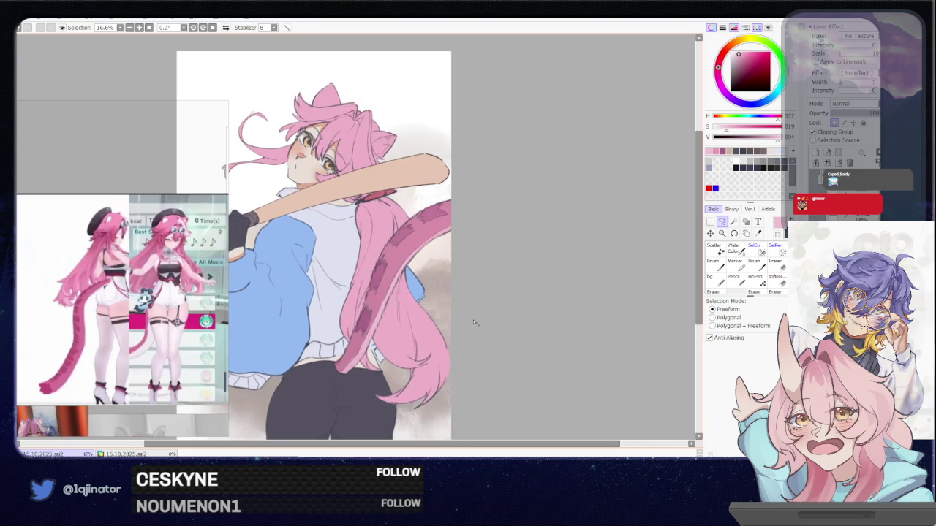
{"action": "scroll", "coordinate": [461, 316], "scroll_direction": "up", "scroll_amount": 1}
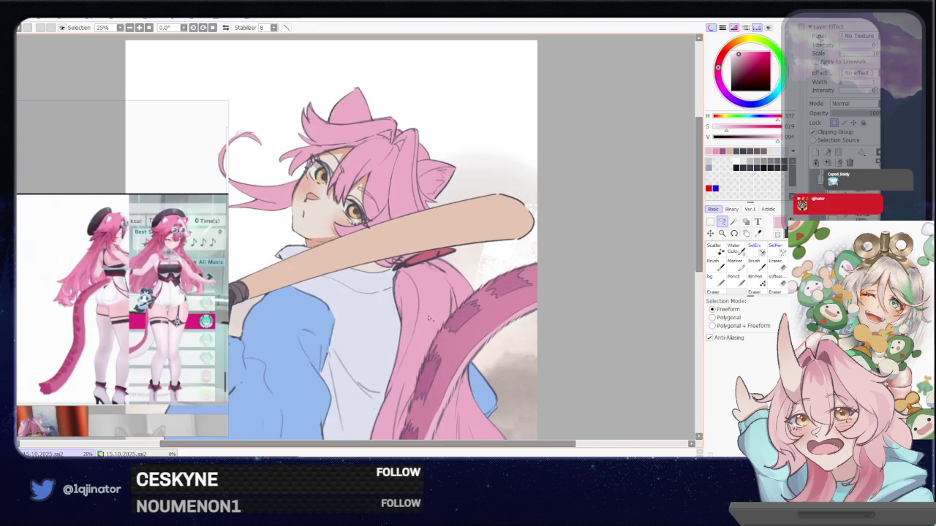
Step: Sample the skin colour, clip the layer to the one below, and try a selection under the chin
{"action": "key", "text": "b"}
{"action": "left_click", "coordinate": [319, 251], "text": "alt"}
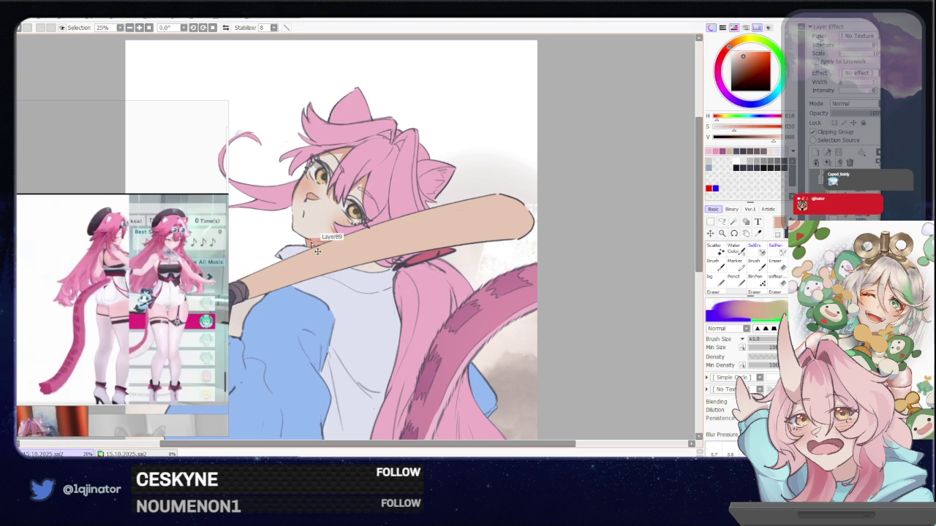
{"action": "left_click", "coordinate": [826, 133]}
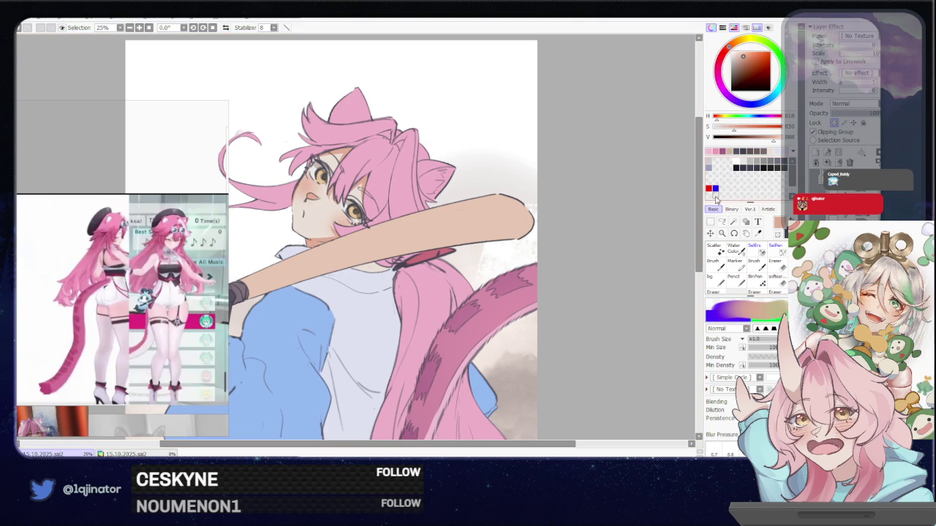
{"action": "left_click", "coordinate": [722, 221]}
{"action": "scroll", "coordinate": [504, 257], "scroll_direction": "up", "scroll_amount": 1}
{"action": "left_click_drag", "start_coordinate": [394, 260], "coordinate": [380, 301]}
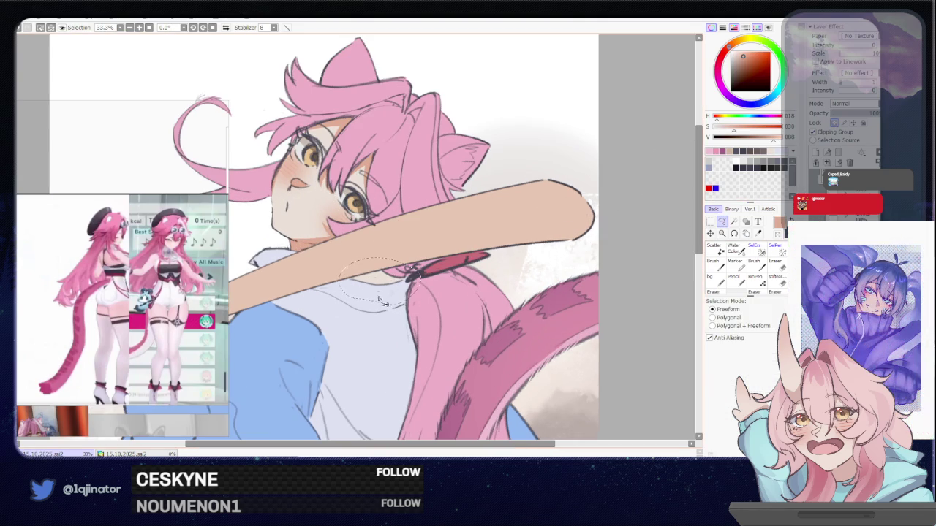
{"action": "key", "text": "w"}
{"action": "key", "text": "ctrl+d"}
{"action": "key", "text": "l"}
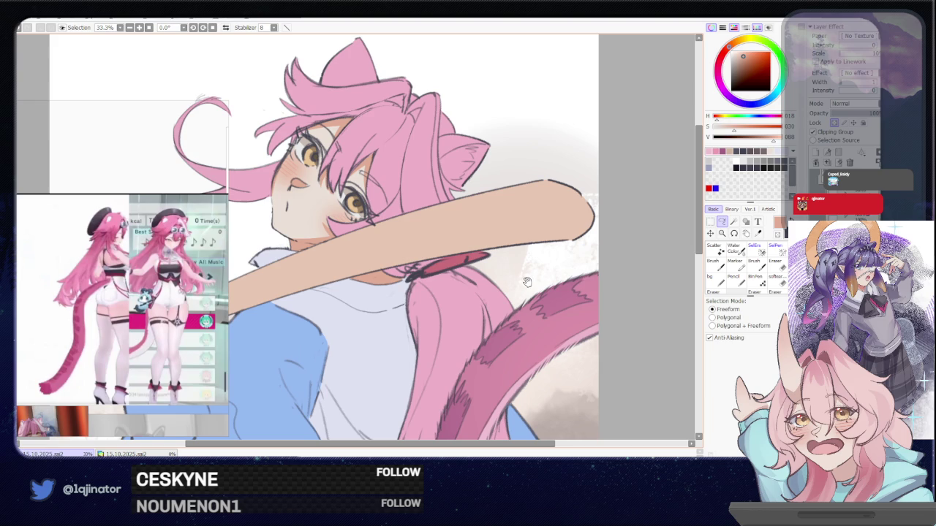
Step: Re-pick the pink hair colour, then choose the Lasso with reduced saturation
{"action": "mouse_move", "coordinate": [528, 281]}
{"action": "left_mouse_down"}
{"action": "mouse_move", "coordinate": [528, 298]}
{"action": "mouse_move", "coordinate": [546, 283]}
{"action": "left_mouse_up"}
{"action": "key", "text": "minus"}
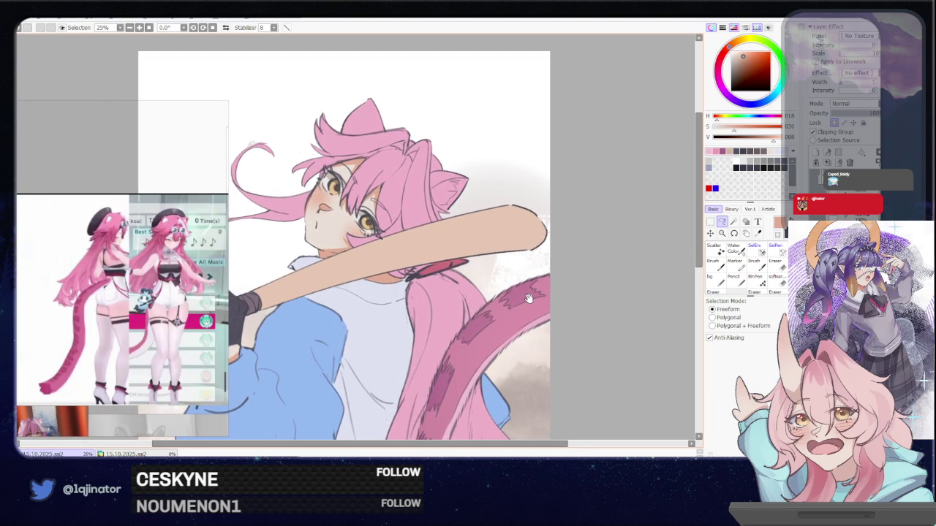
{"action": "mouse_move", "coordinate": [503, 335]}
{"action": "left_mouse_down"}
{"action": "mouse_move", "coordinate": [511, 281]}
{"action": "mouse_move", "coordinate": [501, 366]}
{"action": "left_mouse_up"}
{"action": "key", "text": "b"}
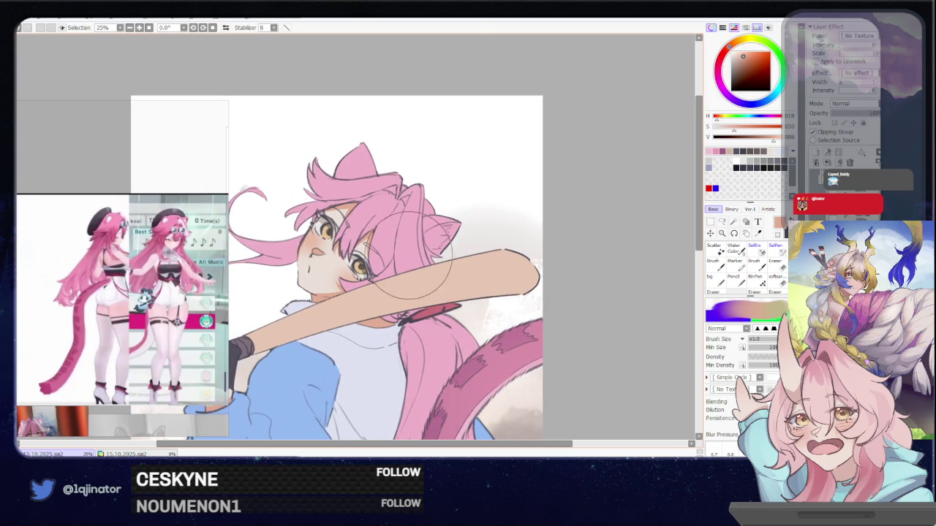
{"action": "left_click", "coordinate": [410, 252], "text": "alt"}
{"action": "left_click_drag", "start_coordinate": [432, 274], "coordinate": [417, 318]}
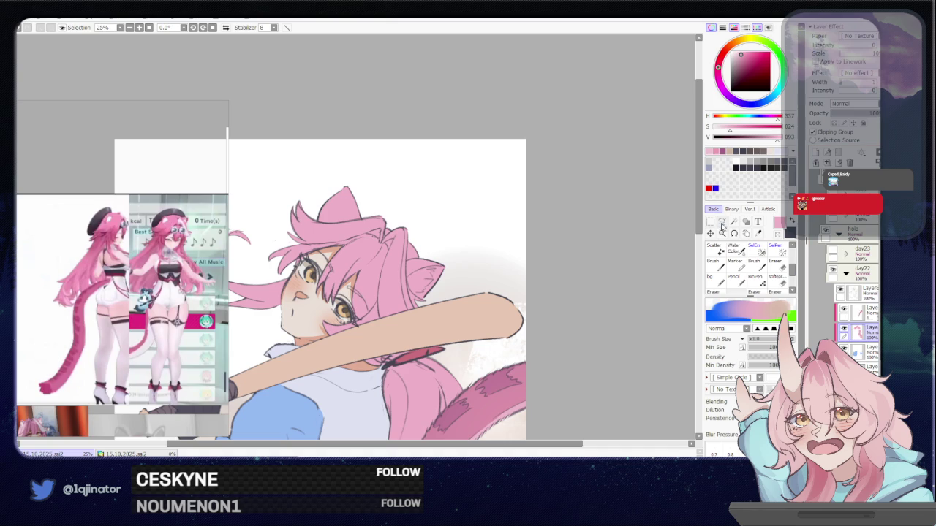
{"action": "left_click", "coordinate": [722, 224]}
{"action": "left_click", "coordinate": [721, 133]}
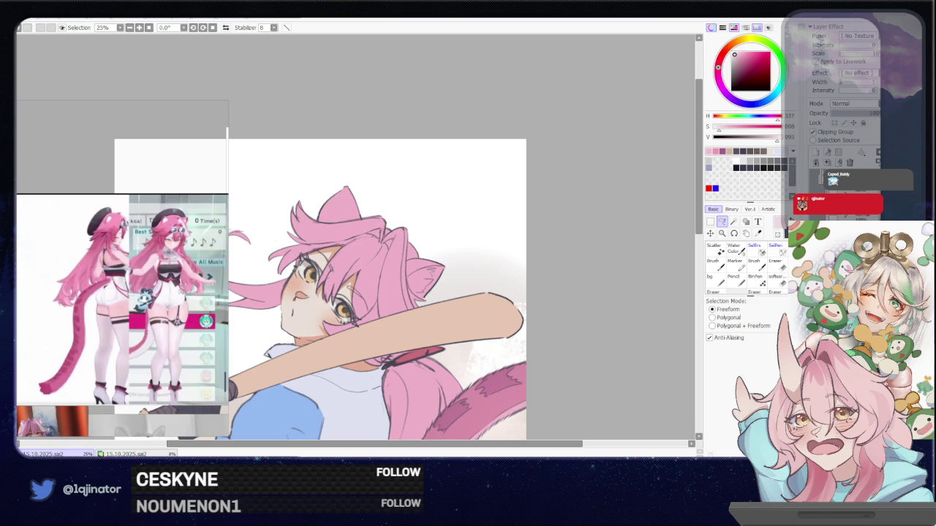
{"action": "scroll", "coordinate": [384, 258], "scroll_direction": "up", "scroll_amount": 2}
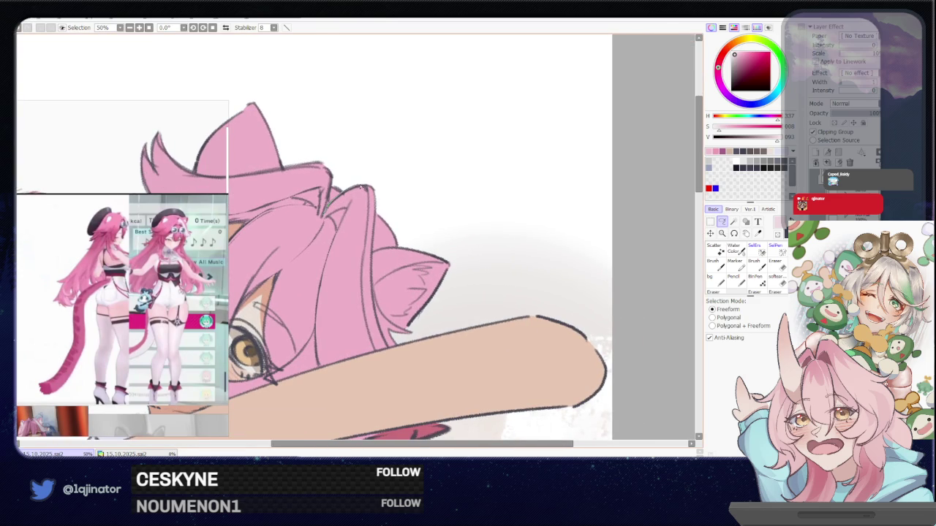
Step: Draw a short hair strand beside the ear and outline the inner ear area to make it paler
{"action": "mouse_move", "coordinate": [367, 189]}
{"action": "left_mouse_down"}
{"action": "mouse_move", "coordinate": [363, 215]}
{"action": "mouse_move", "coordinate": [347, 210]}
{"action": "left_mouse_up"}
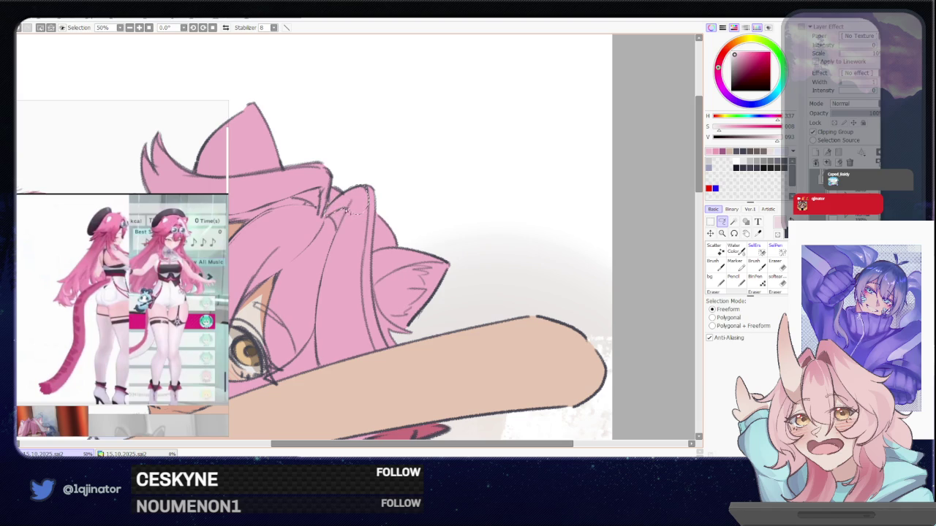
{"action": "mouse_move", "coordinate": [326, 267]}
{"action": "left_mouse_down"}
{"action": "mouse_move", "coordinate": [330, 333]}
{"action": "mouse_move", "coordinate": [367, 239]}
{"action": "mouse_move", "coordinate": [358, 203]}
{"action": "left_mouse_up"}
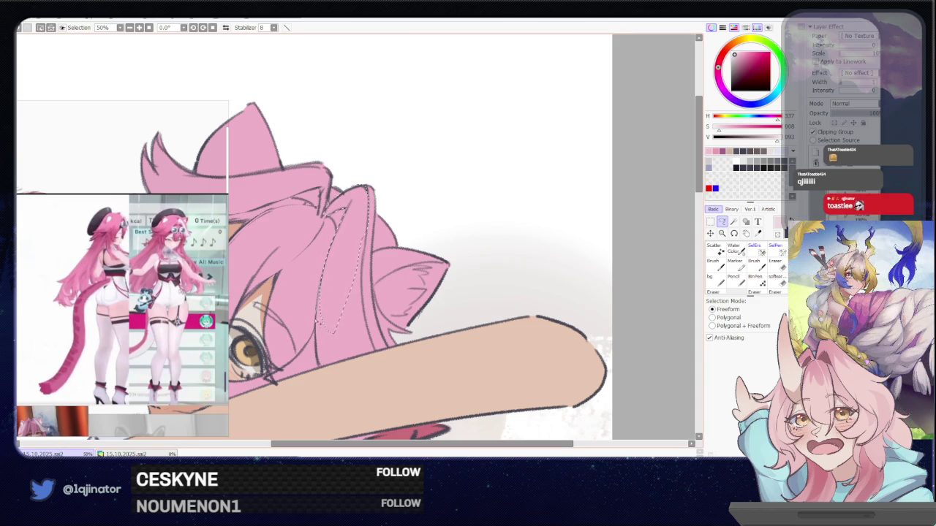
{"action": "mouse_move", "coordinate": [320, 360]}
{"action": "left_mouse_down"}
{"action": "mouse_move", "coordinate": [357, 385]}
{"action": "mouse_move", "coordinate": [377, 362]}
{"action": "mouse_move", "coordinate": [364, 312]}
{"action": "mouse_move", "coordinate": [366, 239]}
{"action": "mouse_move", "coordinate": [334, 312]}
{"action": "left_mouse_up"}
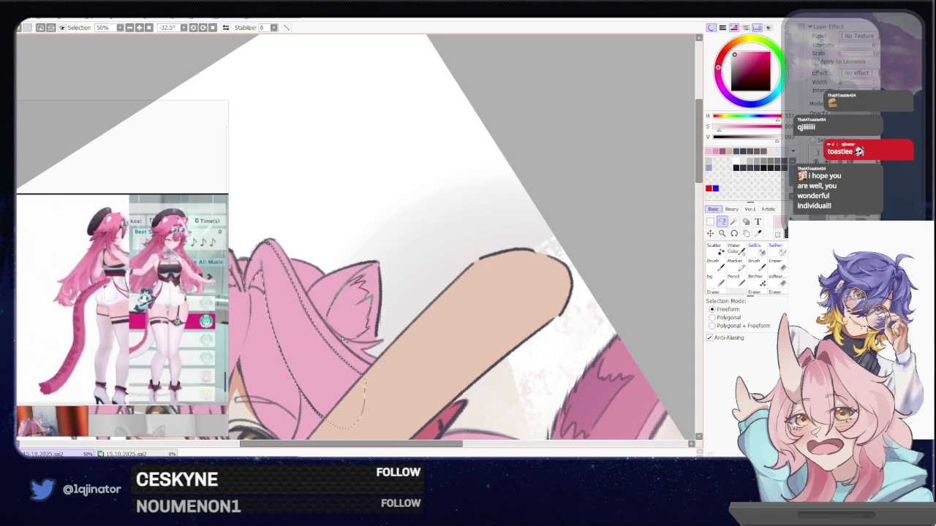
{"action": "mouse_move", "coordinate": [331, 328]}
{"action": "left_mouse_down"}
{"action": "mouse_move", "coordinate": [470, 261]}
{"action": "mouse_move", "coordinate": [430, 317]}
{"action": "left_mouse_up"}
{"action": "key", "text": "w"}
{"action": "key", "text": "minus"}
{"action": "scroll", "coordinate": [411, 322], "scroll_direction": "down", "scroll_amount": 1}
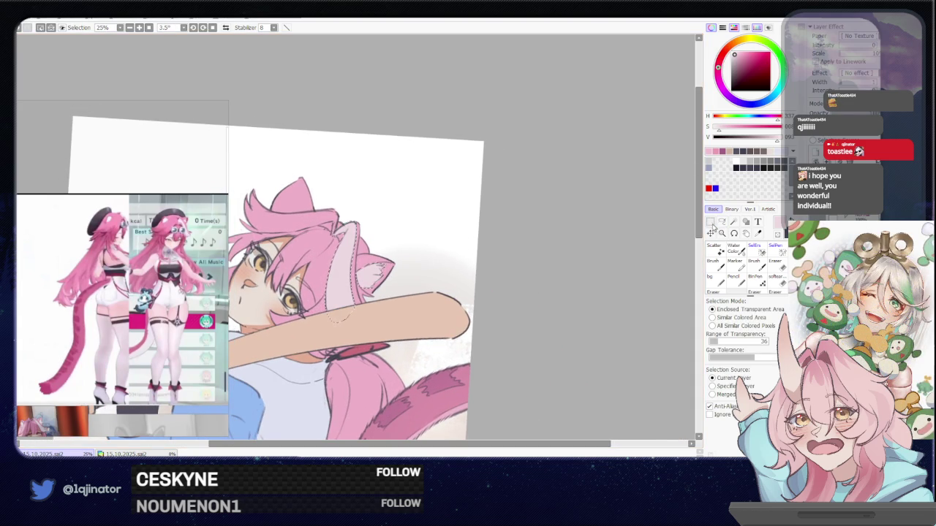
Step: Deselect the inner ear with the Lasso active and pan to centre the face and bat
{"action": "left_click", "coordinate": [722, 222]}
{"action": "key", "text": "ctrl+d"}
{"action": "mouse_move", "coordinate": [561, 310]}
{"action": "left_mouse_down"}
{"action": "mouse_move", "coordinate": [561, 289]}
{"action": "mouse_move", "coordinate": [518, 250]}
{"action": "left_mouse_up"}
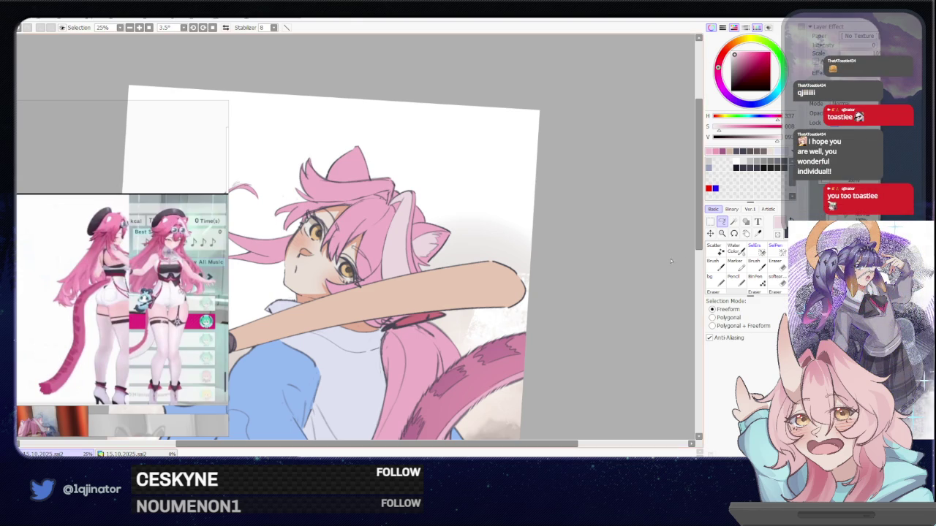
{"action": "left_click_drag", "start_coordinate": [539, 287], "coordinate": [578, 268]}
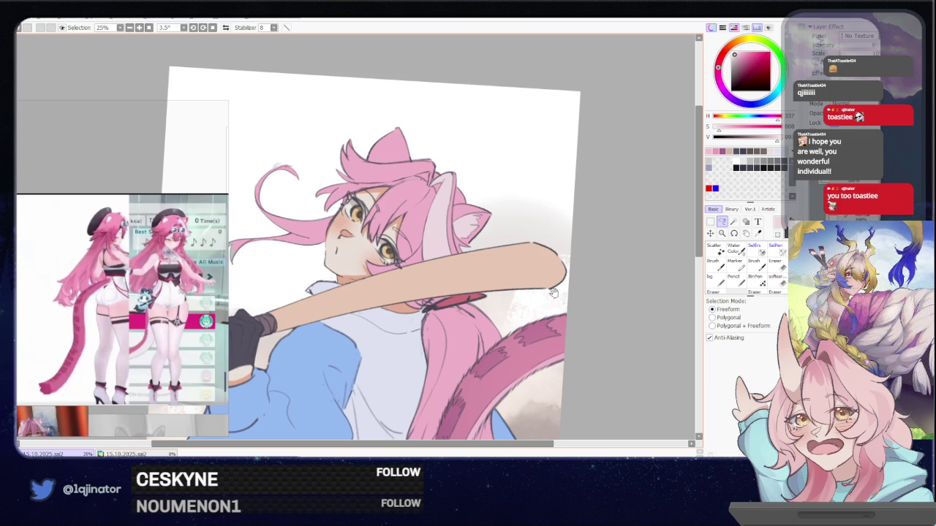
{"action": "mouse_move", "coordinate": [549, 310]}
{"action": "left_mouse_down"}
{"action": "mouse_move", "coordinate": [554, 300]}
{"action": "mouse_move", "coordinate": [549, 316]}
{"action": "left_mouse_up"}
{"action": "scroll", "coordinate": [549, 316], "scroll_direction": "down", "scroll_amount": 1}
Step: Zoom out to 8.33% to review the whole figure, then zoom back in to 16.6%
{"action": "scroll", "coordinate": [549, 310], "scroll_direction": "down", "scroll_amount": 1}
{"action": "scroll", "coordinate": [547, 306], "scroll_direction": "down", "scroll_amount": 1}
{"action": "scroll", "coordinate": [545, 300], "scroll_direction": "down", "scroll_amount": 1}
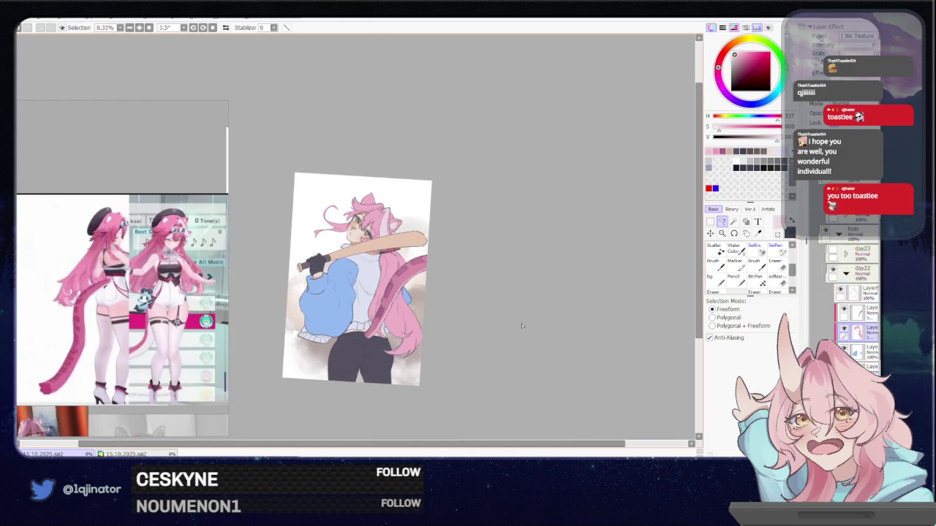
{"action": "left_click_drag", "start_coordinate": [481, 341], "coordinate": [484, 331]}
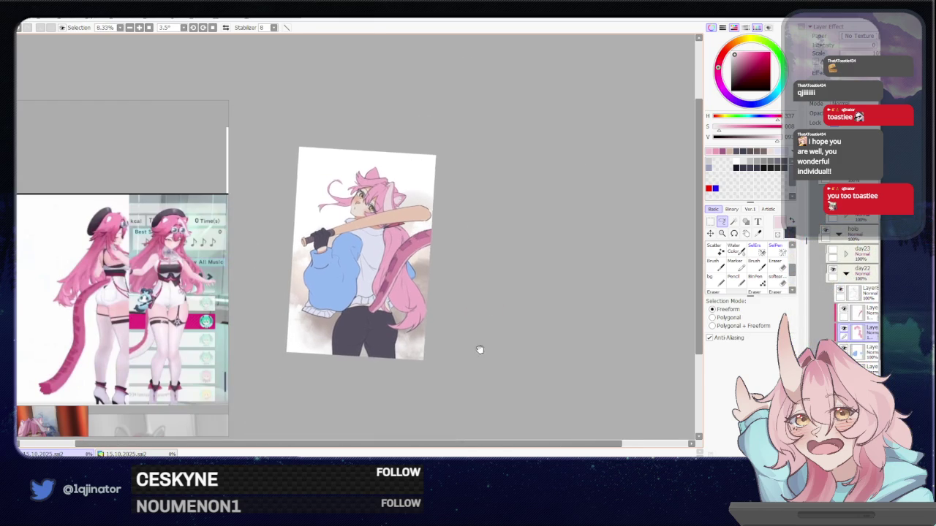
{"action": "left_click_drag", "start_coordinate": [484, 330], "coordinate": [473, 323]}
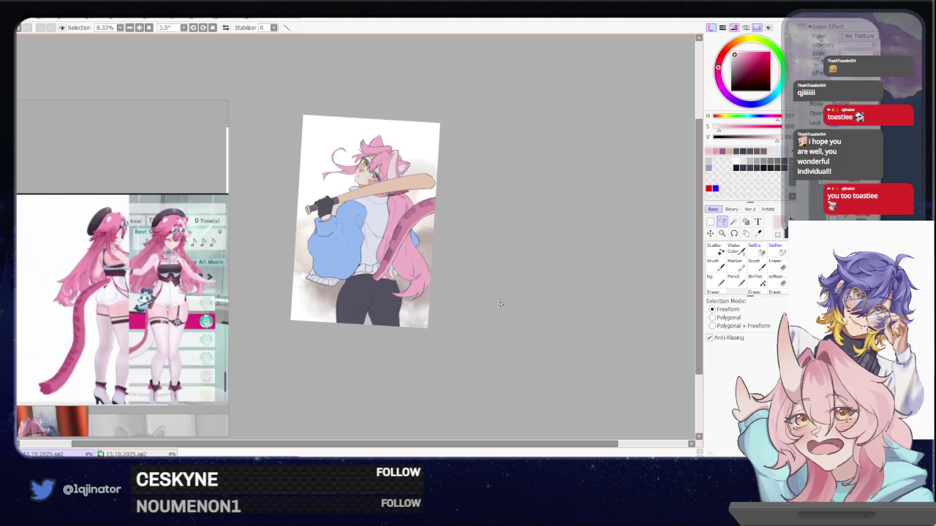
{"action": "scroll", "coordinate": [501, 304], "scroll_direction": "up", "scroll_amount": 1}
{"action": "scroll", "coordinate": [501, 304], "scroll_direction": "up", "scroll_amount": 1}
{"action": "scroll", "coordinate": [505, 307], "scroll_direction": "up", "scroll_amount": 1}
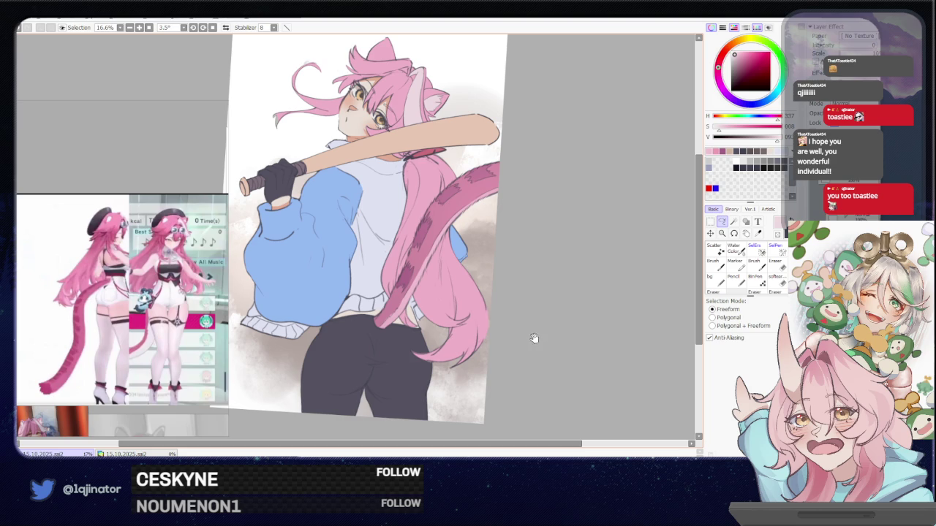
{"action": "left_click_drag", "start_coordinate": [533, 349], "coordinate": [530, 360]}
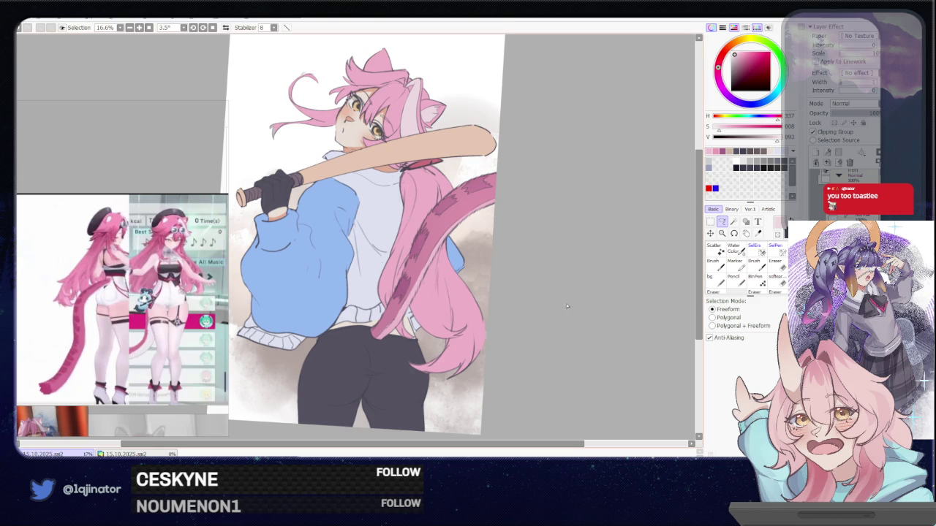
Step: Paint the waist skin strip in the bat's tan, straighten the view, and re-toggle Clipping Group
{"action": "left_click_drag", "start_coordinate": [552, 322], "coordinate": [434, 321]}
{"action": "scroll", "coordinate": [434, 321], "scroll_direction": "up", "scroll_amount": 1}
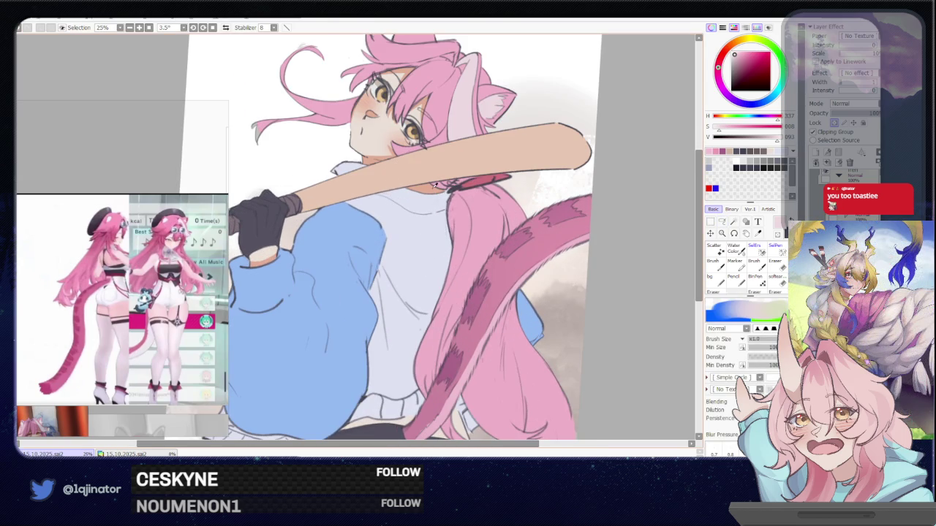
{"action": "left_click", "coordinate": [434, 176], "text": "alt"}
{"action": "mouse_move", "coordinate": [380, 392]}
{"action": "left_mouse_down"}
{"action": "mouse_move", "coordinate": [358, 296]}
{"action": "mouse_move", "coordinate": [379, 269]}
{"action": "left_mouse_up"}
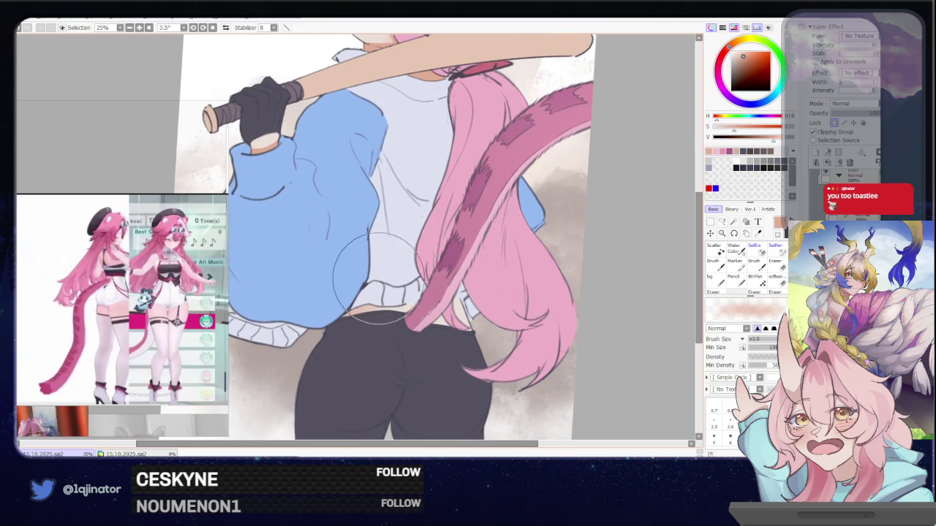
{"action": "scroll", "coordinate": [541, 267], "scroll_direction": "down", "scroll_amount": 1}
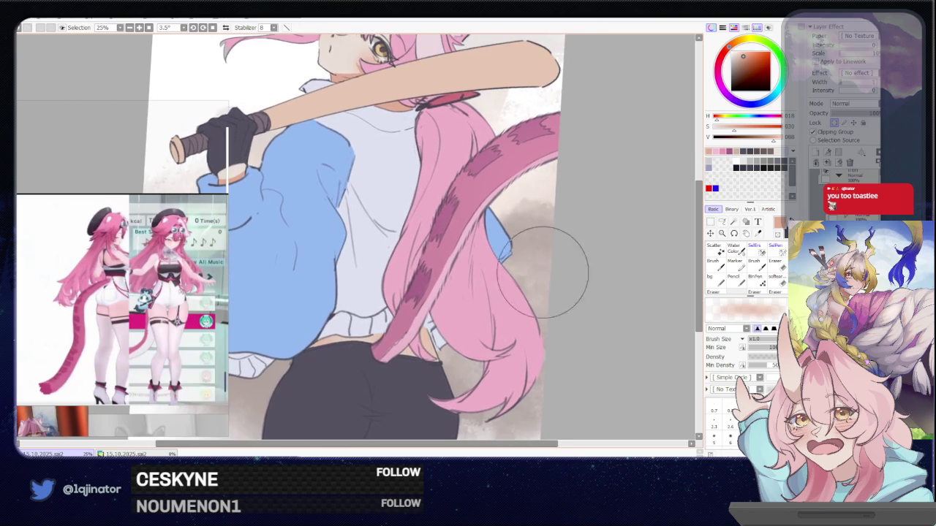
{"action": "scroll", "coordinate": [602, 271], "scroll_direction": "down", "scroll_amount": 1}
{"action": "mouse_move", "coordinate": [565, 315]}
{"action": "left_mouse_down"}
{"action": "mouse_move", "coordinate": [539, 329]}
{"action": "mouse_move", "coordinate": [548, 324]}
{"action": "left_mouse_up"}
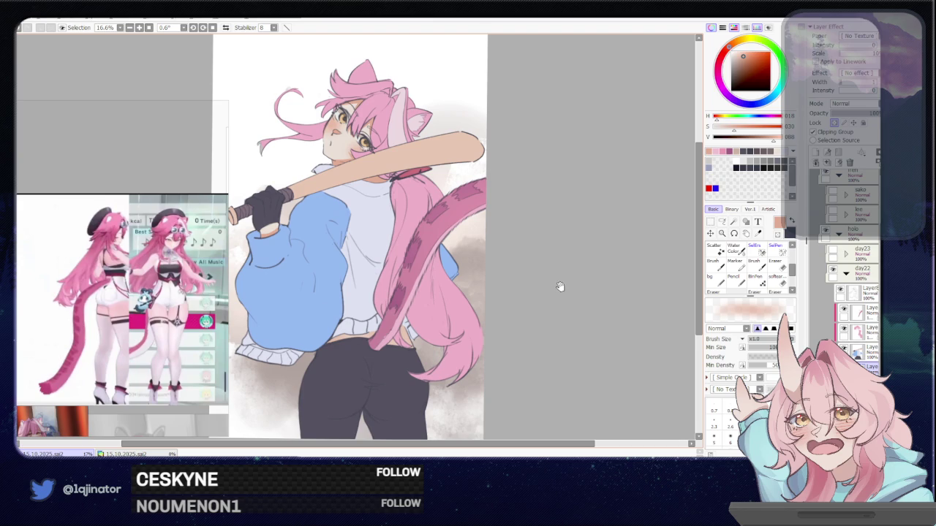
{"action": "left_click_drag", "start_coordinate": [560, 286], "coordinate": [546, 307]}
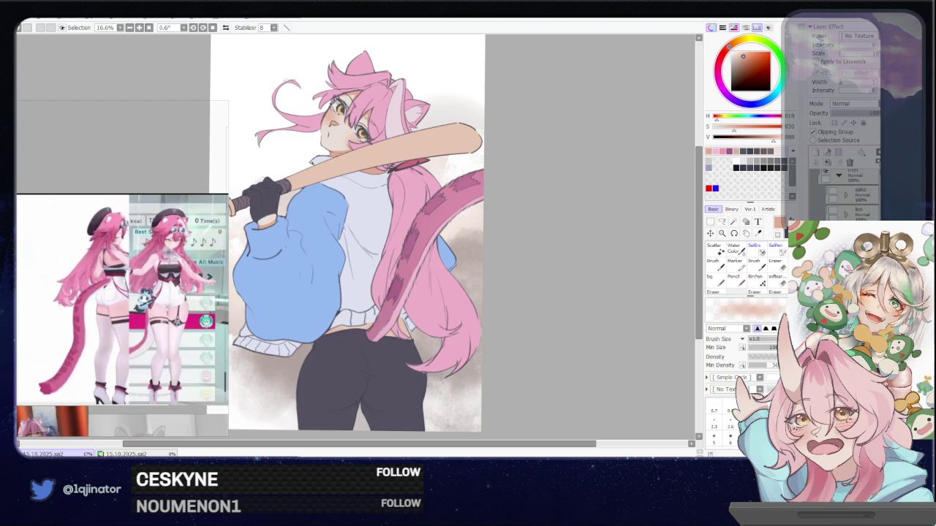
{"action": "left_click", "coordinate": [813, 131]}
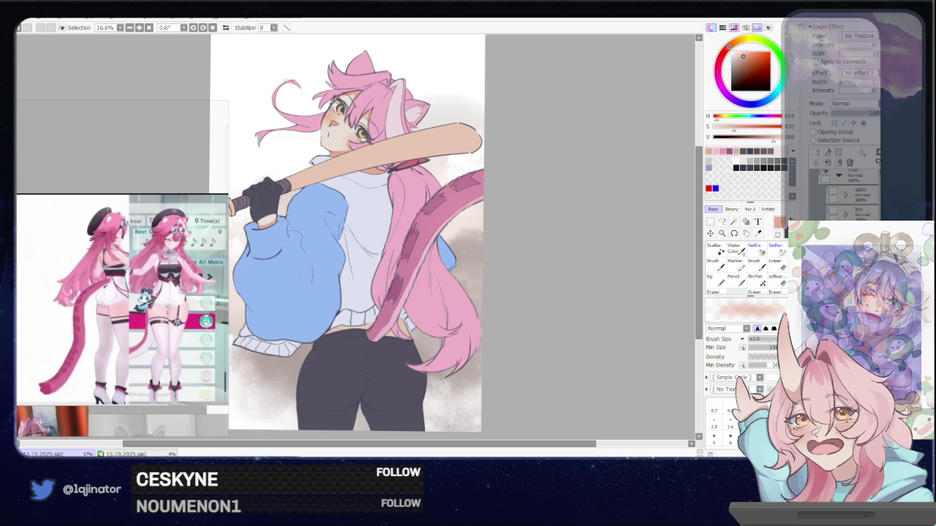
{"action": "left_click", "coordinate": [813, 131]}
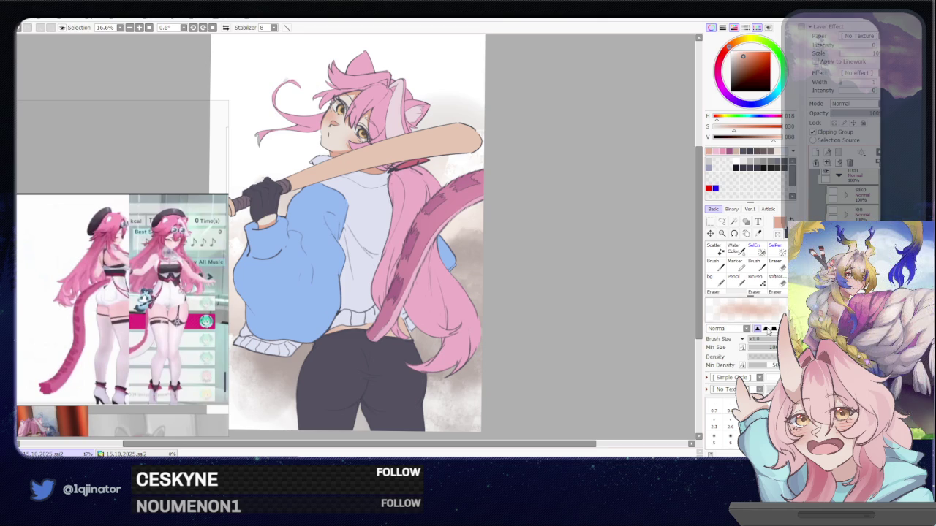
{"action": "scroll", "coordinate": [571, 324], "scroll_direction": "up", "scroll_amount": 1}
Step: Set the layer blending mode to Multiply
{"action": "left_click", "coordinate": [848, 103]}
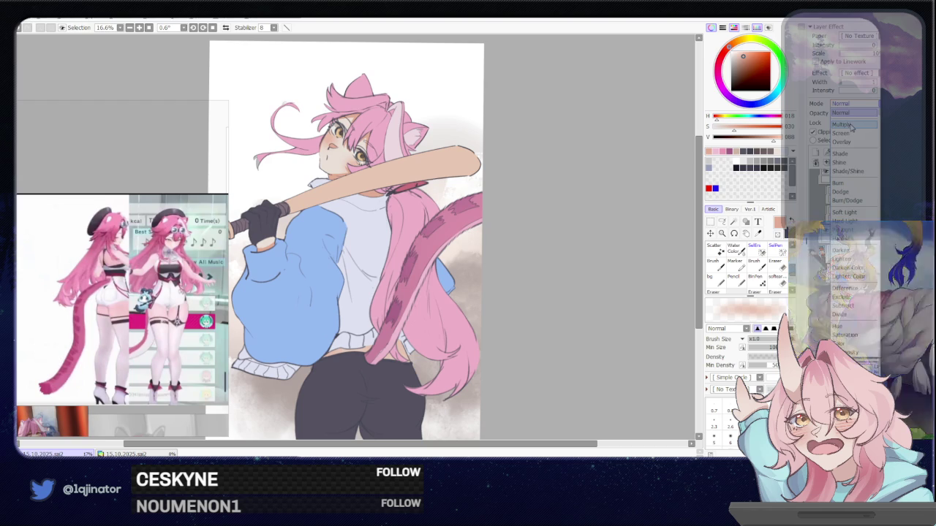
{"action": "left_click", "coordinate": [853, 126]}
{"action": "left_click_drag", "start_coordinate": [496, 324], "coordinate": [533, 322]}
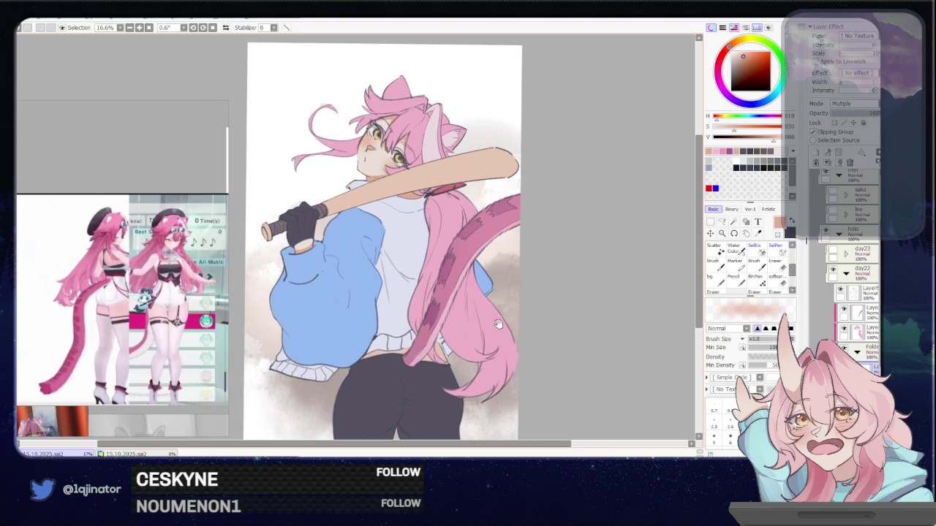
{"action": "left_click_drag", "start_coordinate": [489, 350], "coordinate": [495, 342]}
{"action": "left_click_drag", "start_coordinate": [419, 285], "coordinate": [409, 295]}
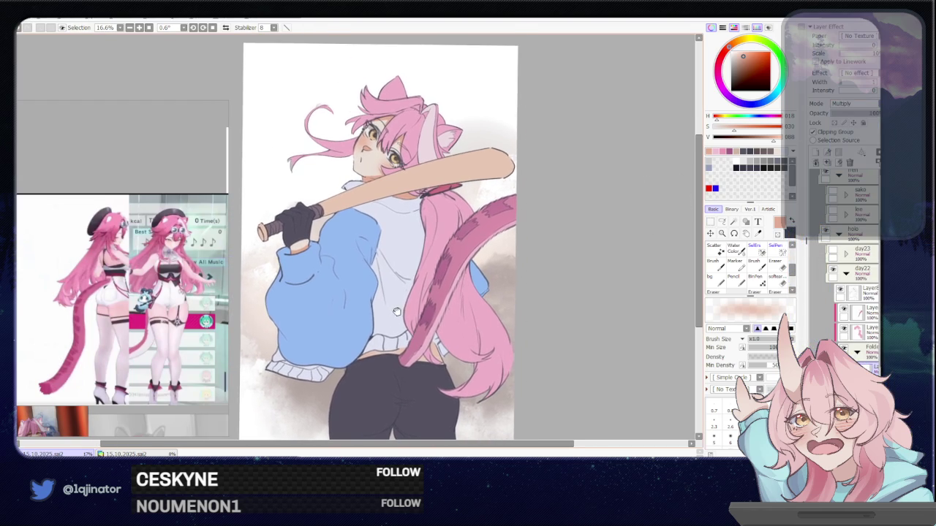
Step: Choose a much paler blue-purple shading colour, try a Magic Wand selection, then return to Lasso
{"action": "key", "text": "x"}
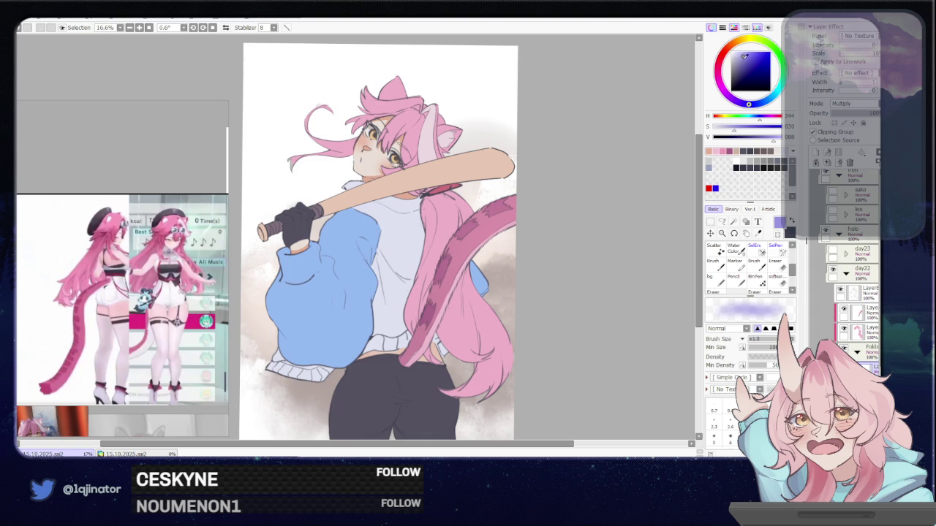
{"action": "left_click_drag", "start_coordinate": [744, 55], "coordinate": [736, 54]}
{"action": "key", "text": "w"}
{"action": "left_click", "coordinate": [479, 278]}
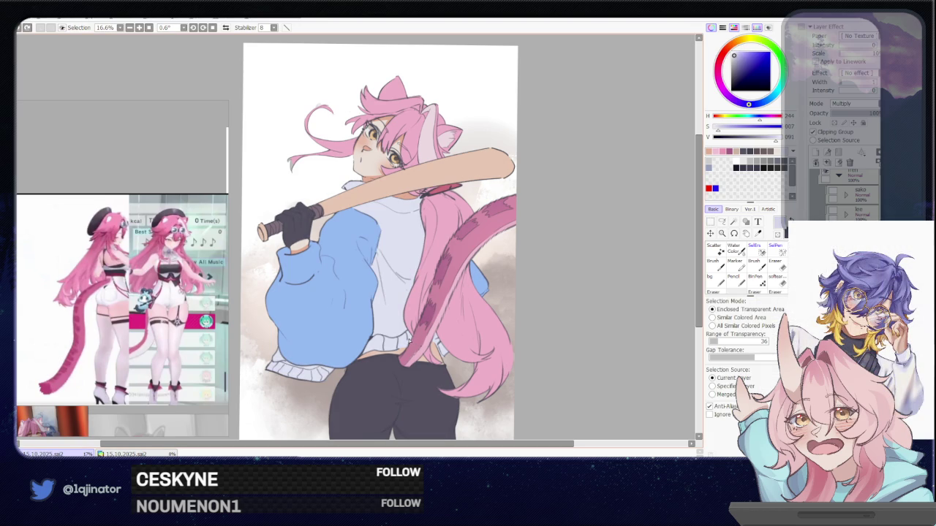
{"action": "left_click", "coordinate": [407, 319]}
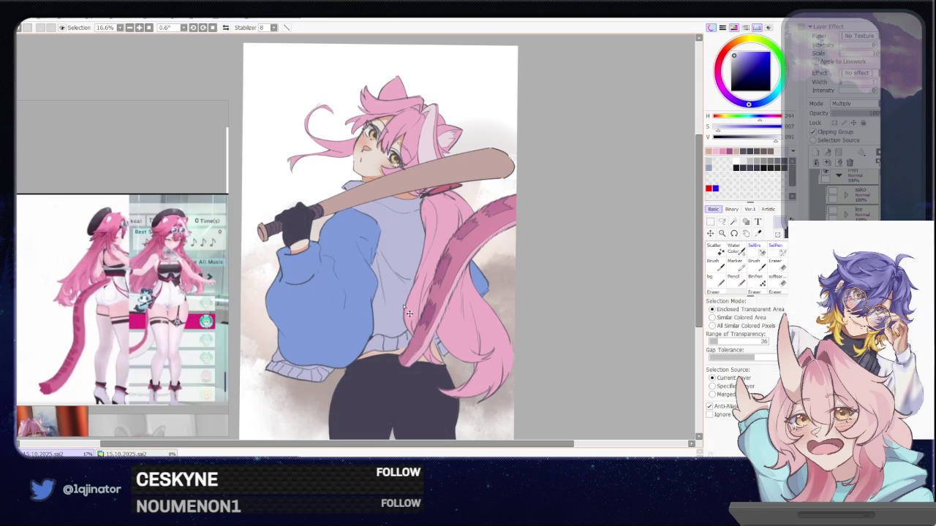
{"action": "key", "text": "ctrl+d"}
{"action": "left_click", "coordinate": [723, 222]}
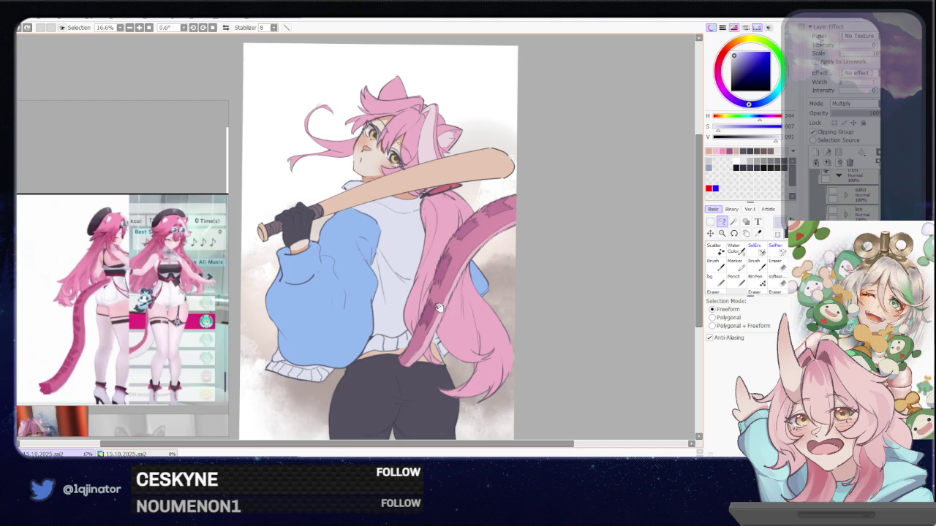
{"action": "left_click_drag", "start_coordinate": [436, 323], "coordinate": [440, 314]}
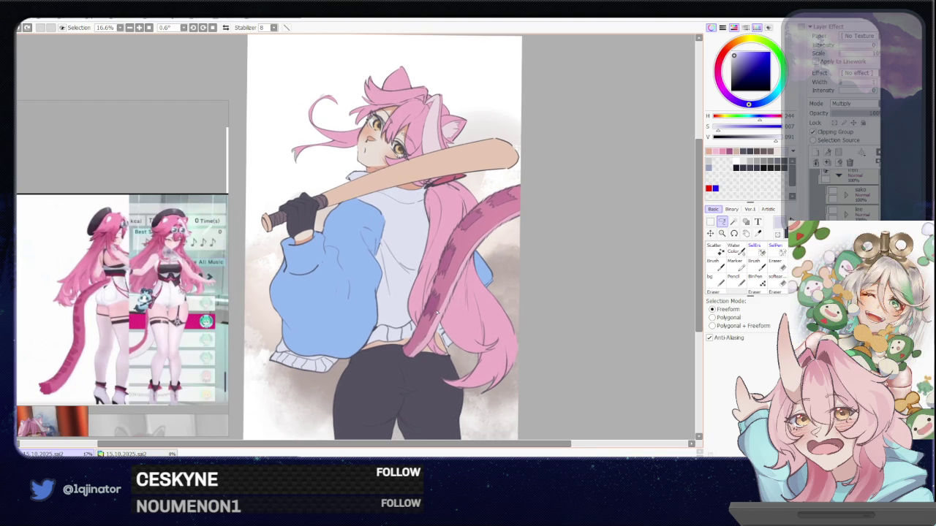
Step: Bring the lower sleeve into view and outline a fold shadow along the sleeve edge
{"action": "scroll", "coordinate": [437, 313], "scroll_direction": "up", "scroll_amount": 1}
{"action": "left_click_drag", "start_coordinate": [417, 304], "coordinate": [411, 335]}
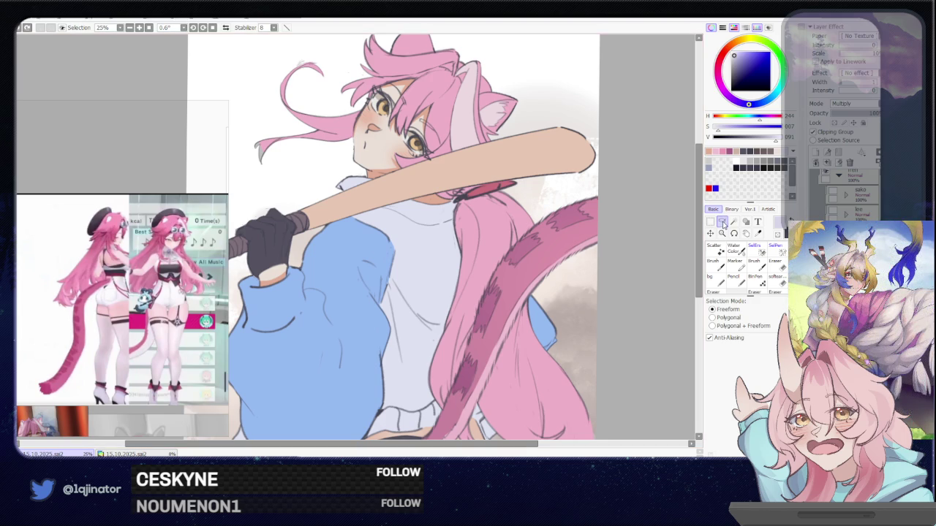
{"action": "left_click_drag", "start_coordinate": [414, 319], "coordinate": [423, 293]}
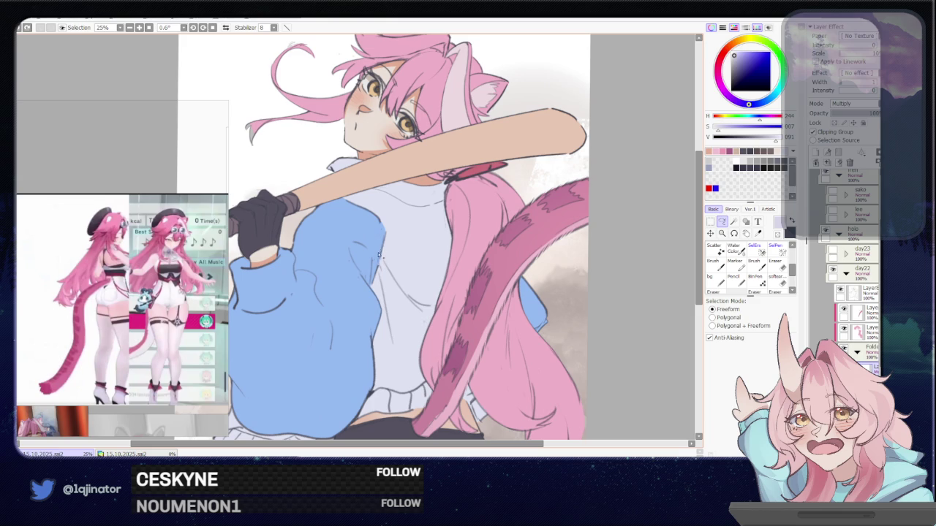
{"action": "left_click_drag", "start_coordinate": [336, 395], "coordinate": [406, 302]}
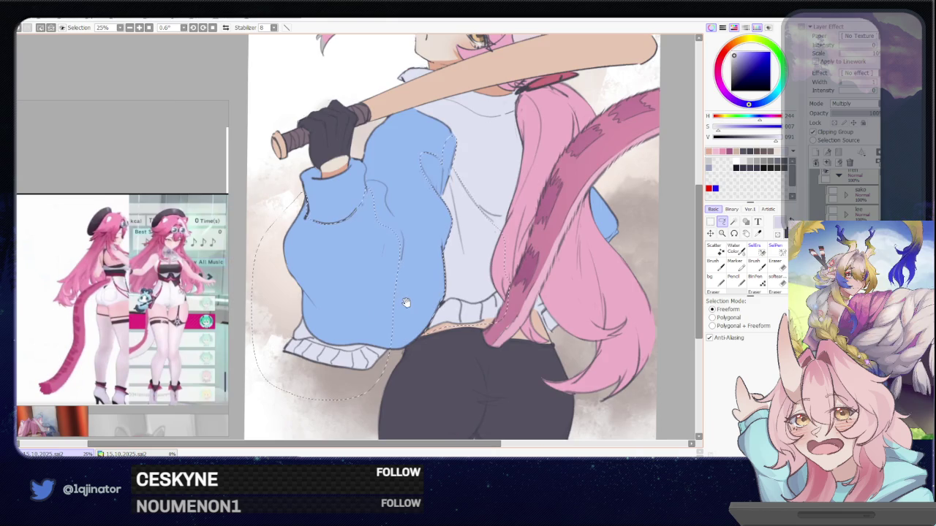
{"action": "left_click_drag", "start_coordinate": [397, 255], "coordinate": [396, 305]}
{"action": "key", "text": "w"}
{"action": "left_click_drag", "start_coordinate": [512, 278], "coordinate": [449, 269]}
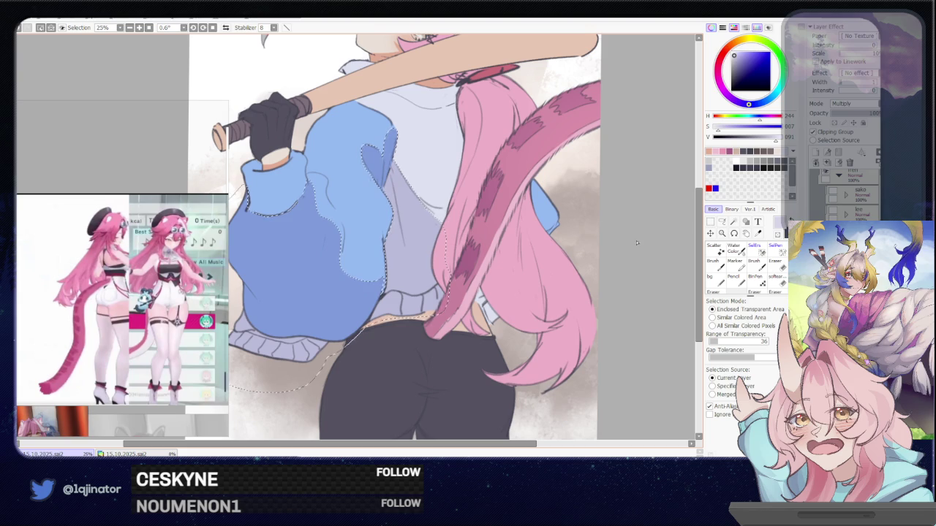
{"action": "key", "text": "a"}
{"action": "left_click_drag", "start_coordinate": [381, 280], "coordinate": [403, 315]}
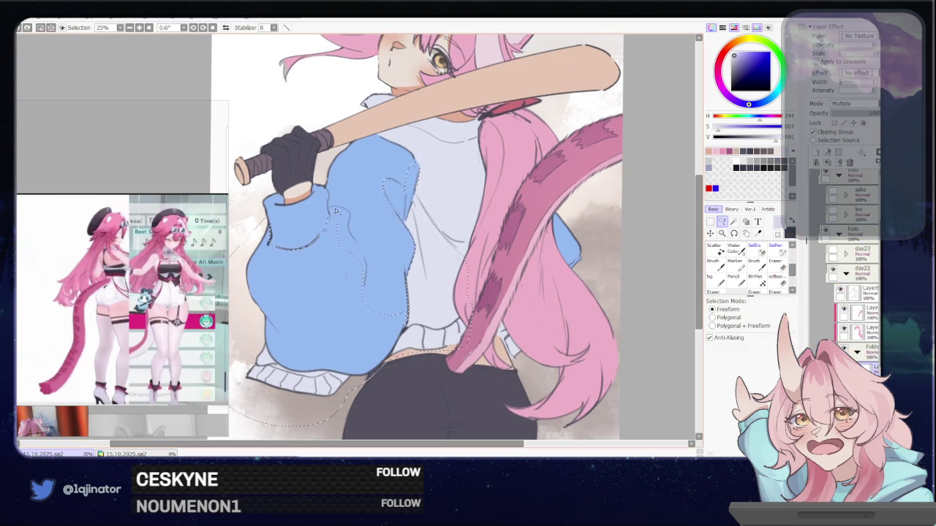
Step: Add another fold edge, restore the accidentally cleared selection, and reshape it near the fold
{"action": "left_click_drag", "start_coordinate": [331, 216], "coordinate": [334, 216]}
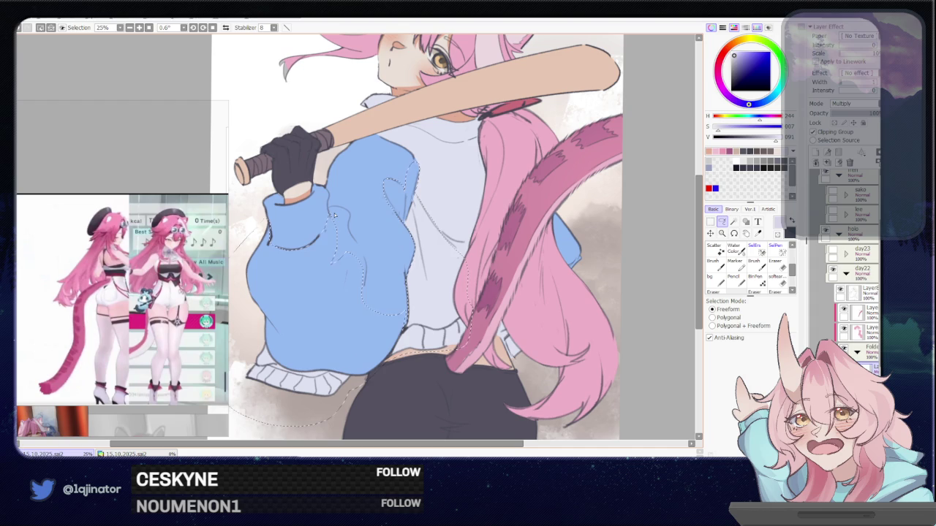
{"action": "key", "text": "ctrl+d"}
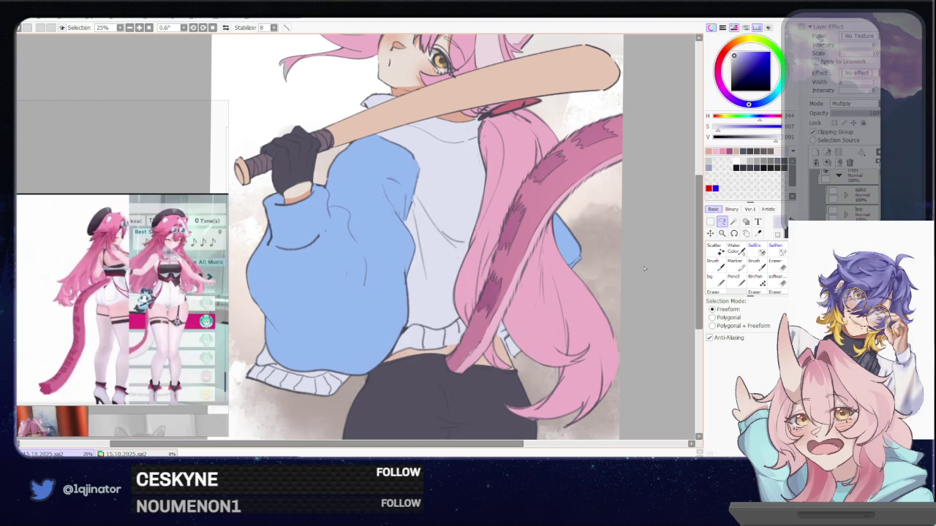
{"action": "left_click", "coordinate": [722, 222]}
{"action": "key", "text": "ctrl+z"}
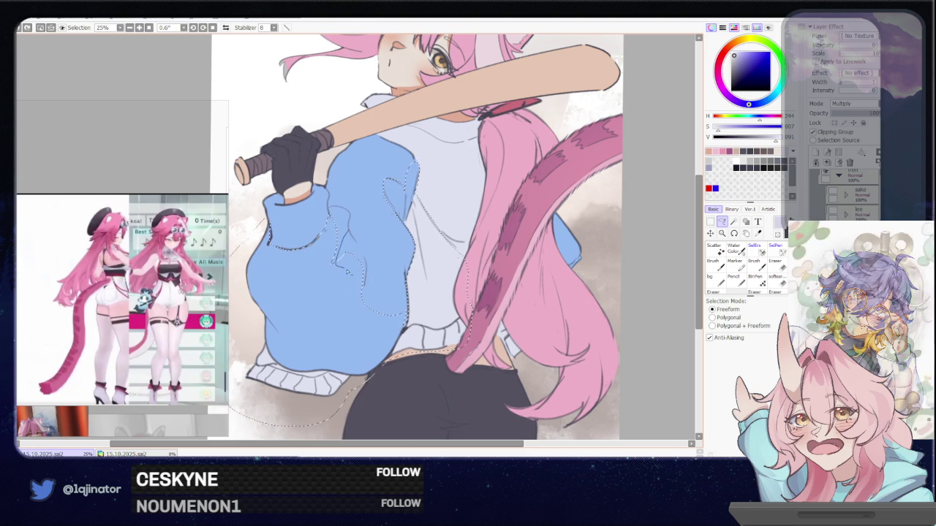
{"action": "left_click_drag", "start_coordinate": [379, 291], "coordinate": [386, 253]}
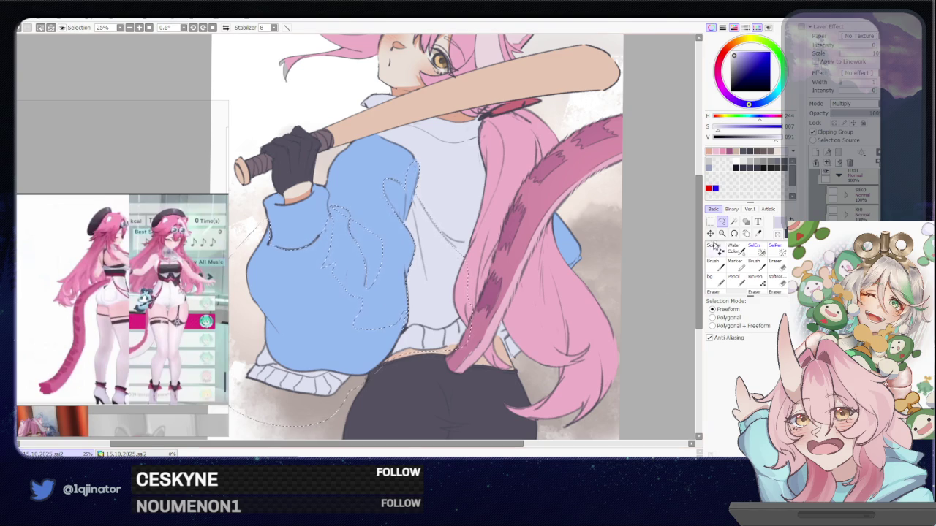
{"action": "scroll", "coordinate": [417, 271], "scroll_direction": "up", "scroll_amount": 1}
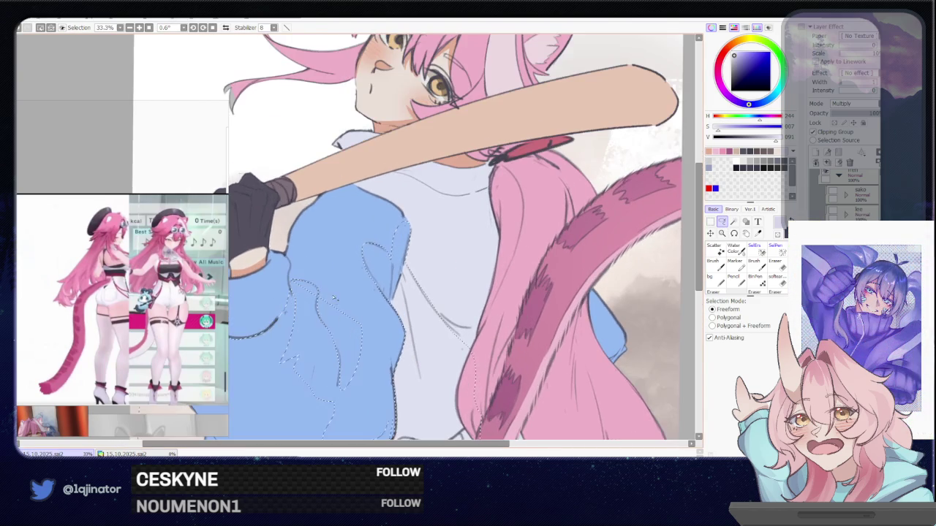
Step: Mirror the canvas to check the drawing, then restore the normal view on the sleeve
{"action": "key", "text": "h"}
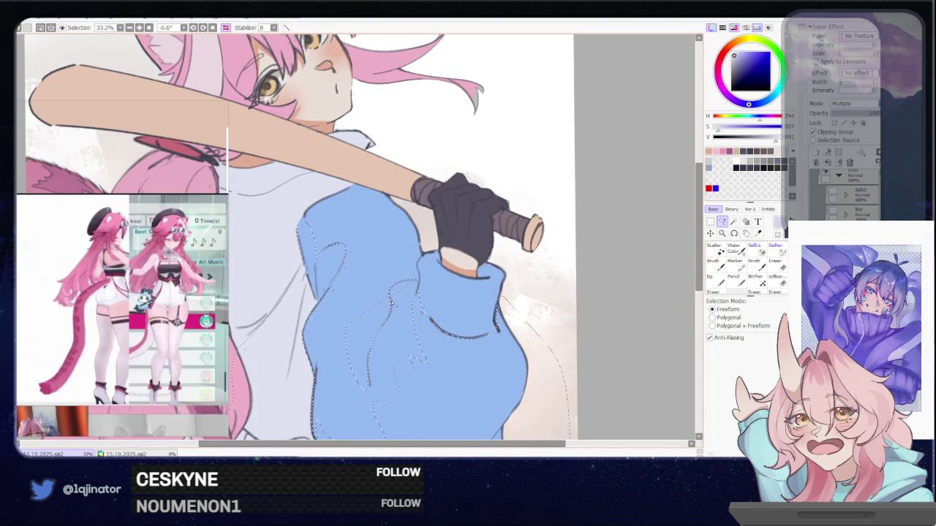
{"action": "scroll", "coordinate": [419, 282], "scroll_direction": "down", "scroll_amount": 2}
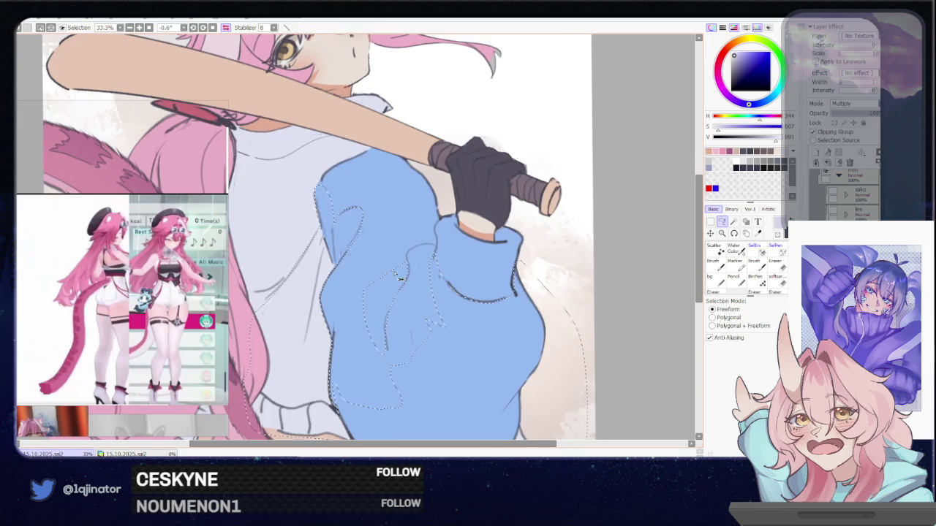
{"action": "key", "text": "h"}
{"action": "mouse_move", "coordinate": [417, 280]}
{"action": "left_mouse_down"}
{"action": "mouse_move", "coordinate": [408, 272]}
{"action": "mouse_move", "coordinate": [431, 290]}
{"action": "mouse_move", "coordinate": [424, 330]}
{"action": "left_mouse_up"}
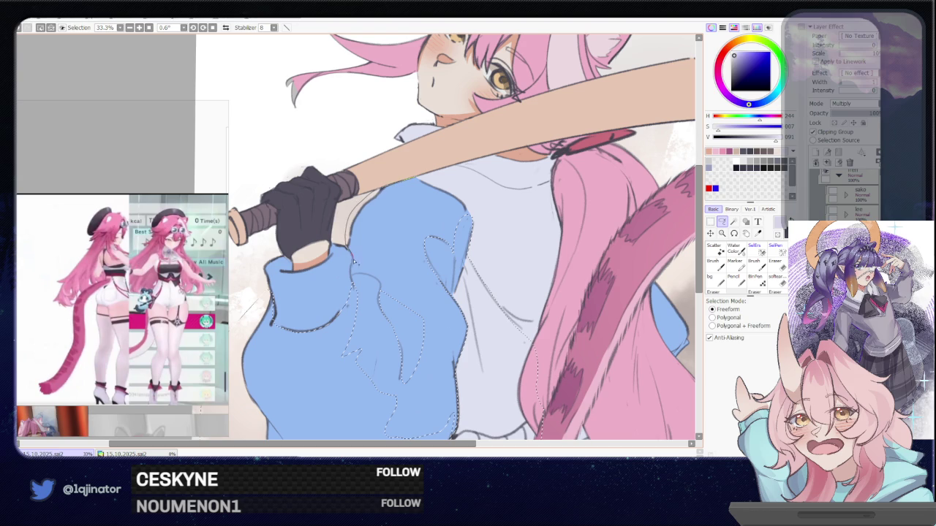
Step: Lasso-trace the fold lines across and down the blue sleeve, redoing one curve
{"action": "mouse_move", "coordinate": [354, 269]}
{"action": "left_mouse_down"}
{"action": "mouse_move", "coordinate": [403, 276]}
{"action": "mouse_move", "coordinate": [421, 187]}
{"action": "left_mouse_up"}
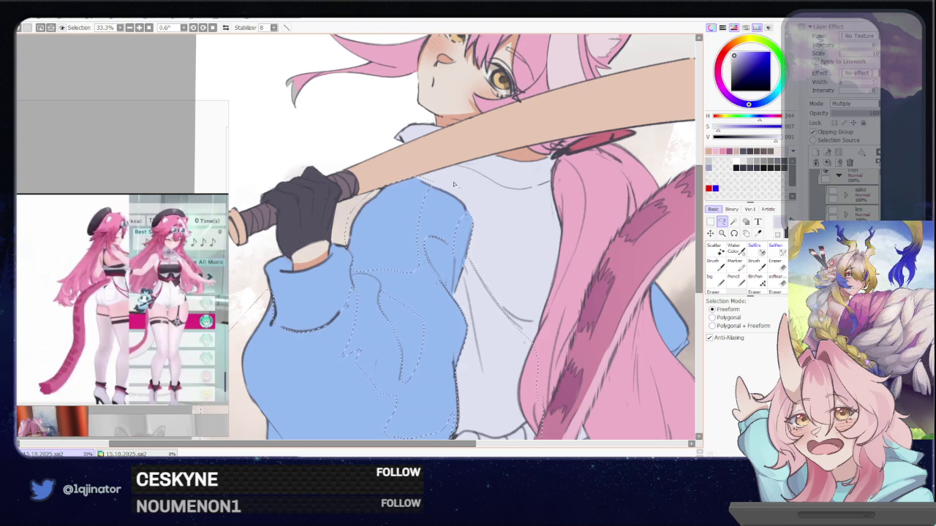
{"action": "mouse_move", "coordinate": [430, 185]}
{"action": "left_mouse_down"}
{"action": "mouse_move", "coordinate": [378, 236]}
{"action": "mouse_move", "coordinate": [419, 290]}
{"action": "left_mouse_up"}
{"action": "key", "text": "ctrl+z"}
{"action": "left_click_drag", "start_coordinate": [379, 282], "coordinate": [399, 330]}
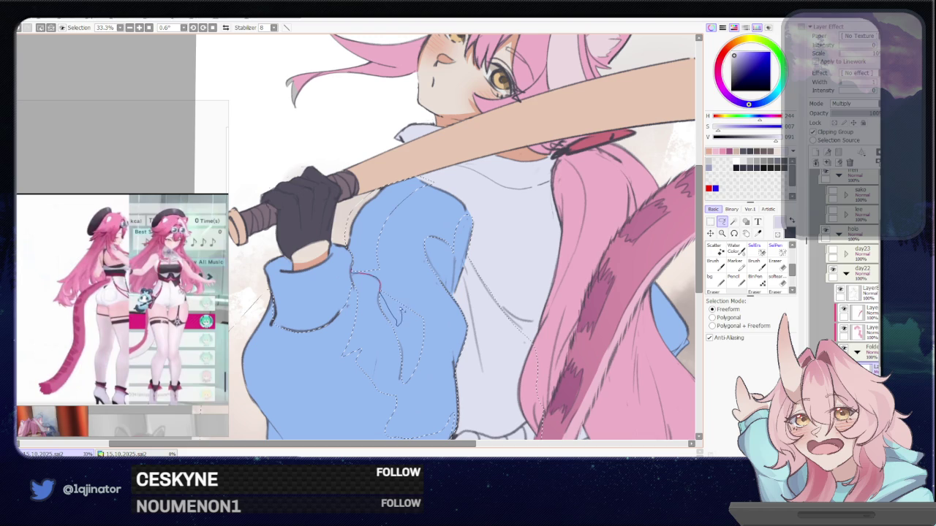
{"action": "left_click_drag", "start_coordinate": [398, 328], "coordinate": [403, 206]}
Step: Magic-wand the sleeve and shirt shadow areas into the selection, then reframe the lower jacket
{"action": "key", "text": "w"}
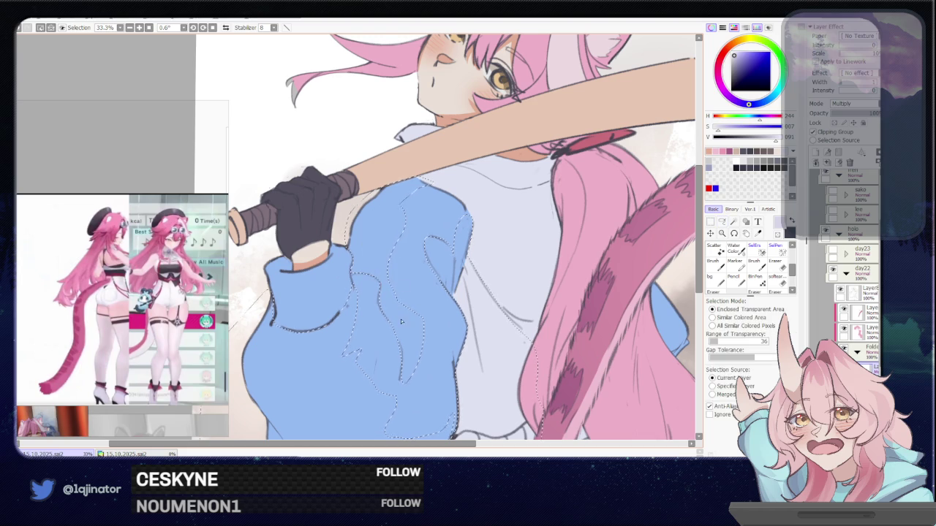
{"action": "left_click", "coordinate": [449, 319]}
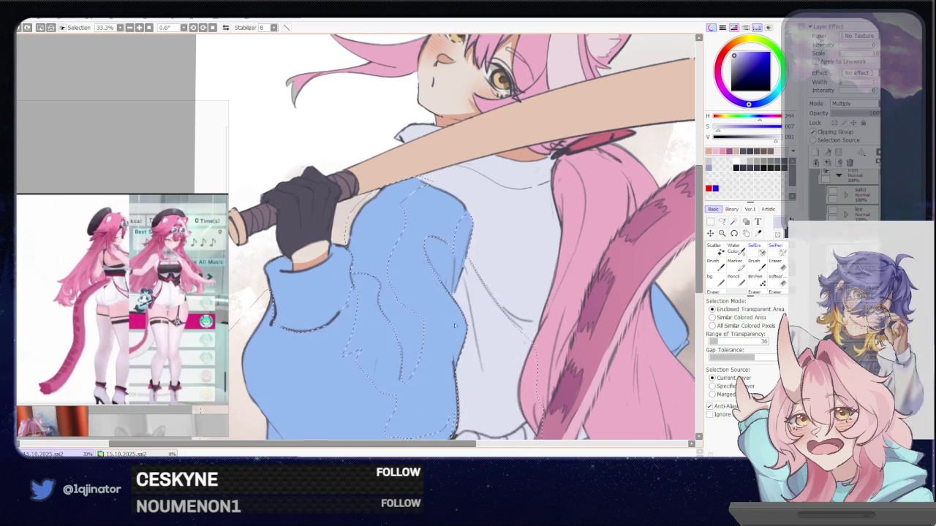
{"action": "key", "text": "minus"}
{"action": "key", "text": "l"}
{"action": "mouse_move", "coordinate": [594, 282]}
{"action": "left_mouse_down"}
{"action": "mouse_move", "coordinate": [487, 269]}
{"action": "mouse_move", "coordinate": [428, 247]}
{"action": "left_mouse_up"}
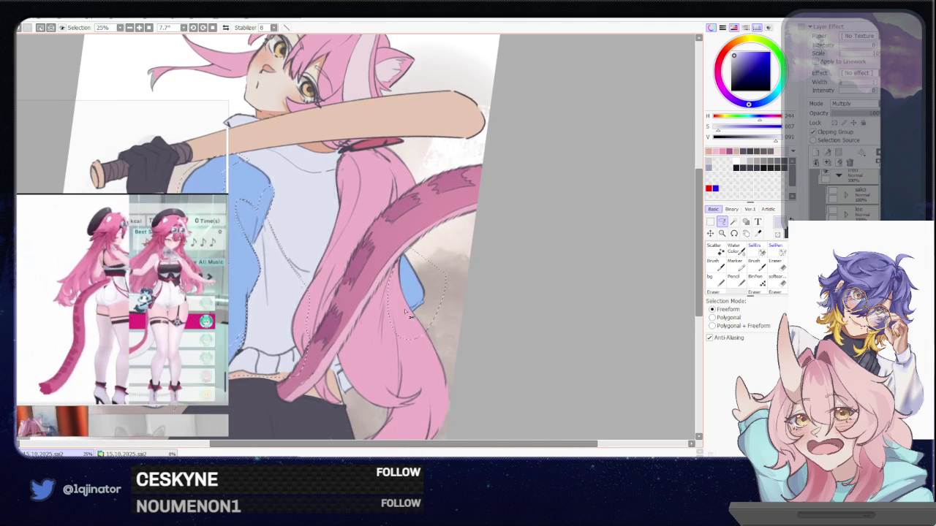
{"action": "left_click_drag", "start_coordinate": [392, 327], "coordinate": [421, 296]}
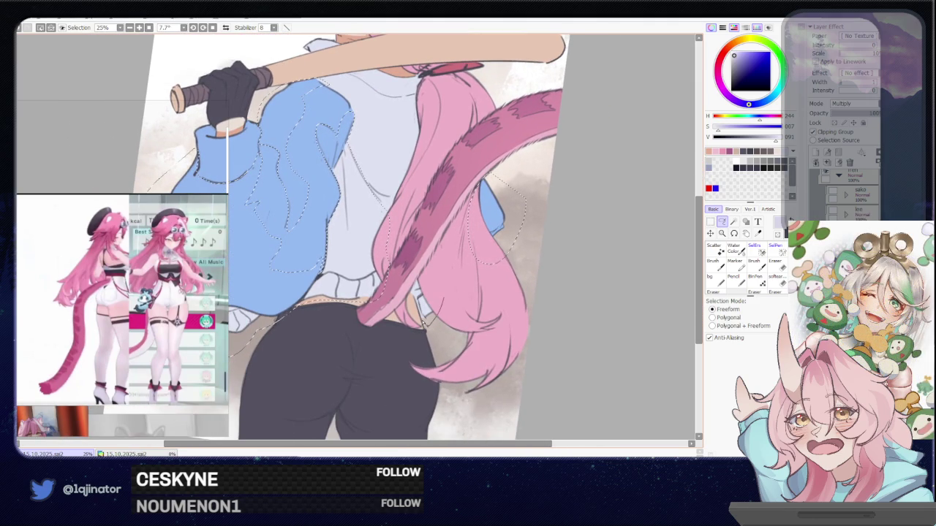
{"action": "mouse_move", "coordinate": [399, 299]}
{"action": "left_mouse_down"}
{"action": "mouse_move", "coordinate": [425, 312]}
{"action": "mouse_move", "coordinate": [377, 300]}
{"action": "left_mouse_up"}
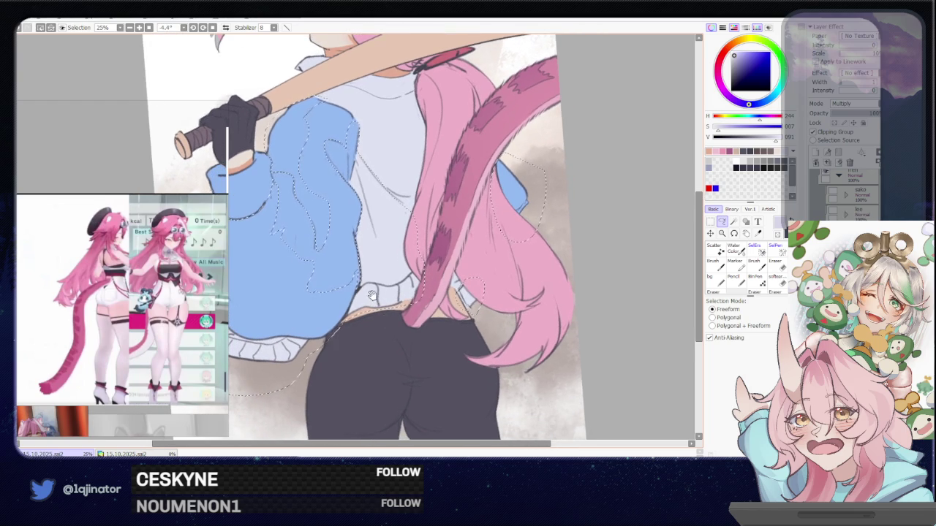
Step: Test a darker blue bucket fill on the fold selection, then undo it
{"action": "key", "text": "f"}
{"action": "left_click", "coordinate": [372, 294]}
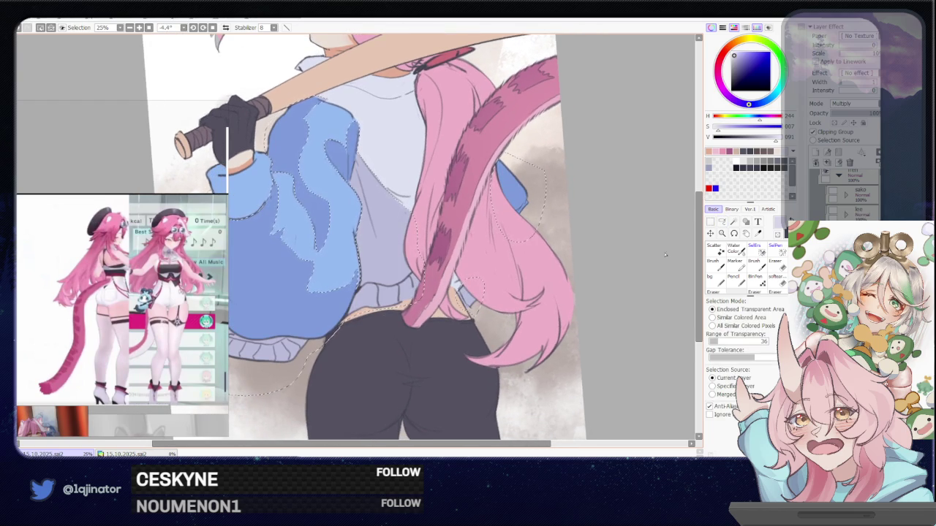
{"action": "key", "text": "ctrl+z"}
{"action": "key", "text": "l"}
Step: Extend the lasso onto the shirt's side shadow and refill it with darker blue
{"action": "left_click_drag", "start_coordinate": [533, 255], "coordinate": [350, 277]}
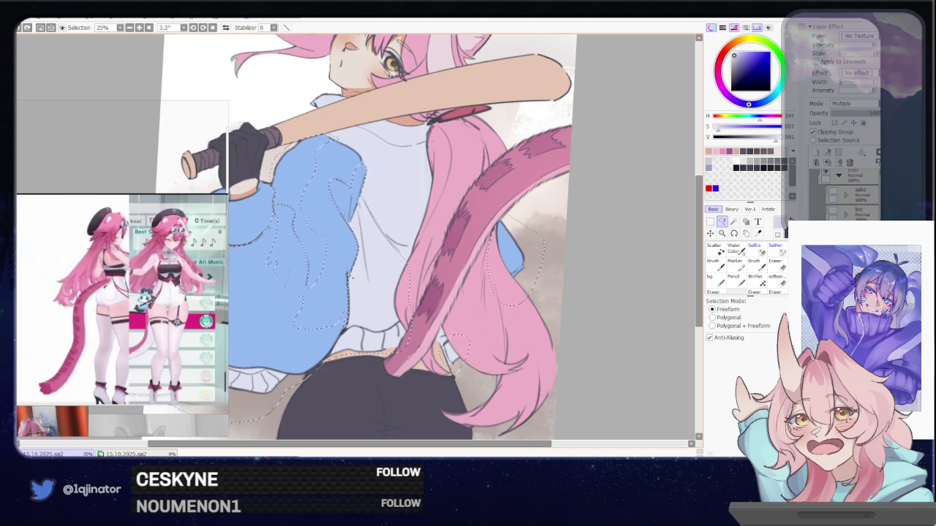
{"action": "left_click_drag", "start_coordinate": [350, 276], "coordinate": [364, 275]}
{"action": "key", "text": "g"}
{"action": "left_click", "coordinate": [359, 293]}
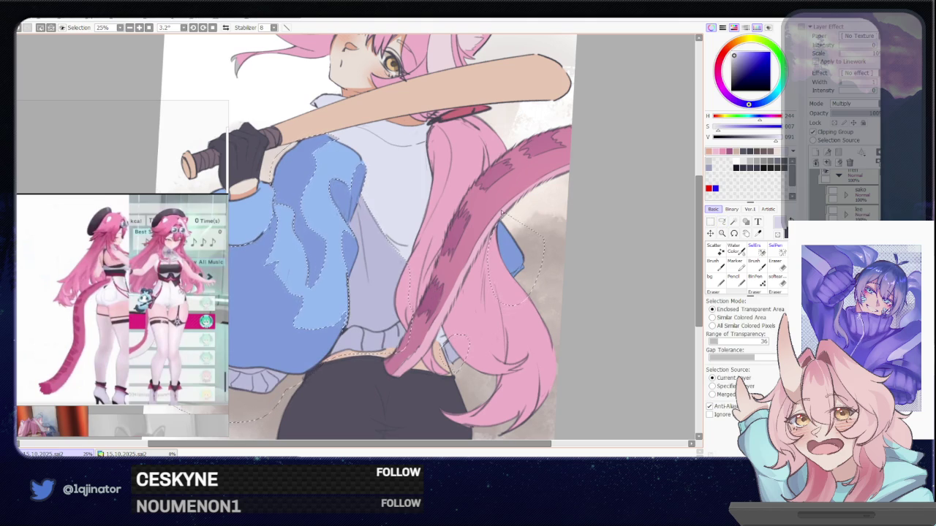
{"action": "key", "text": "ctrl+z"}
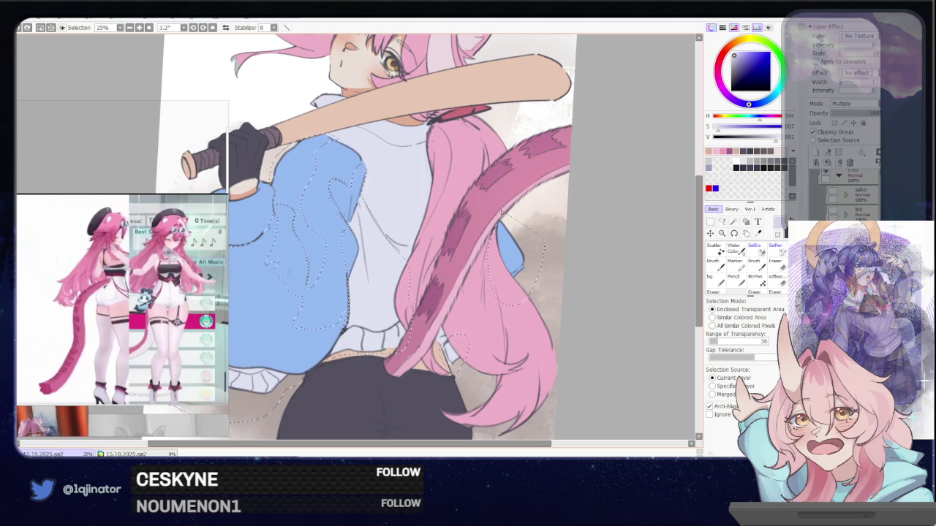
{"action": "key", "text": "ctrl+y"}
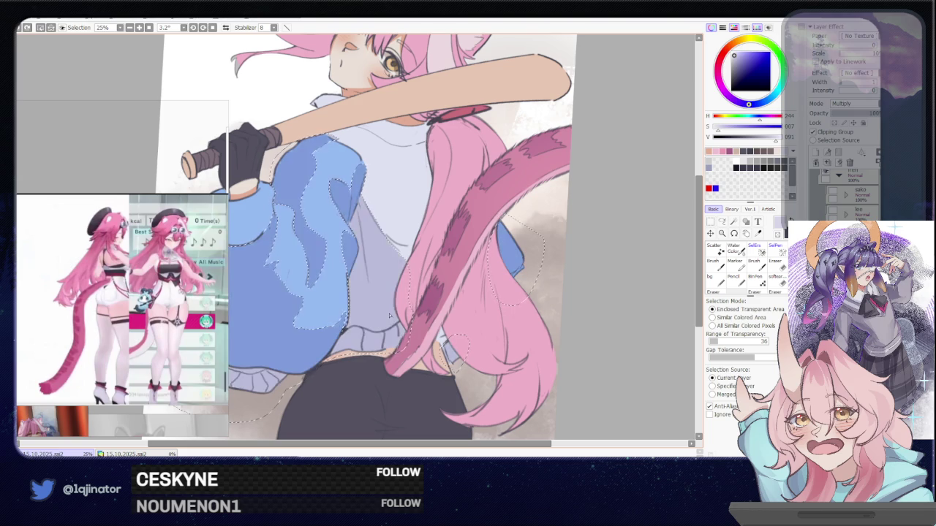
Step: Delete the darker blue shading to keep the sleeve flat, and outline another sweater fold
{"action": "left_click_drag", "start_coordinate": [448, 282], "coordinate": [467, 318]}
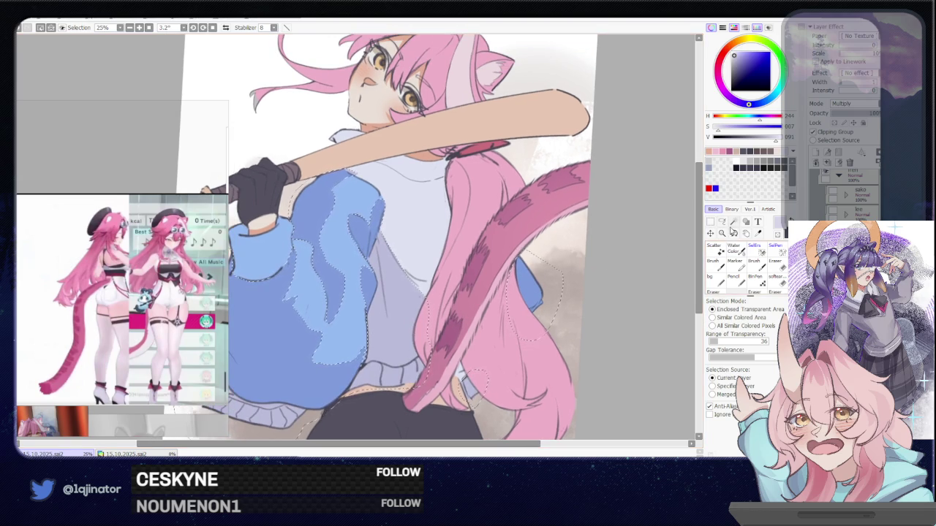
{"action": "key", "text": "a"}
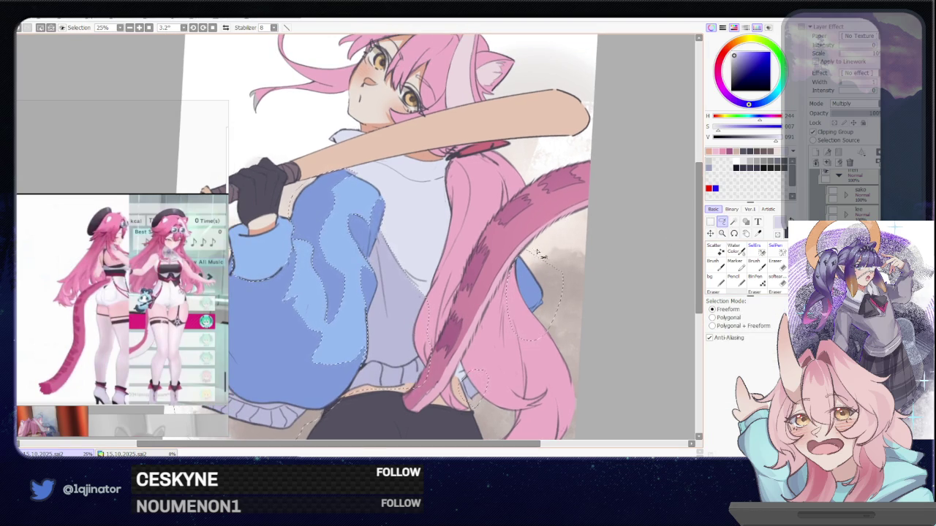
{"action": "key", "text": "Delete"}
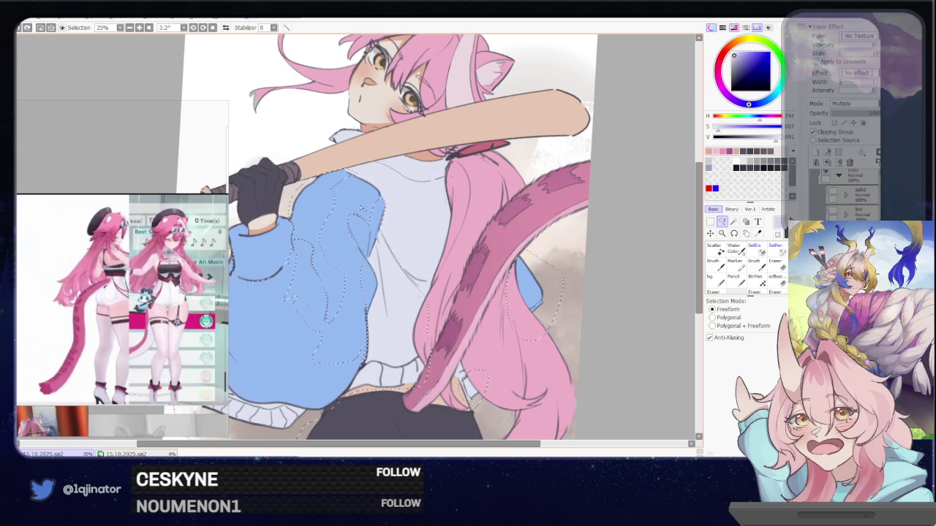
{"action": "left_click_drag", "start_coordinate": [358, 242], "coordinate": [367, 198]}
Step: Magic-wand the sweater areas near the folds, then rotate and zoom the canvas steeply
{"action": "key", "text": "w"}
{"action": "left_click", "coordinate": [377, 289]}
{"action": "key", "text": "a"}
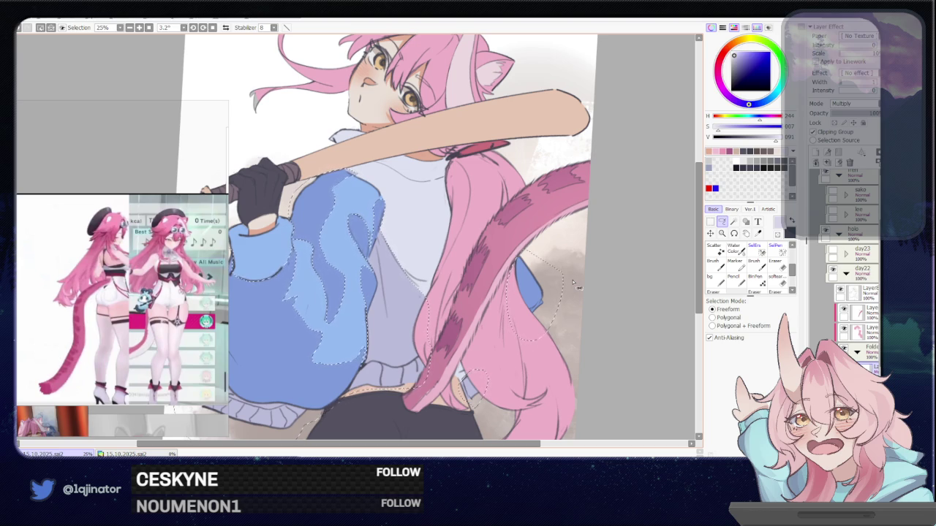
{"action": "left_click_drag", "start_coordinate": [576, 287], "coordinate": [387, 323]}
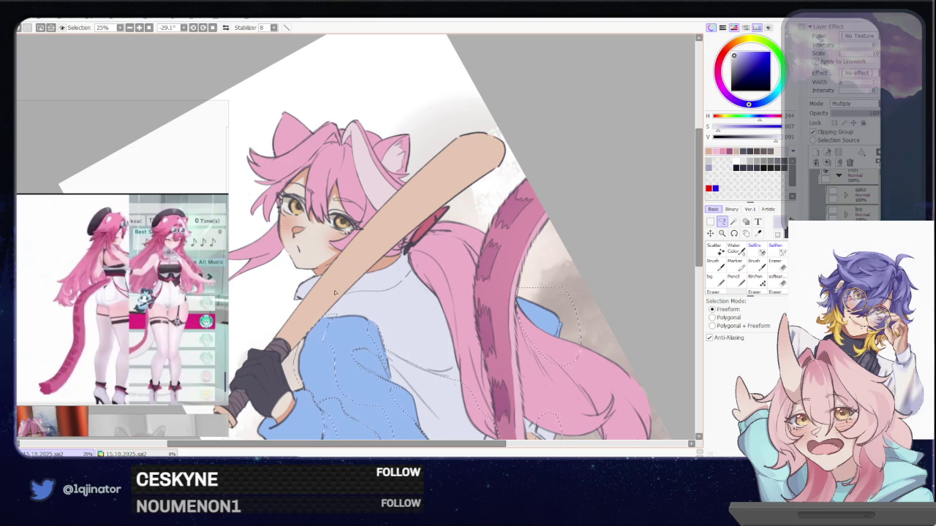
{"action": "scroll", "coordinate": [341, 292], "scroll_direction": "up", "scroll_amount": 2}
{"action": "scroll", "coordinate": [342, 291], "scroll_direction": "up", "scroll_amount": 1}
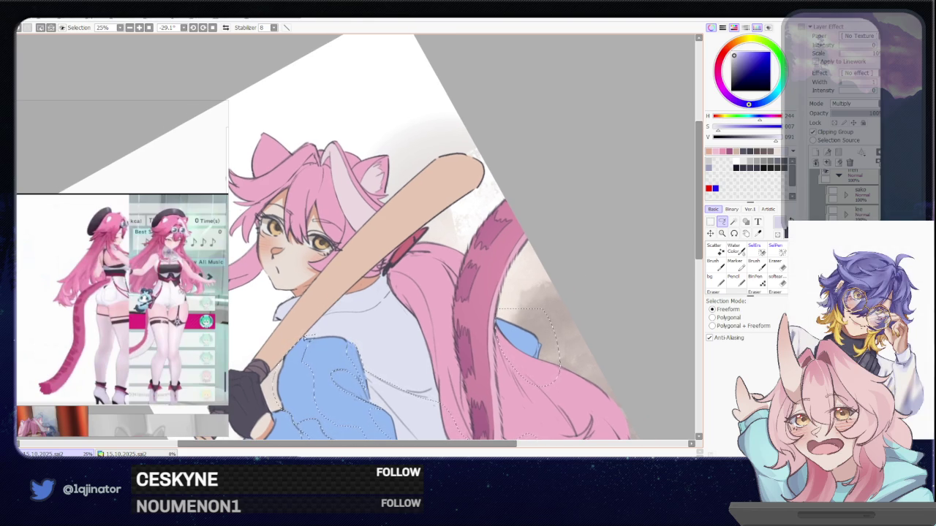
{"action": "scroll", "coordinate": [330, 333], "scroll_direction": "up", "scroll_amount": 1}
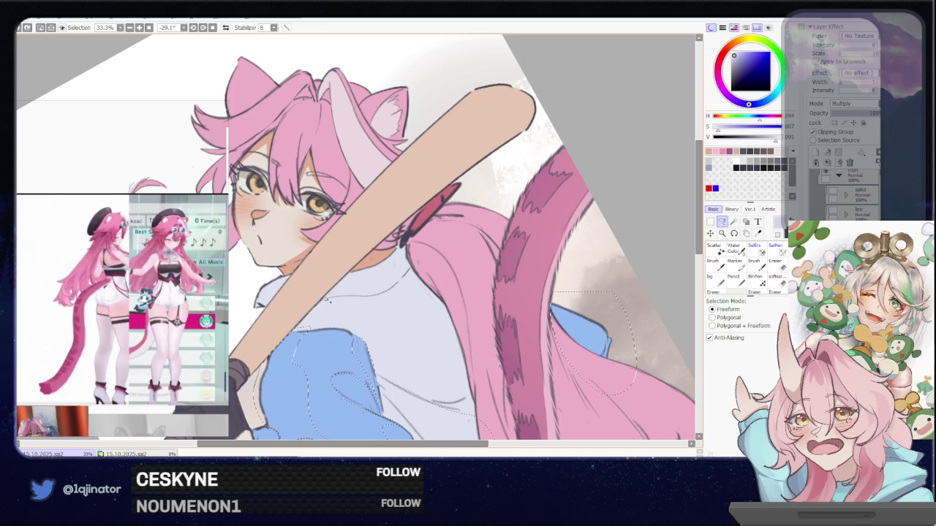
Step: Lasso a shadow shape on the jacket and add the shirt area with the Magic Wand
{"action": "left_click_drag", "start_coordinate": [366, 271], "coordinate": [444, 246]}
{"action": "key", "text": "w"}
{"action": "left_click", "coordinate": [371, 310]}
{"action": "left_click_drag", "start_coordinate": [371, 310], "coordinate": [449, 312]}
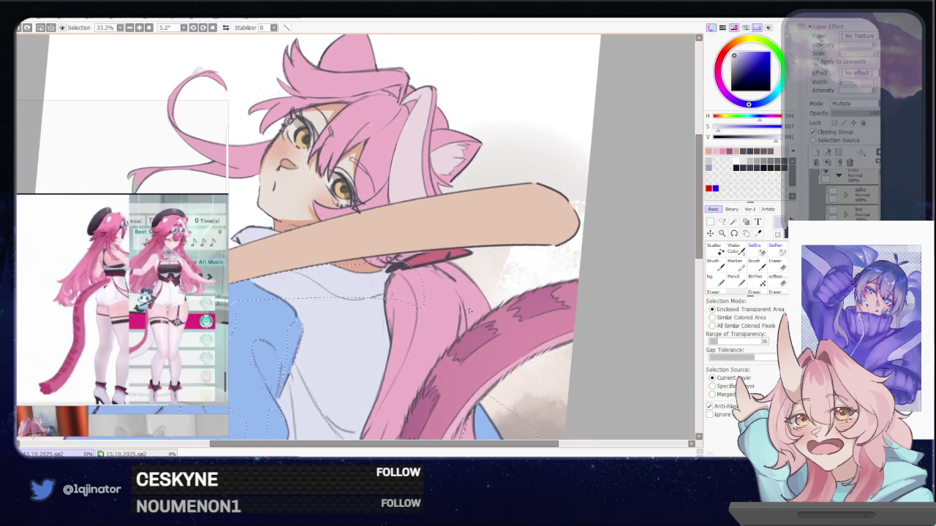
{"action": "scroll", "coordinate": [449, 311], "scroll_direction": "down", "scroll_amount": 2}
Step: Zoom to review the tinted selection and pick a further region on the sleeve
{"action": "key", "text": "l"}
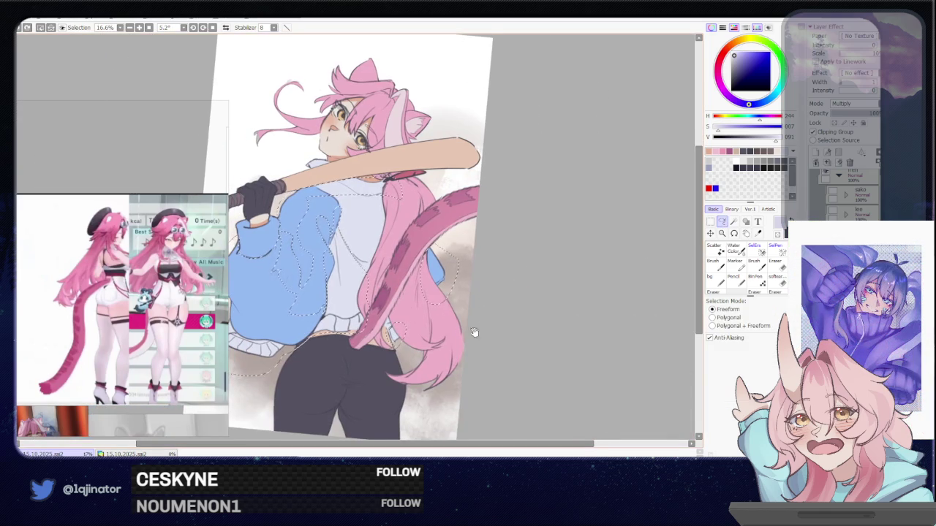
{"action": "scroll", "coordinate": [472, 325], "scroll_direction": "up", "scroll_amount": 1}
{"action": "scroll", "coordinate": [467, 315], "scroll_direction": "up", "scroll_amount": 1}
{"action": "scroll", "coordinate": [439, 292], "scroll_direction": "down", "scroll_amount": 2}
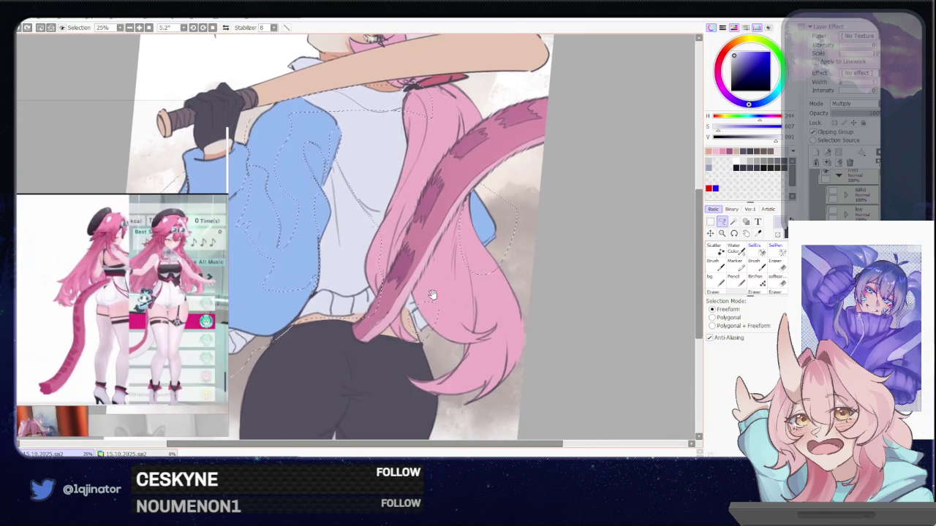
{"action": "key", "text": "w"}
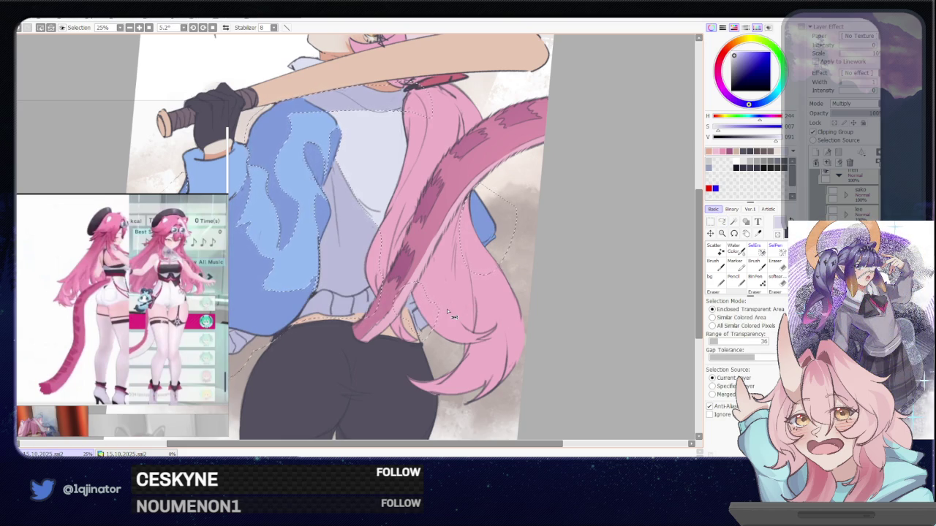
{"action": "left_click", "coordinate": [448, 311]}
Step: Pan down to the pants and lasso a shadow shape from the waistband along the legs
{"action": "key", "text": "a"}
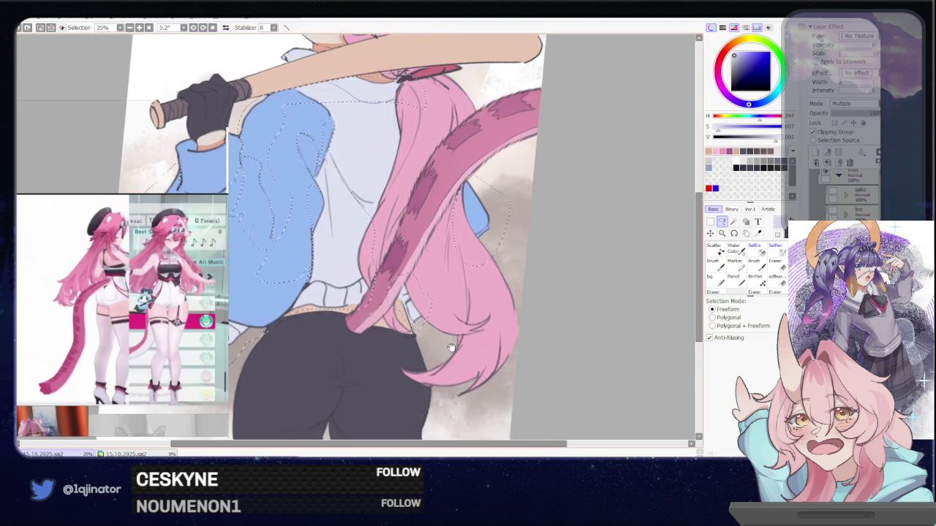
{"action": "left_click_drag", "start_coordinate": [410, 377], "coordinate": [406, 281]}
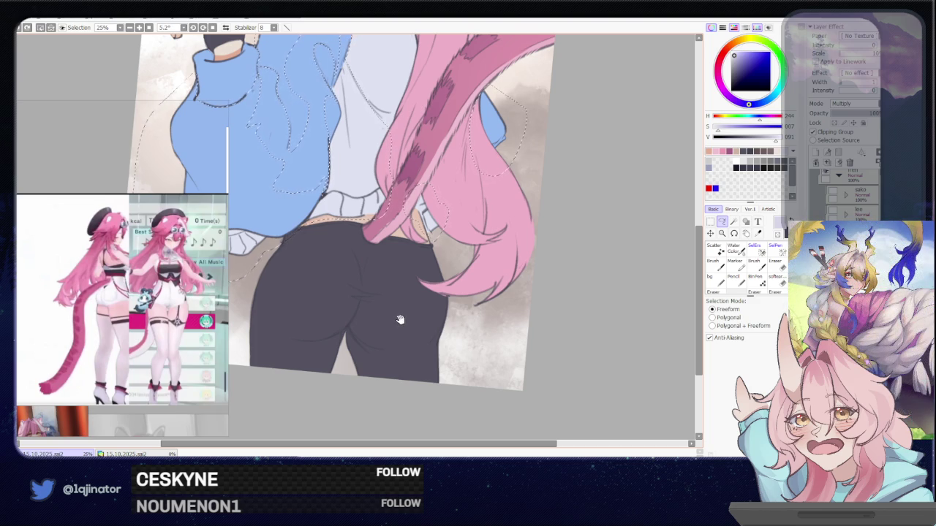
{"action": "left_click_drag", "start_coordinate": [396, 329], "coordinate": [405, 318]}
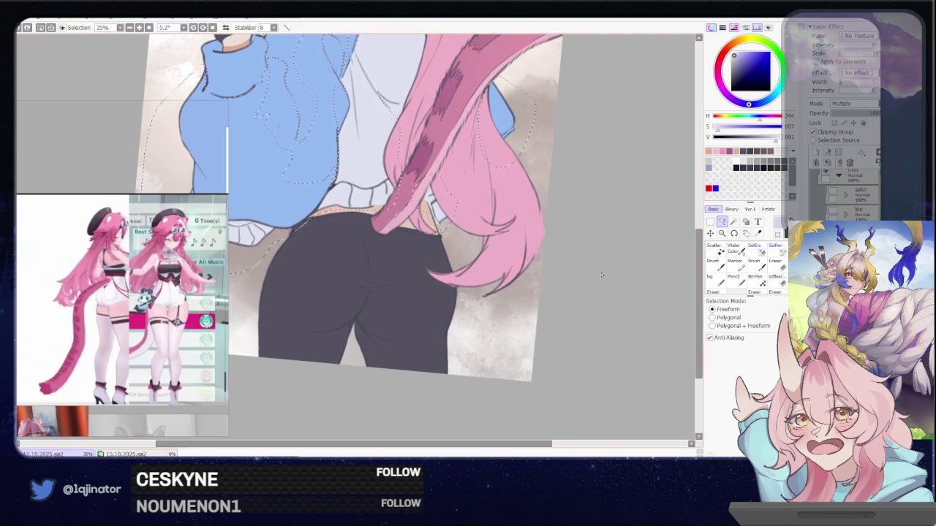
{"action": "mouse_move", "coordinate": [398, 324]}
{"action": "left_mouse_down"}
{"action": "mouse_move", "coordinate": [382, 307]}
{"action": "mouse_move", "coordinate": [375, 328]}
{"action": "left_mouse_up"}
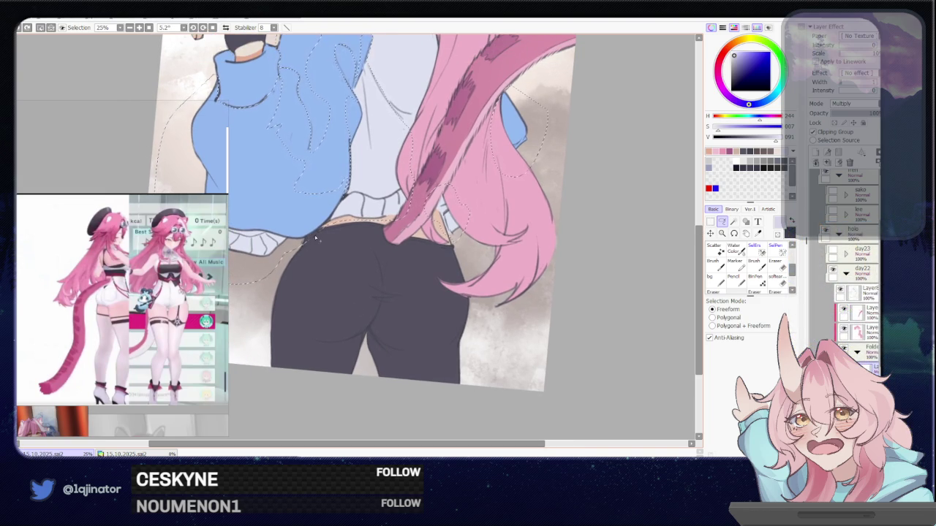
{"action": "mouse_move", "coordinate": [316, 233]}
{"action": "left_mouse_down"}
{"action": "mouse_move", "coordinate": [327, 291]}
{"action": "mouse_move", "coordinate": [374, 304]}
{"action": "left_mouse_up"}
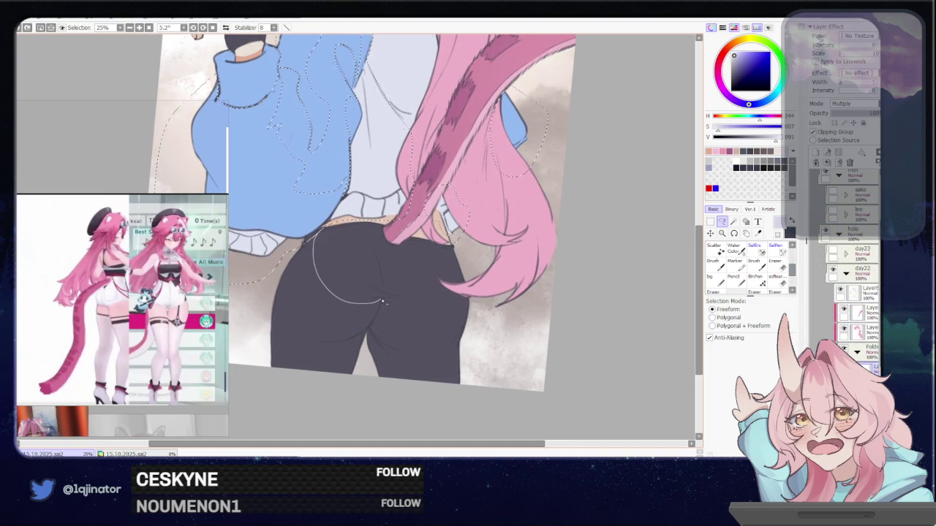
{"action": "left_click_drag", "start_coordinate": [366, 359], "coordinate": [256, 365]}
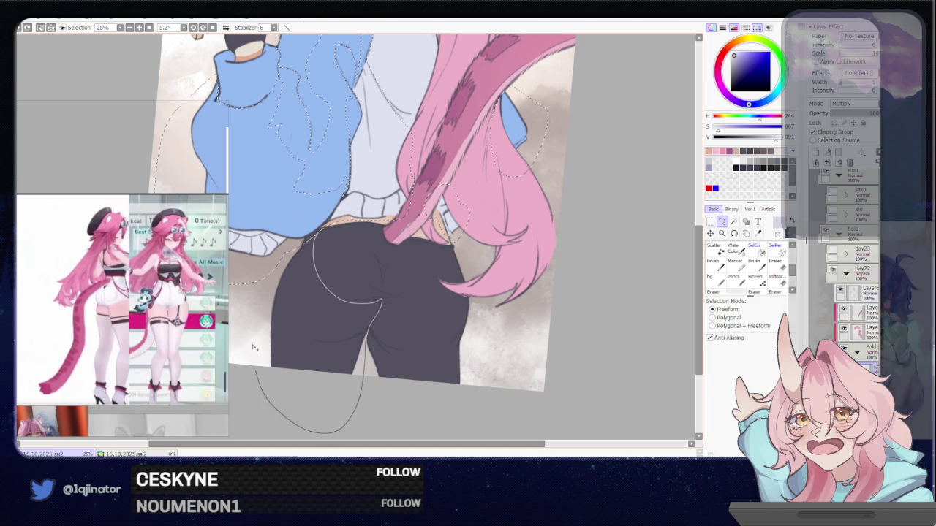
Step: Outline a second pants shadow near the thigh, preview it, then deselect
{"action": "mouse_move", "coordinate": [287, 297]}
{"action": "left_mouse_down"}
{"action": "mouse_move", "coordinate": [313, 250]}
{"action": "mouse_move", "coordinate": [378, 339]}
{"action": "mouse_move", "coordinate": [356, 294]}
{"action": "left_mouse_up"}
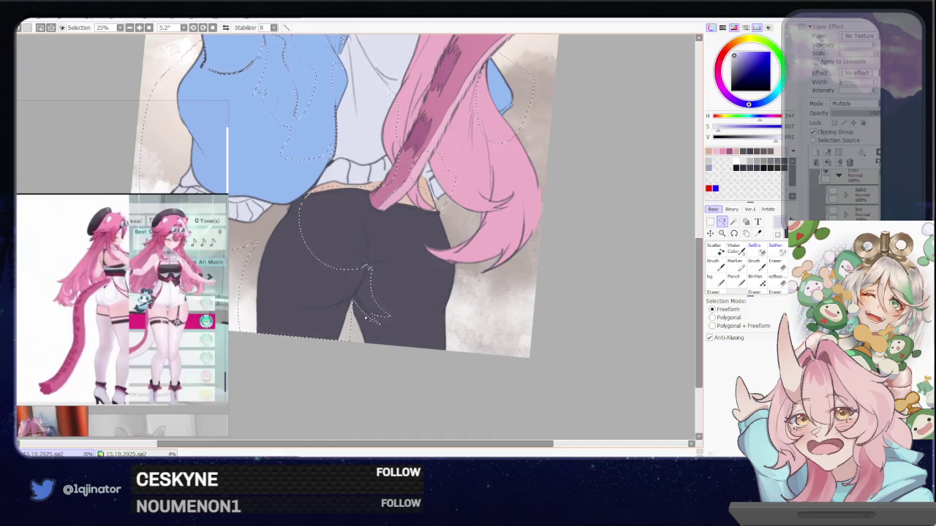
{"action": "left_click_drag", "start_coordinate": [371, 330], "coordinate": [376, 322]}
{"action": "key", "text": "w"}
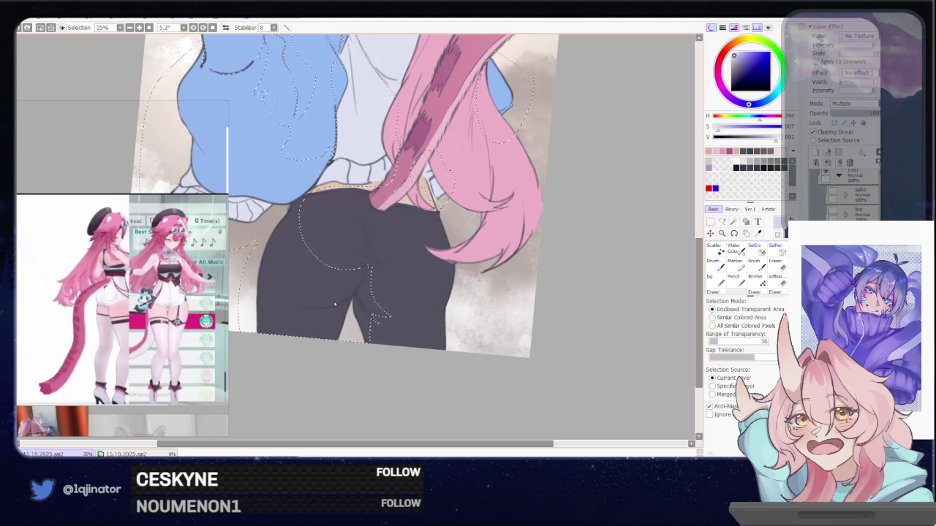
{"action": "key", "text": "l"}
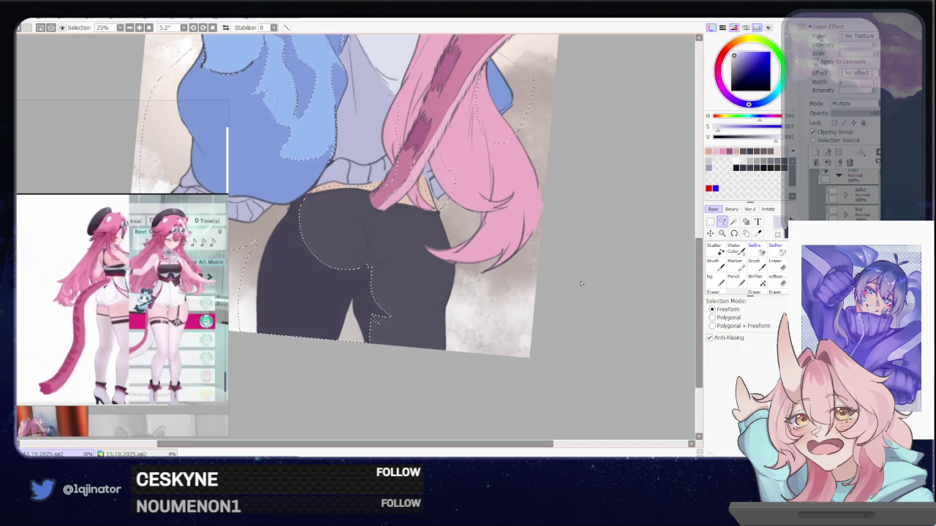
{"action": "key", "text": "ctrl+d"}
{"action": "scroll", "coordinate": [543, 315], "scroll_direction": "left", "scroll_amount": 2}
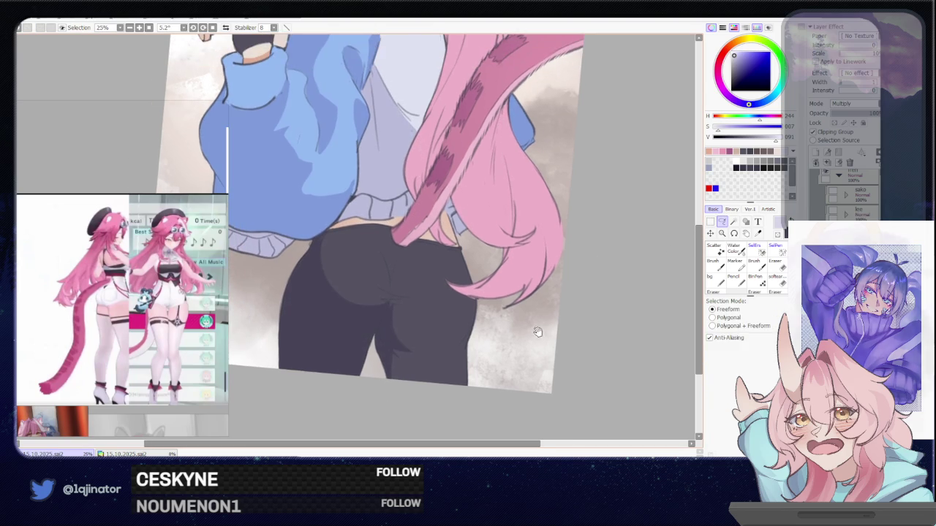
Step: Lasso the lower-pants shadow area twice, deselecting after each pass
{"action": "scroll", "coordinate": [432, 325], "scroll_direction": "left", "scroll_amount": 2}
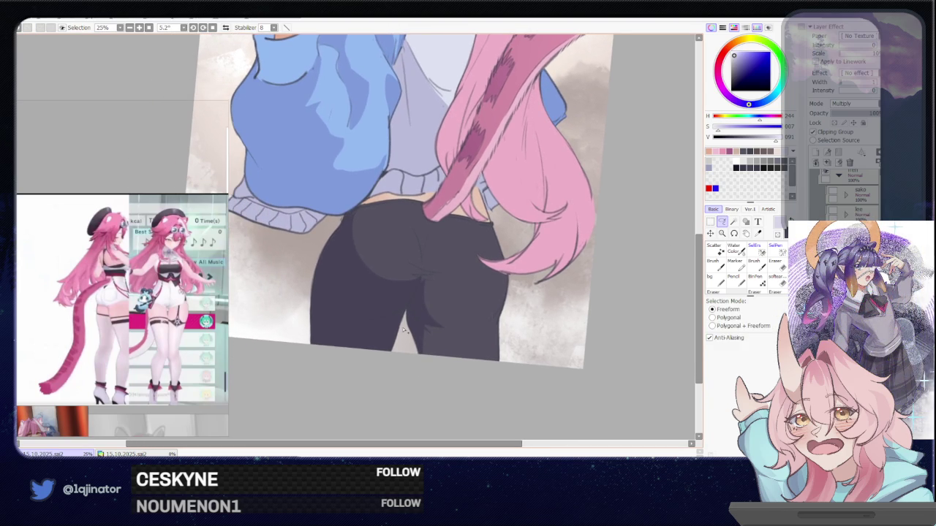
{"action": "left_click_drag", "start_coordinate": [362, 325], "coordinate": [384, 405]}
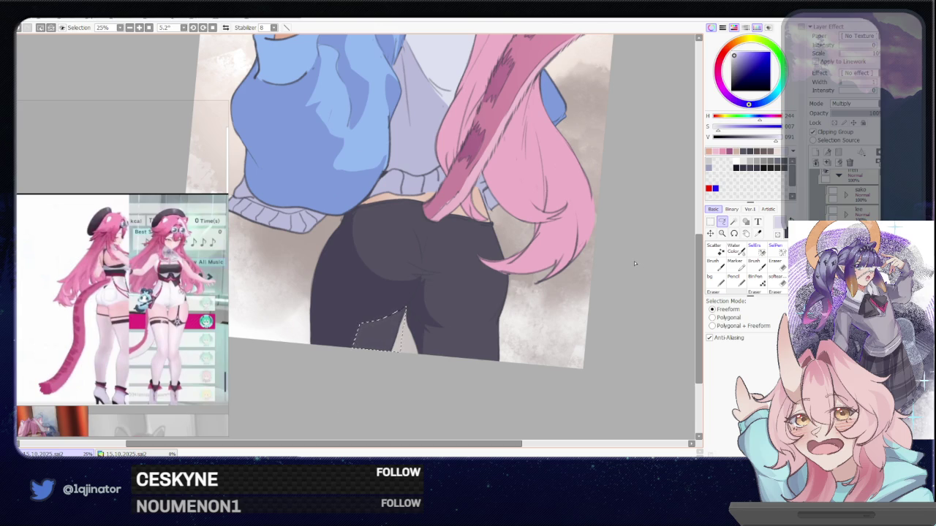
{"action": "key", "text": "ctrl+d"}
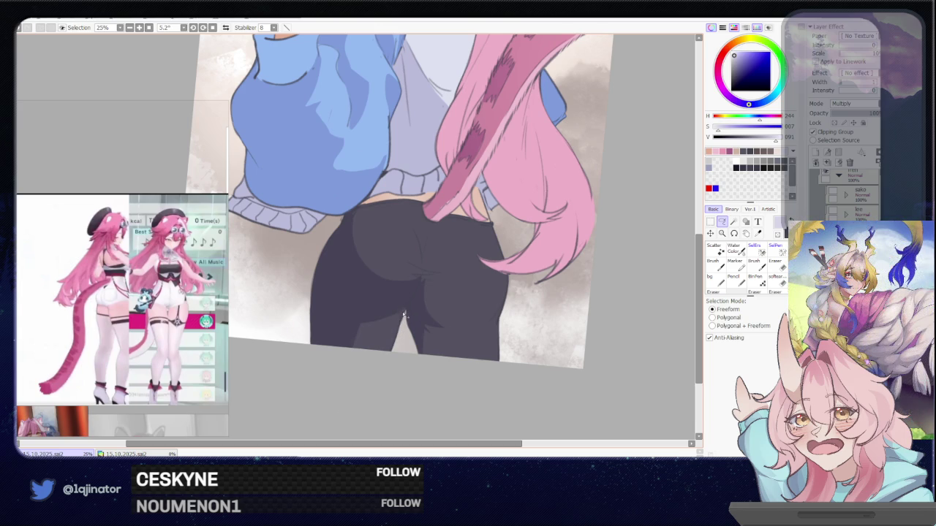
{"action": "left_click_drag", "start_coordinate": [406, 313], "coordinate": [404, 301]}
{"action": "key", "text": "ctrl+d"}
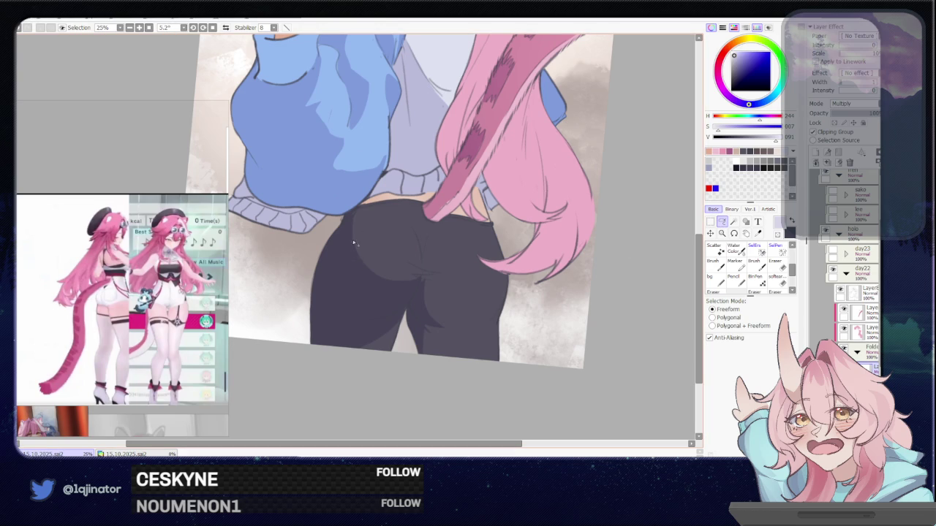
Step: Trace a curved shading outline across the hip, preview it, then clear it
{"action": "mouse_move", "coordinate": [342, 258]}
{"action": "left_mouse_down"}
{"action": "mouse_move", "coordinate": [393, 217]}
{"action": "mouse_move", "coordinate": [419, 231]}
{"action": "left_mouse_up"}
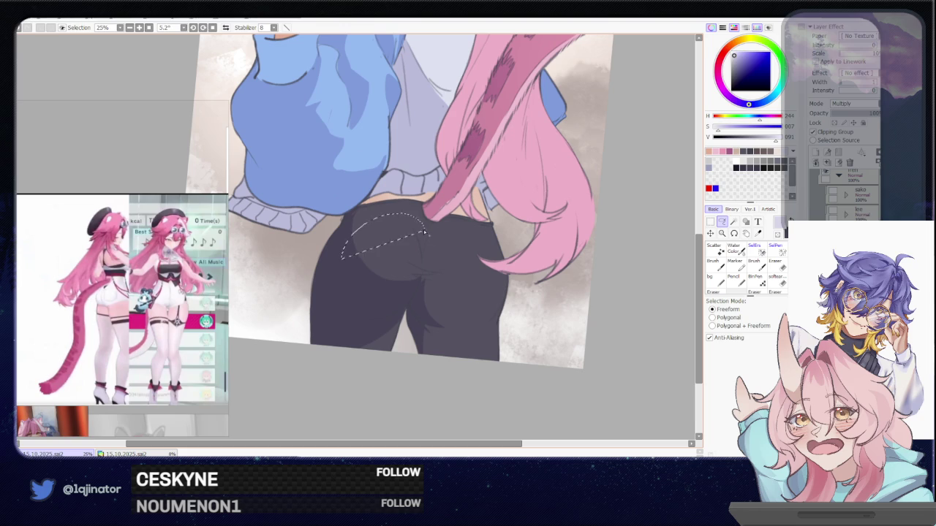
{"action": "left_click_drag", "start_coordinate": [349, 245], "coordinate": [423, 220]}
{"action": "key", "text": "w"}
{"action": "mouse_move", "coordinate": [380, 200]}
{"action": "left_mouse_down"}
{"action": "mouse_move", "coordinate": [341, 272]}
{"action": "mouse_move", "coordinate": [370, 285]}
{"action": "left_mouse_up"}
{"action": "key", "text": "ctrl+d"}
{"action": "left_click", "coordinate": [722, 221]}
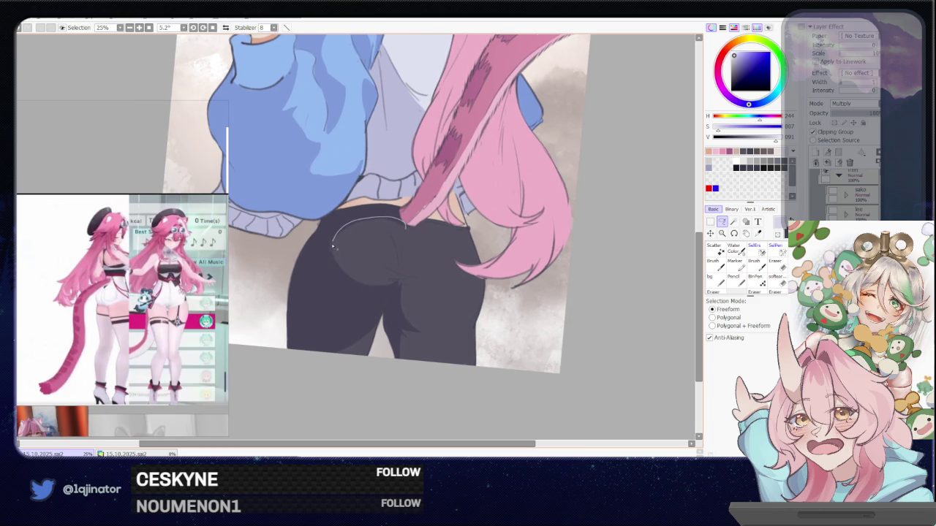
Step: Shade a shape around the left hip and a small pants area, clearing each selection
{"action": "left_click_drag", "start_coordinate": [371, 219], "coordinate": [404, 289]}
{"action": "key", "text": "ctrl+d"}
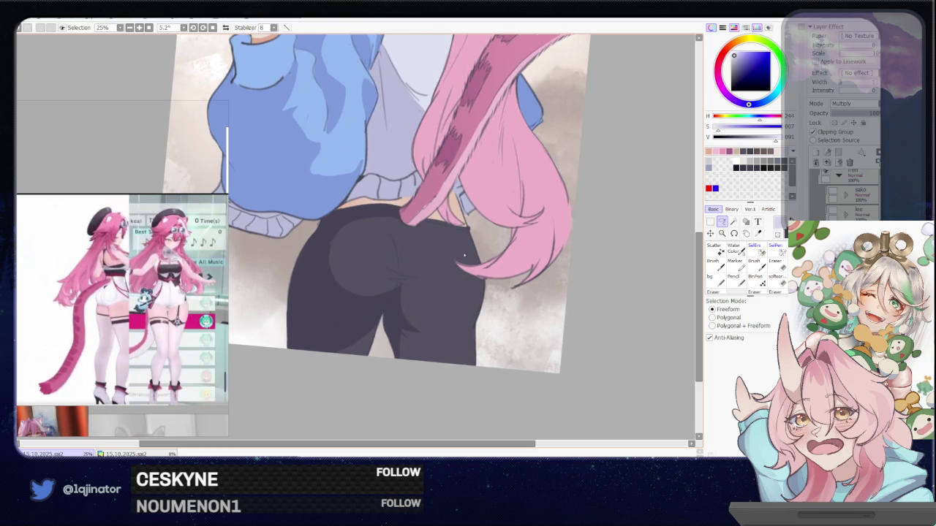
{"action": "scroll", "coordinate": [428, 266], "scroll_direction": "down", "scroll_amount": 1}
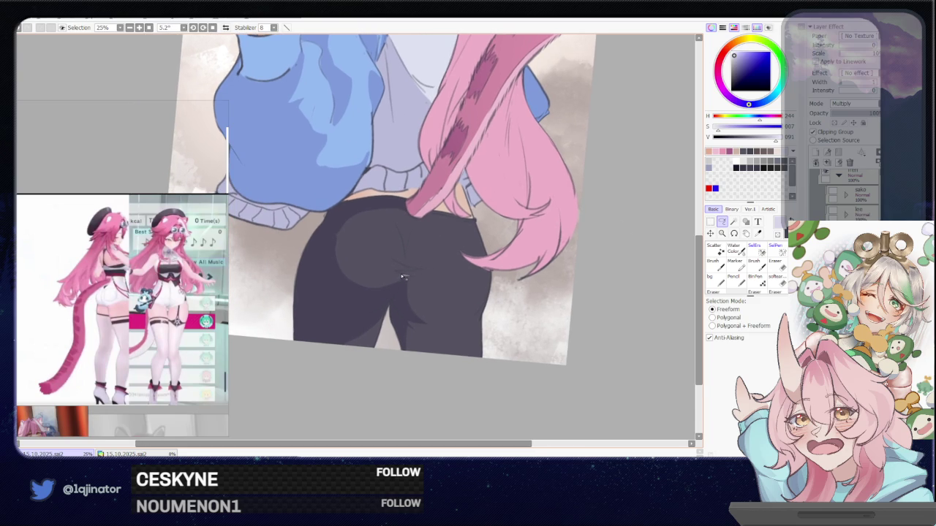
{"action": "left_click_drag", "start_coordinate": [402, 276], "coordinate": [403, 272]}
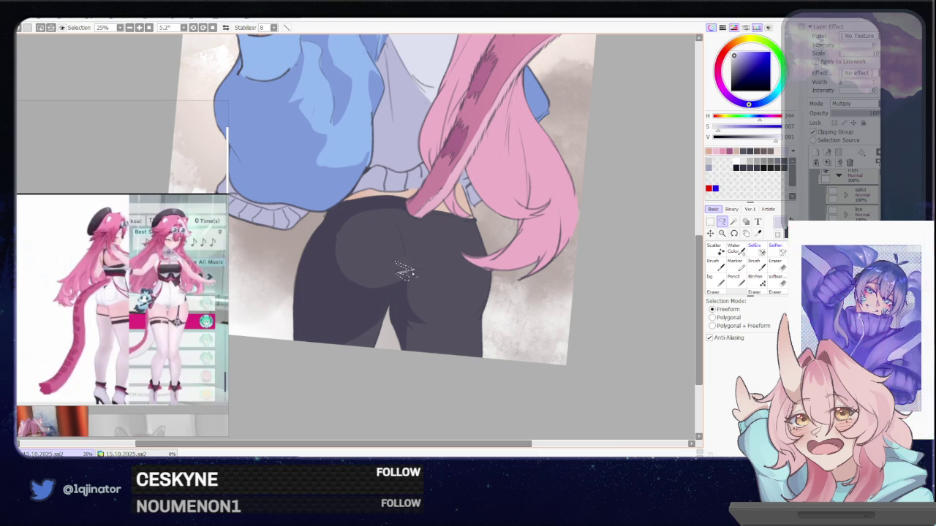
{"action": "key", "text": "ctrl+d"}
Step: Outline two more shadow areas on the pants, deselecting after each
{"action": "left_click_drag", "start_coordinate": [509, 264], "coordinate": [491, 261]}
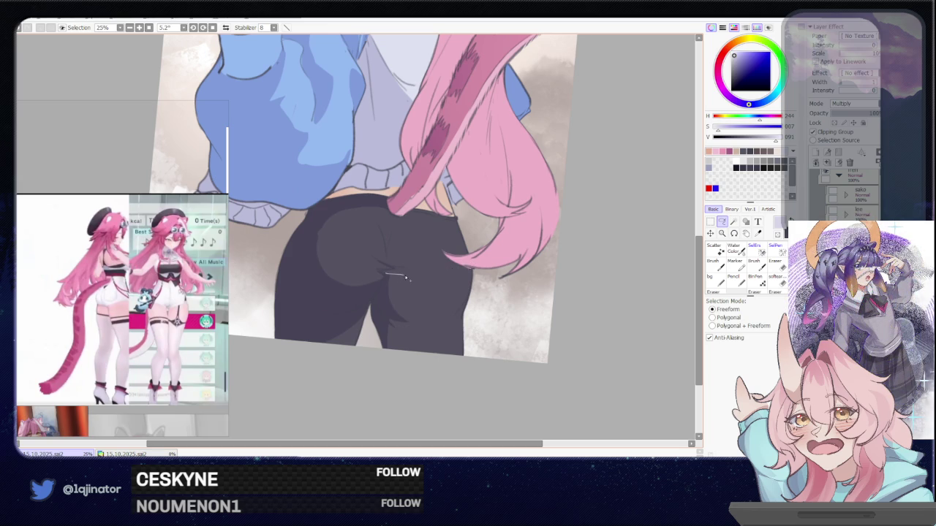
{"action": "left_click_drag", "start_coordinate": [423, 327], "coordinate": [387, 276]}
{"action": "key", "text": "ctrl+d"}
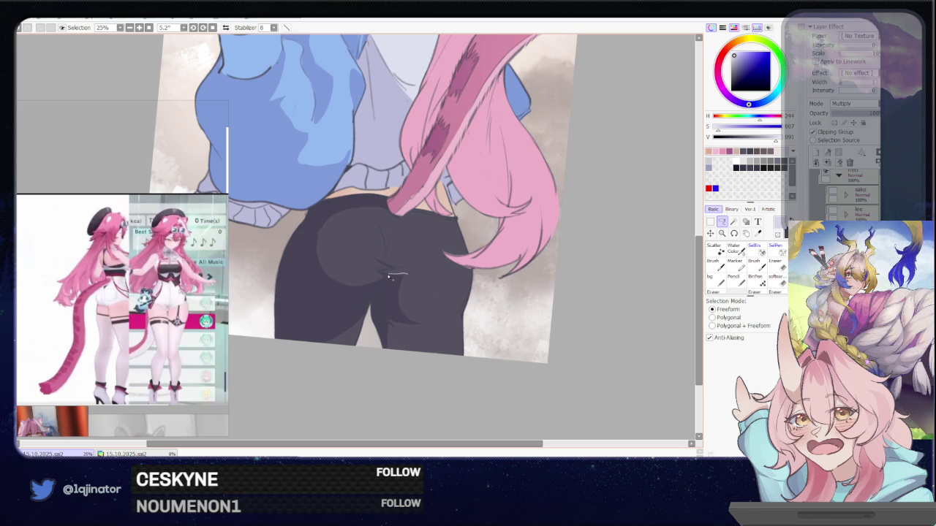
{"action": "left_click_drag", "start_coordinate": [393, 309], "coordinate": [443, 296]}
{"action": "key", "text": "ctrl+d"}
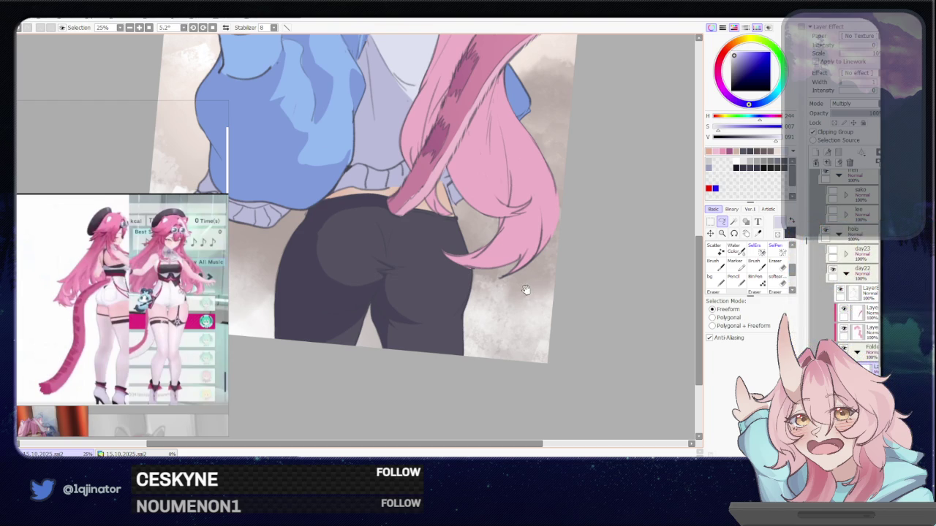
{"action": "scroll", "coordinate": [496, 282], "scroll_direction": "up", "scroll_amount": 1}
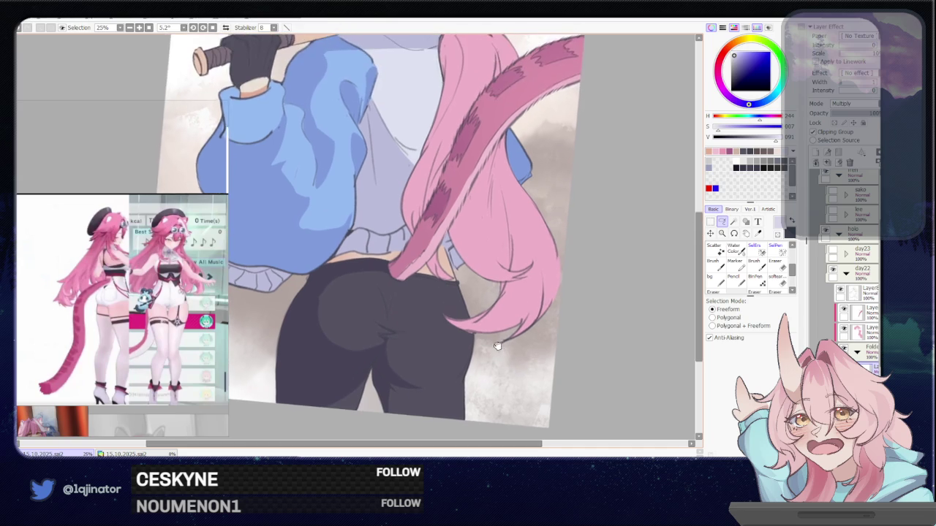
Step: Lasso a shadow shape on the white shirt, then deselect it
{"action": "scroll", "coordinate": [439, 282], "scroll_direction": "up", "scroll_amount": 3}
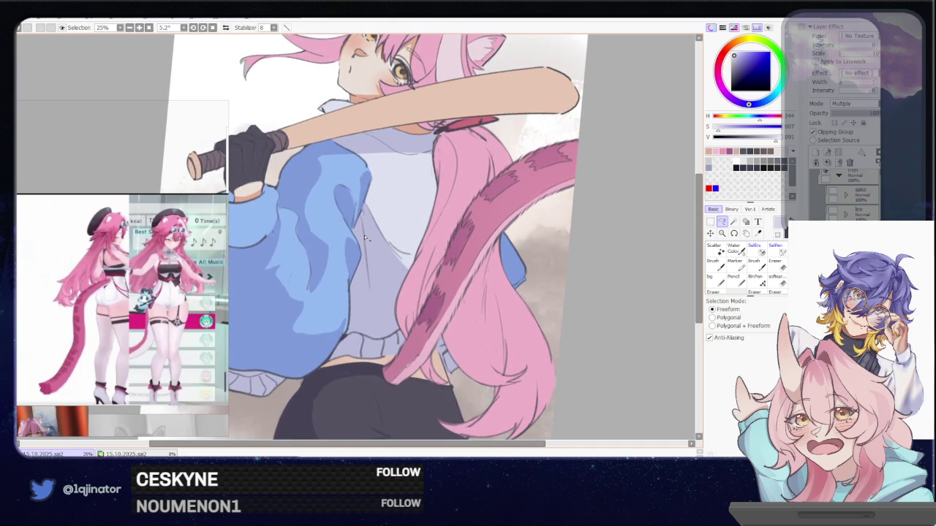
{"action": "left_click_drag", "start_coordinate": [368, 213], "coordinate": [372, 288]}
{"action": "left_click_drag", "start_coordinate": [375, 292], "coordinate": [389, 234]}
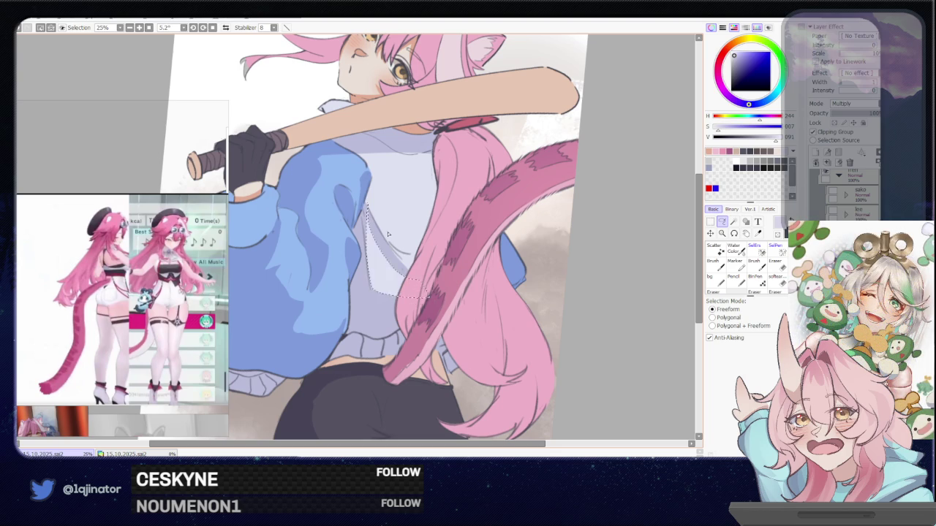
{"action": "key", "text": "ctrl+d"}
Step: Reselect a small sweater patch beside the pink hair after panning the view
{"action": "left_click_drag", "start_coordinate": [403, 254], "coordinate": [399, 249]}
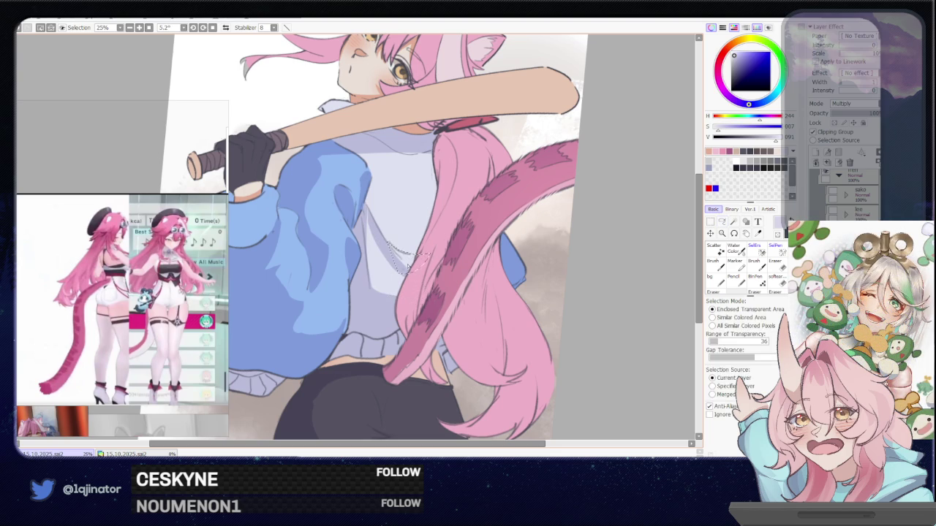
{"action": "key", "text": "ctrl+d"}
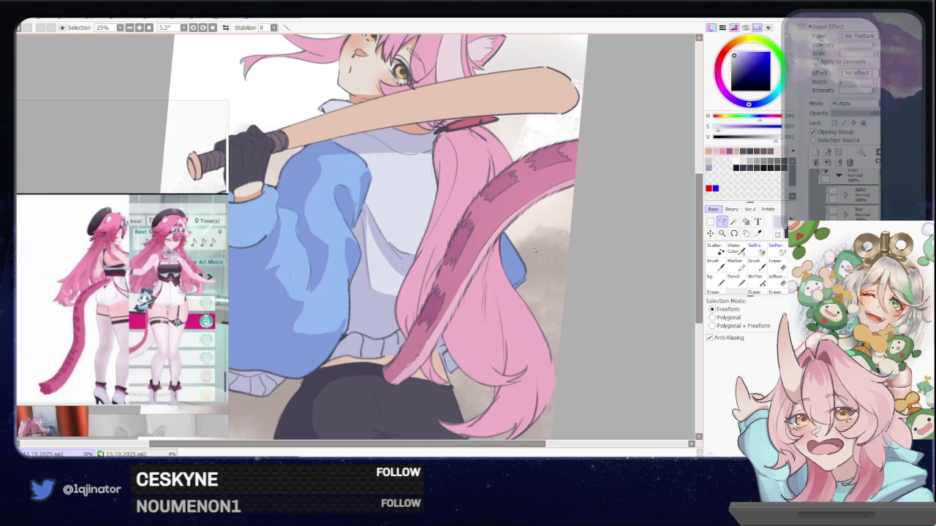
{"action": "left_click_drag", "start_coordinate": [530, 283], "coordinate": [524, 310]}
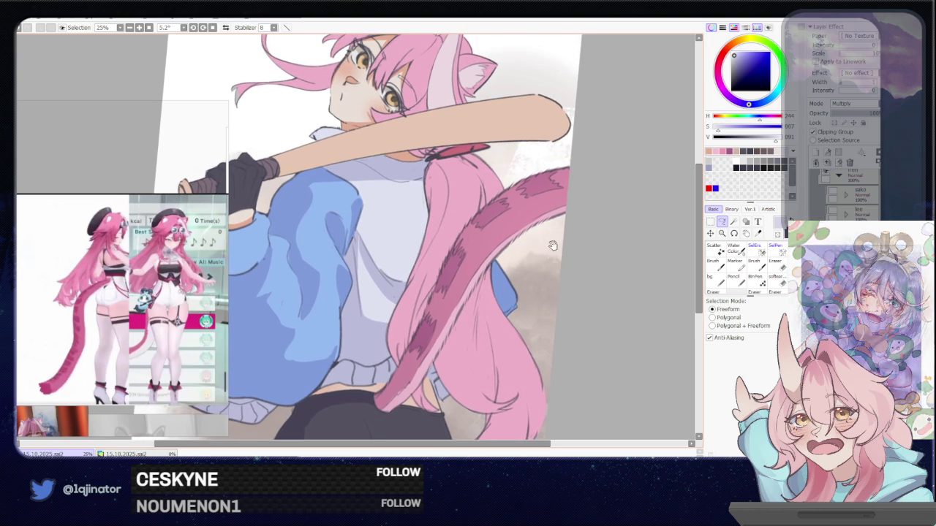
{"action": "left_click_drag", "start_coordinate": [364, 208], "coordinate": [359, 213]}
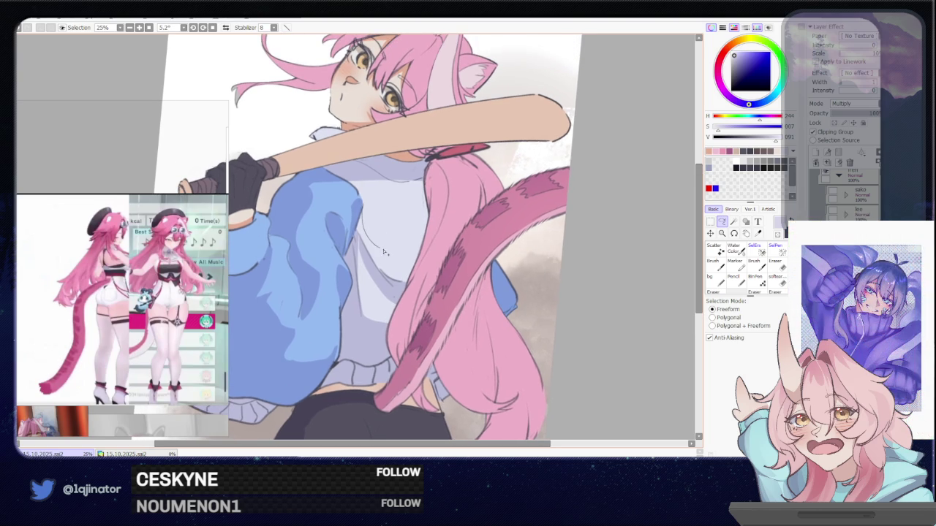
{"action": "key", "text": "w"}
{"action": "left_click", "coordinate": [721, 222]}
Step: Zoom out over the pants and switch from the brush back to the Lasso
{"action": "scroll", "coordinate": [487, 325], "scroll_direction": "down", "scroll_amount": 3}
{"action": "scroll", "coordinate": [473, 361], "scroll_direction": "down", "scroll_amount": 3}
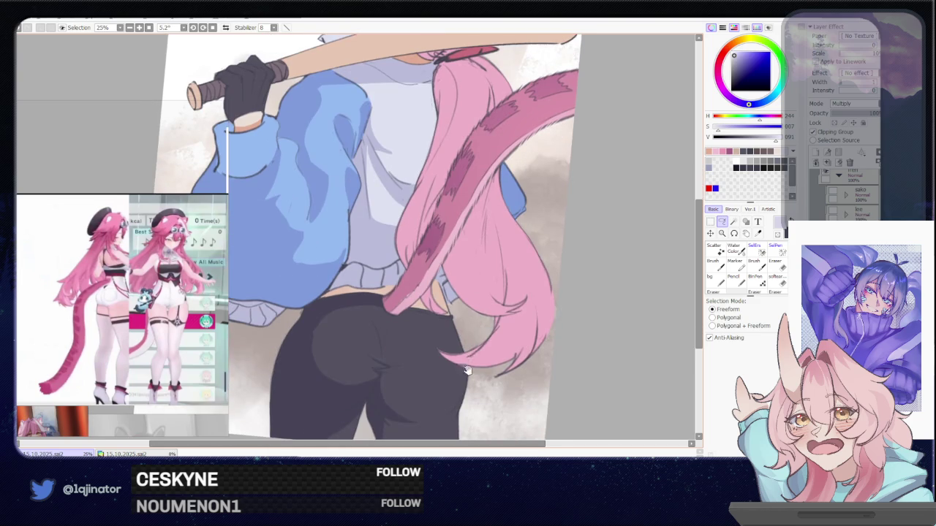
{"action": "scroll", "coordinate": [467, 370], "scroll_direction": "down", "scroll_amount": 2}
{"action": "scroll", "coordinate": [476, 327], "scroll_direction": "down", "scroll_amount": 1}
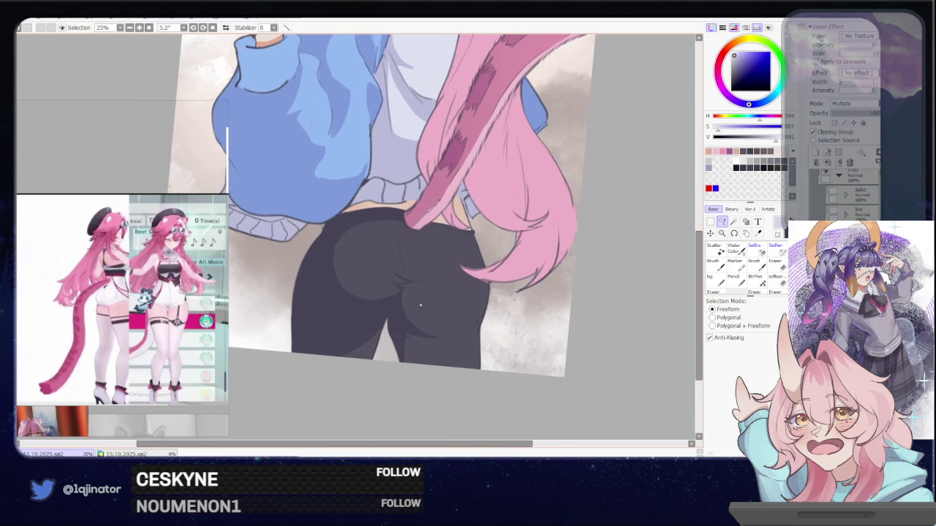
{"action": "key", "text": "b"}
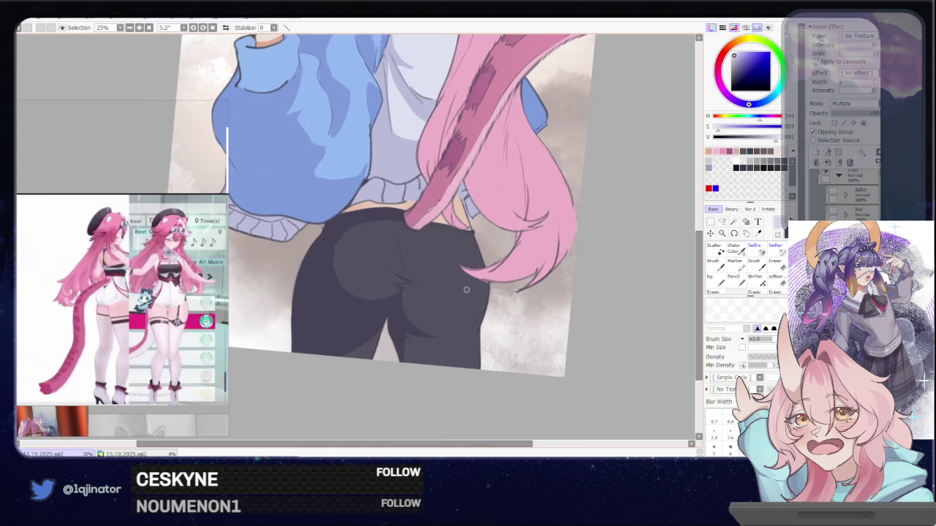
{"action": "left_click", "coordinate": [722, 221]}
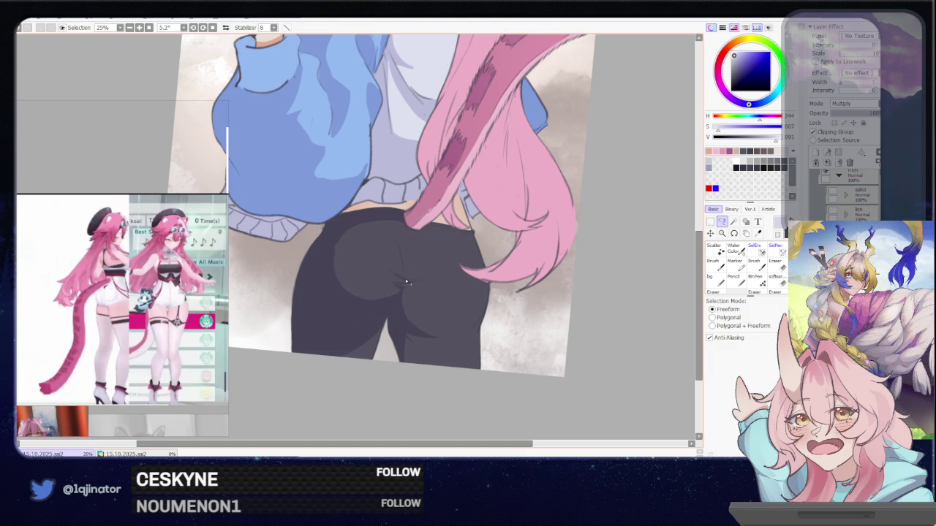
Step: Outline a crease on the right pant leg, then discard the selection
{"action": "left_click_drag", "start_coordinate": [405, 265], "coordinate": [445, 326]}
{"action": "left_click_drag", "start_coordinate": [465, 325], "coordinate": [399, 314]}
{"action": "key", "text": "w"}
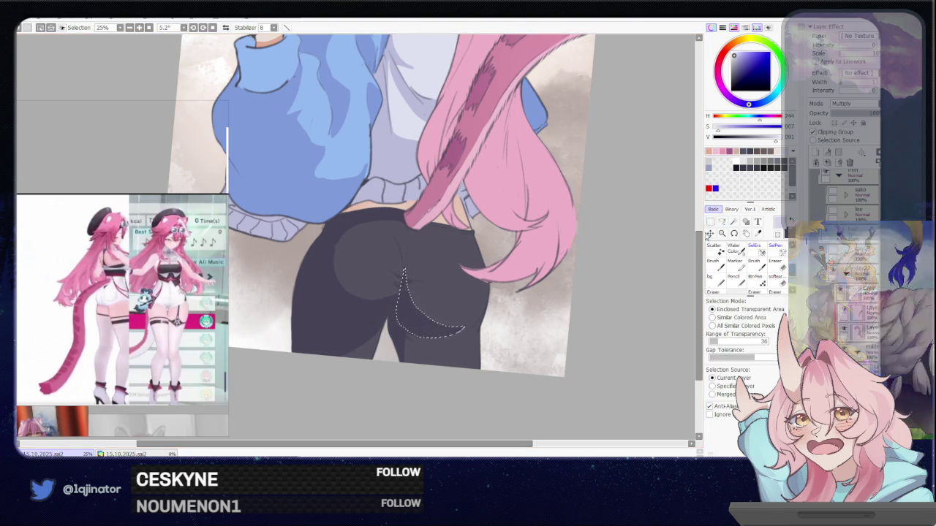
{"action": "left_click", "coordinate": [722, 220]}
{"action": "key", "text": "ctrl+d"}
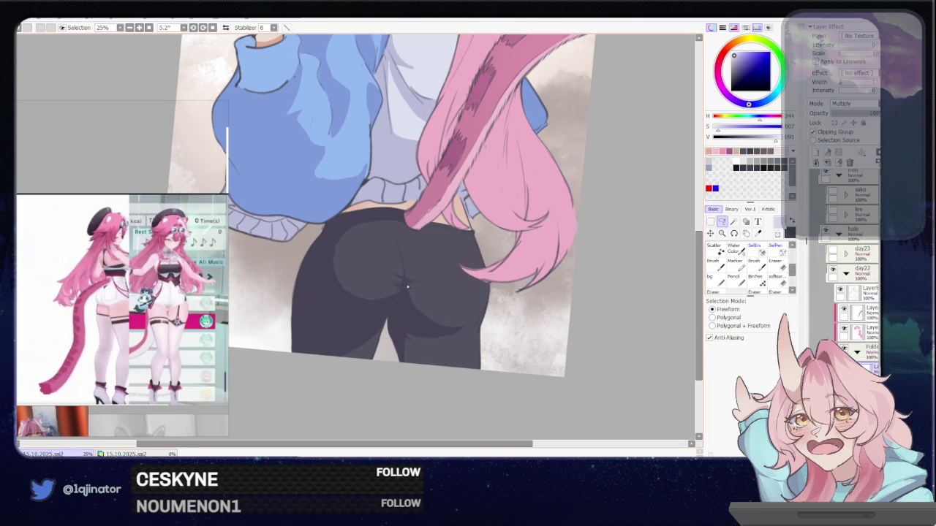
Step: Lasso a shading curve on the left hip and the gap between the legs, clearing each
{"action": "left_click_drag", "start_coordinate": [365, 309], "coordinate": [344, 225]}
{"action": "key", "text": "w"}
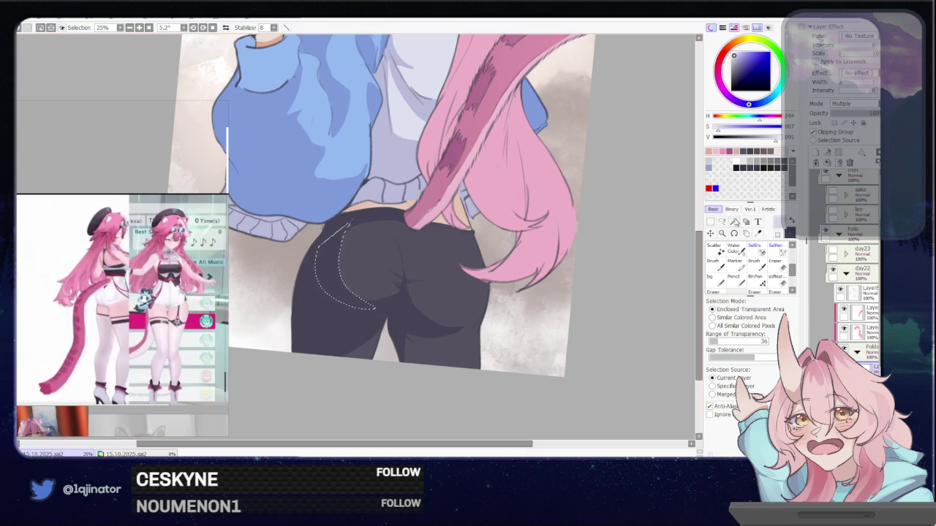
{"action": "key", "text": "ctrl+d"}
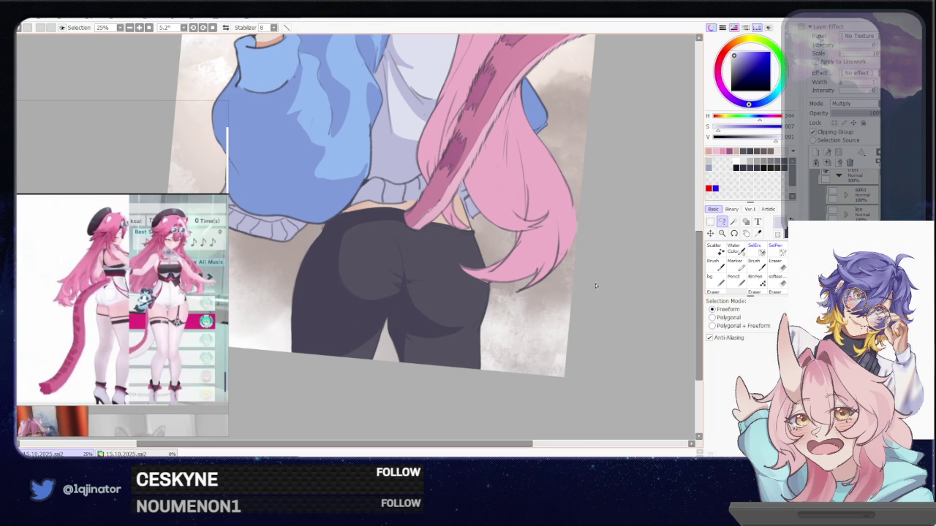
{"action": "left_click_drag", "start_coordinate": [549, 326], "coordinate": [560, 294]}
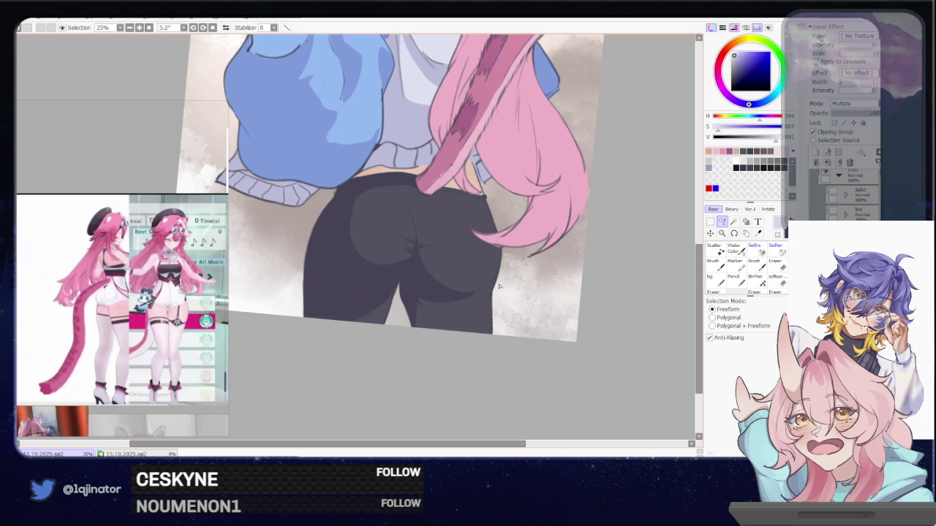
{"action": "mouse_move", "coordinate": [490, 278]}
{"action": "left_mouse_down"}
{"action": "mouse_move", "coordinate": [451, 292]}
{"action": "mouse_move", "coordinate": [400, 292]}
{"action": "left_mouse_up"}
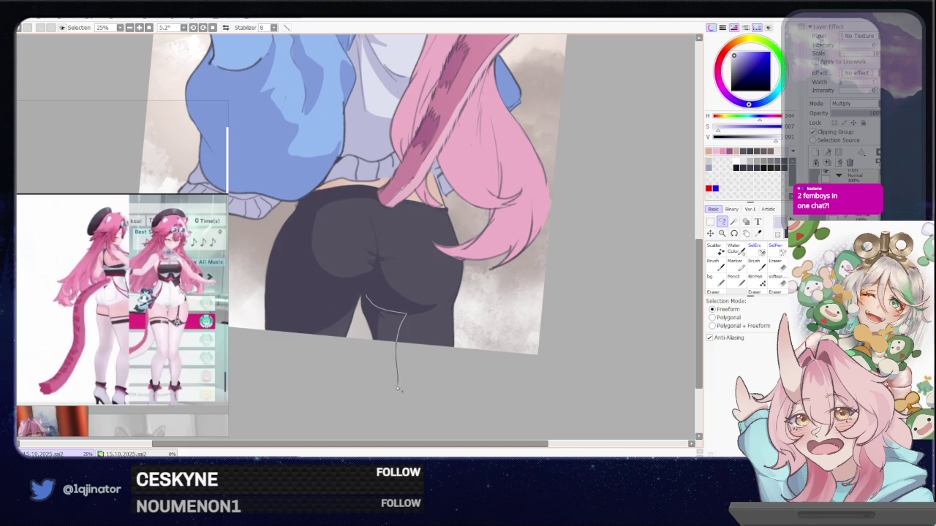
{"action": "left_click_drag", "start_coordinate": [408, 316], "coordinate": [359, 336]}
{"action": "key", "text": "ctrl+d"}
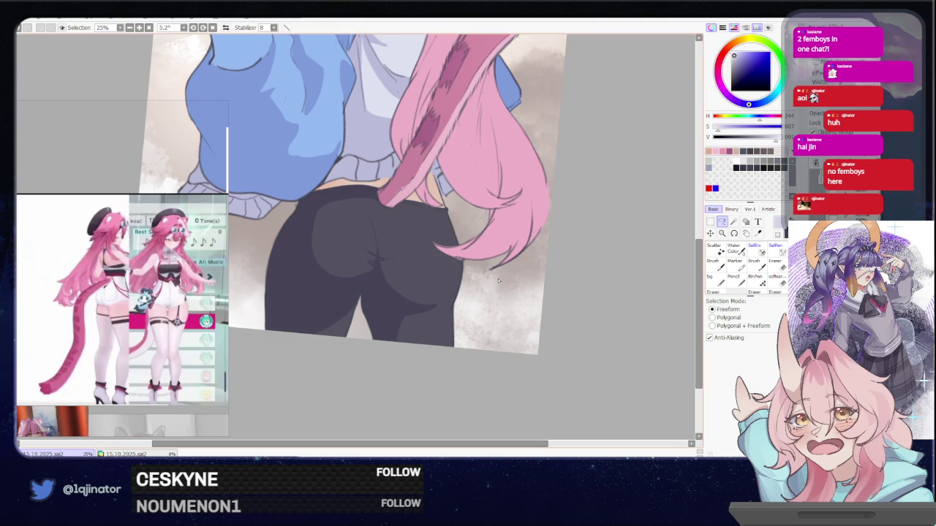
Step: Draw and discard a temporary pants selection, then zoom and tilt the view
{"action": "left_click_drag", "start_coordinate": [468, 255], "coordinate": [472, 306]}
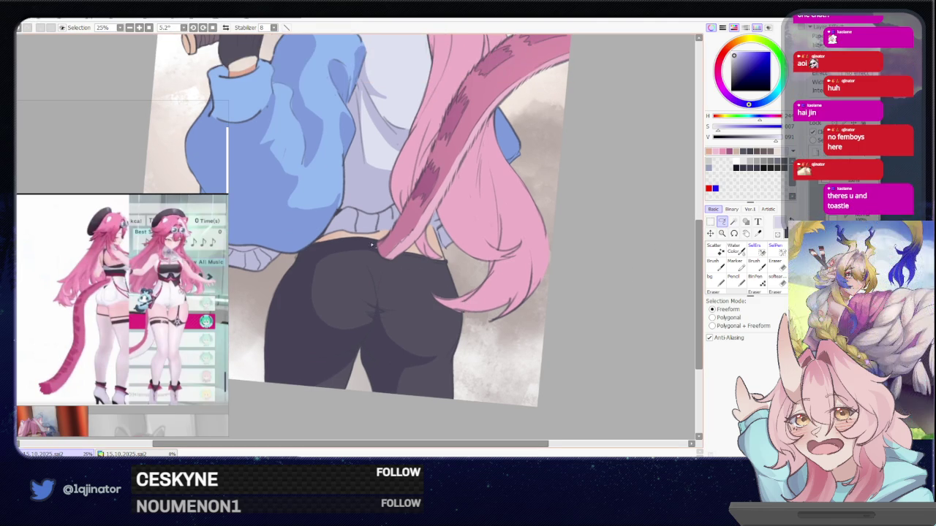
{"action": "left_click_drag", "start_coordinate": [379, 279], "coordinate": [376, 266]}
{"action": "key", "text": "ctrl+d"}
{"action": "scroll", "coordinate": [637, 275], "scroll_direction": "down", "scroll_amount": 3}
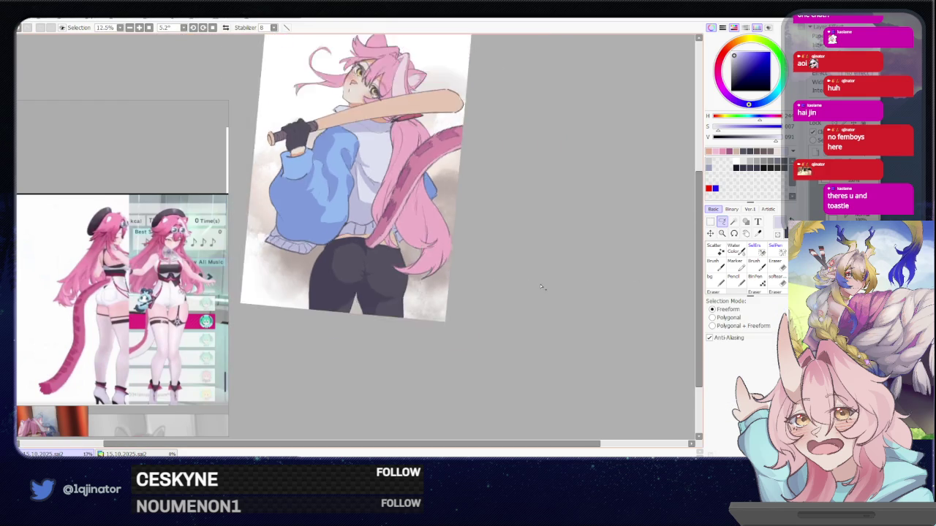
{"action": "scroll", "coordinate": [528, 300], "scroll_direction": "down", "scroll_amount": 4}
{"action": "scroll", "coordinate": [509, 313], "scroll_direction": "up", "scroll_amount": 3}
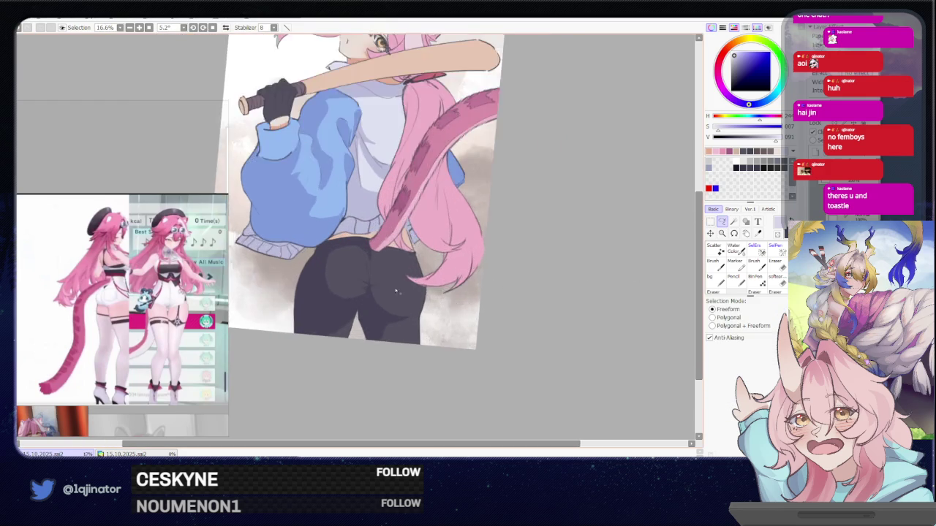
{"action": "scroll", "coordinate": [366, 280], "scroll_direction": "up", "scroll_amount": 1}
{"action": "left_click_drag", "start_coordinate": [344, 306], "coordinate": [366, 271]}
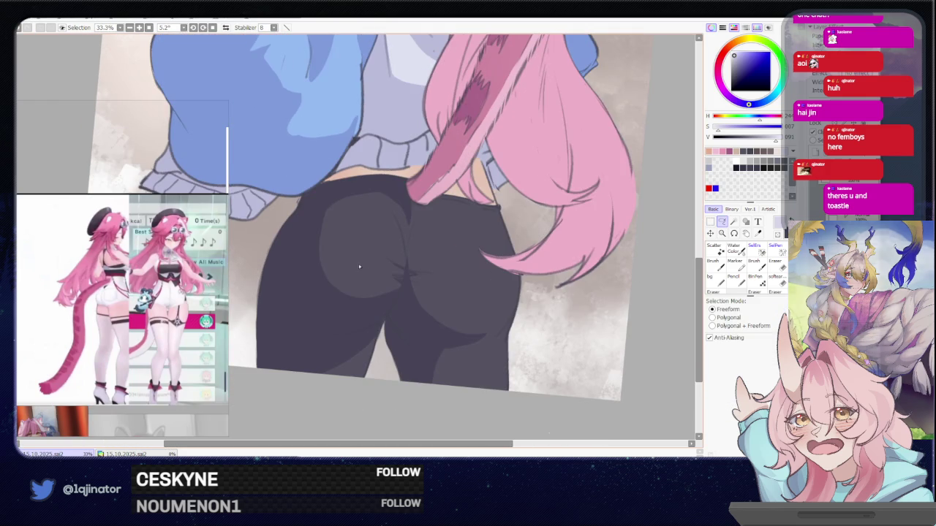
Step: Enlarge the brush and pan along the pant legs' lower edge, toggling brush and Lasso
{"action": "key", "text": "b"}
{"action": "key", "text": "bracketright"}
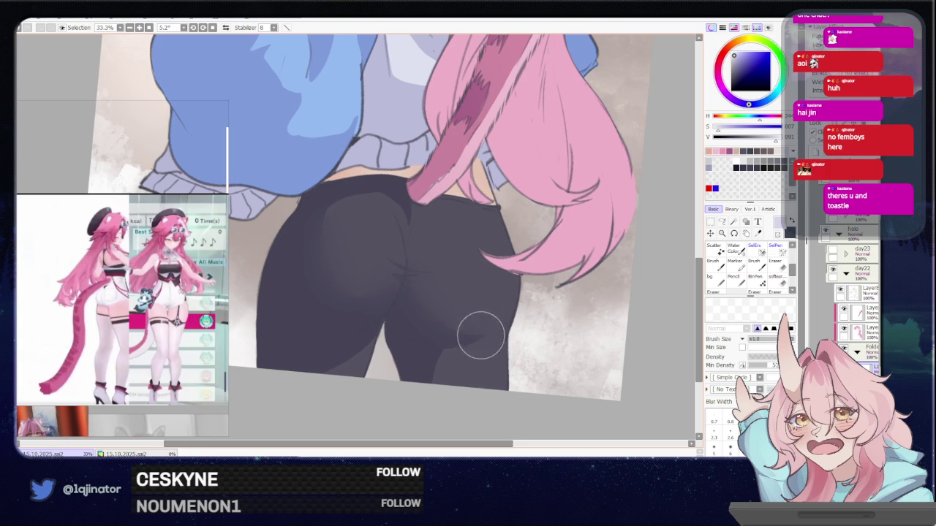
{"action": "left_click_drag", "start_coordinate": [480, 334], "coordinate": [486, 294]}
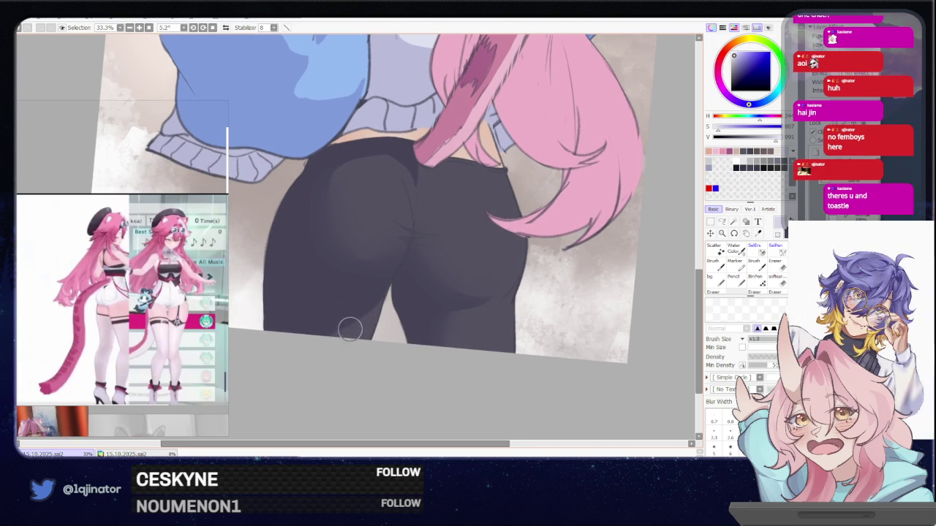
{"action": "scroll", "coordinate": [478, 292], "scroll_direction": "right", "scroll_amount": 2}
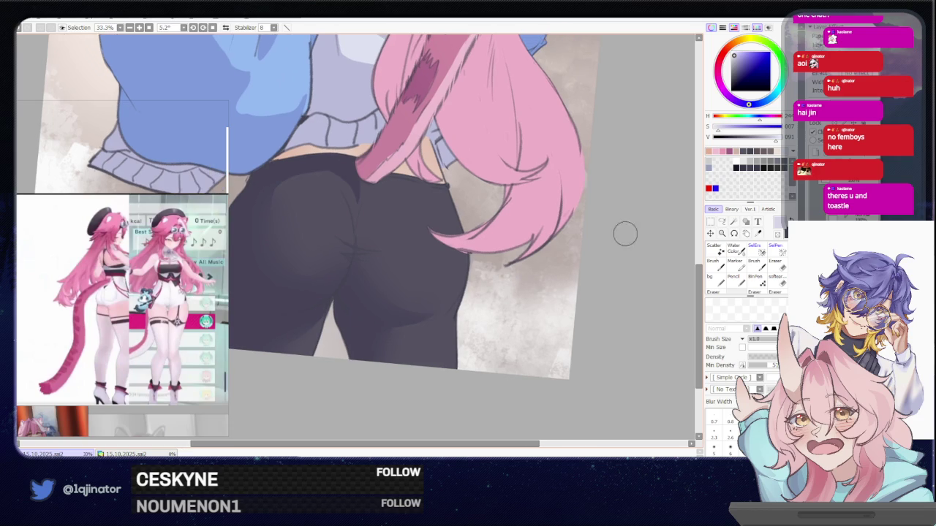
{"action": "key", "text": "l"}
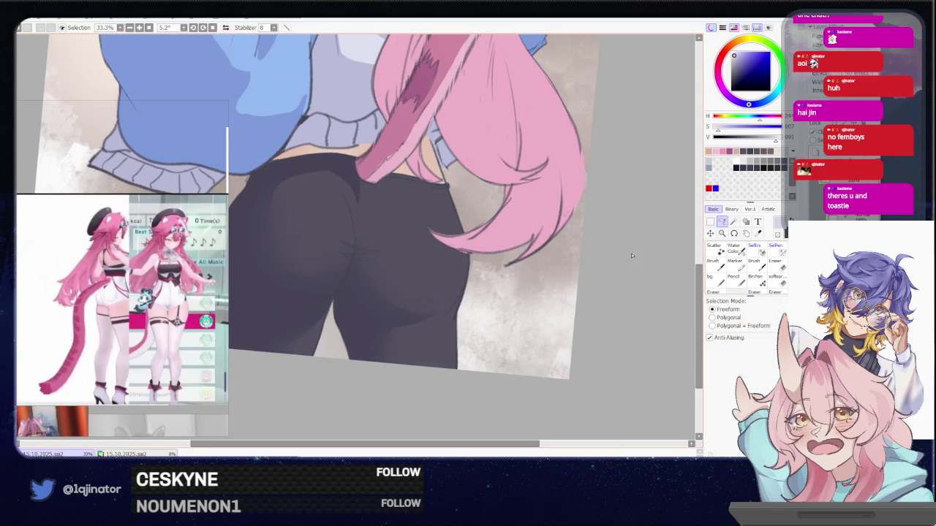
{"action": "left_click_drag", "start_coordinate": [462, 308], "coordinate": [462, 297]}
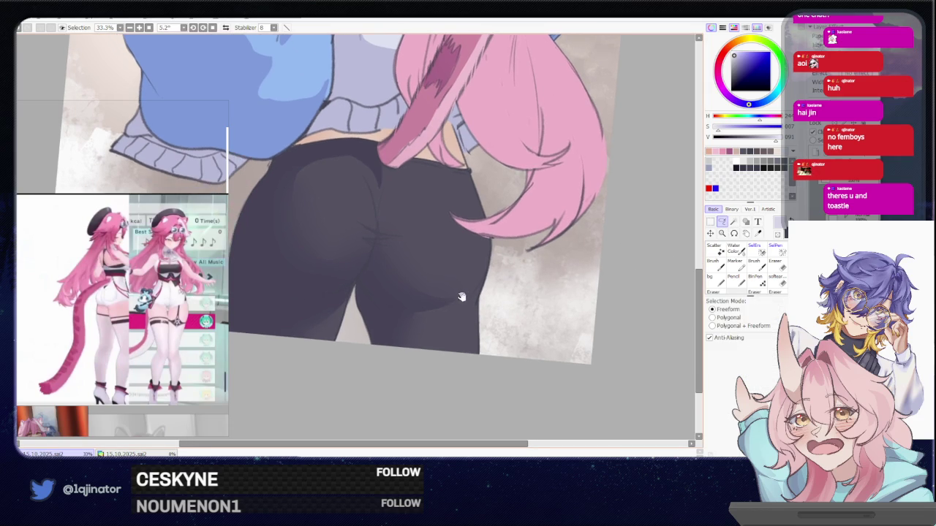
{"action": "key", "text": "b"}
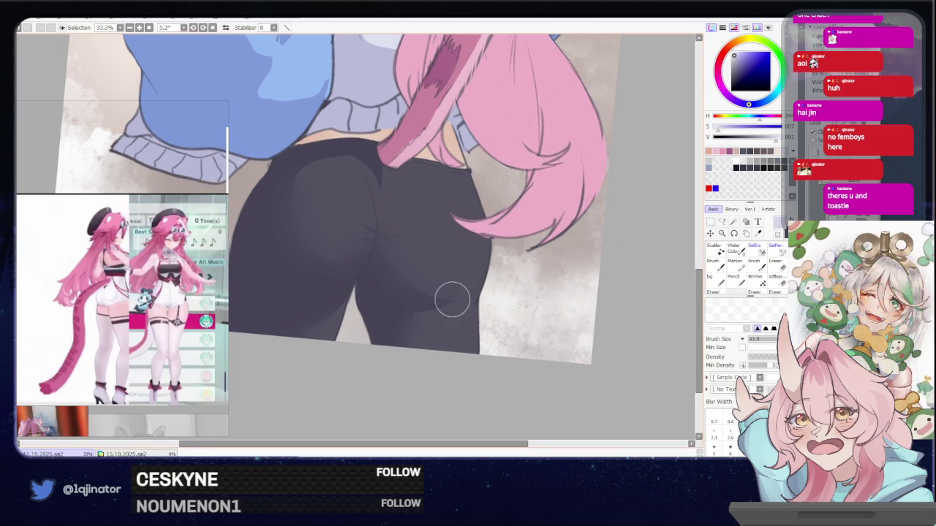
{"action": "key", "text": "l"}
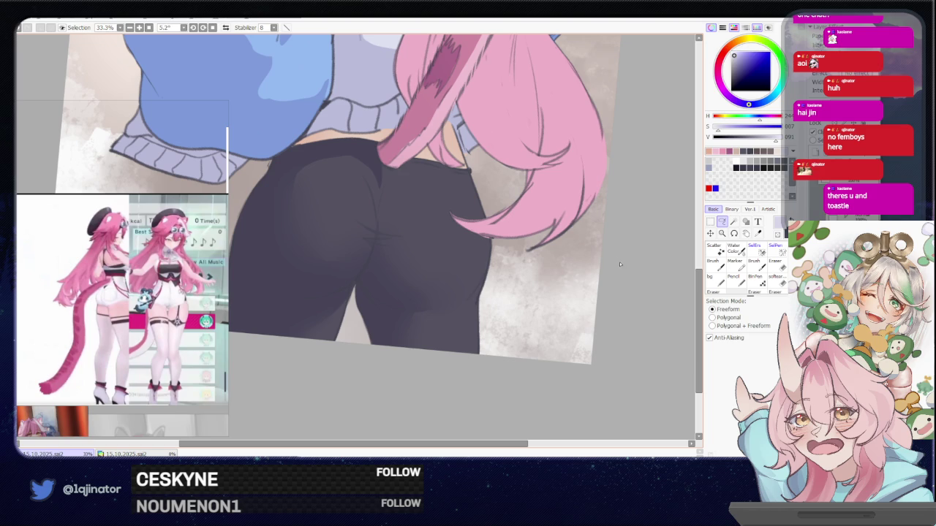
Step: Brush across the dark pants to blend their shading, then rotate the canvas
{"action": "left_click_drag", "start_coordinate": [425, 278], "coordinate": [451, 315]}
{"action": "key", "text": "b"}
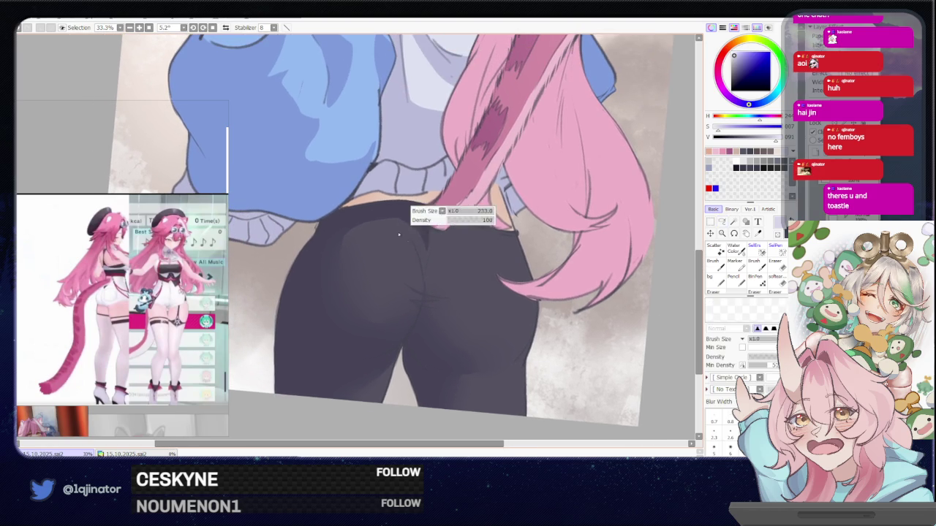
{"action": "left_click_drag", "start_coordinate": [524, 246], "coordinate": [461, 249]}
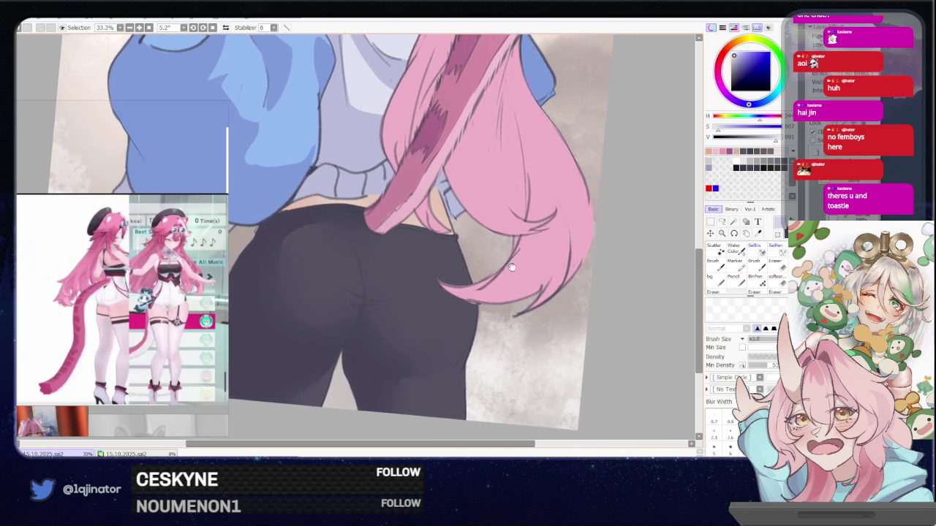
{"action": "left_click", "coordinate": [722, 223]}
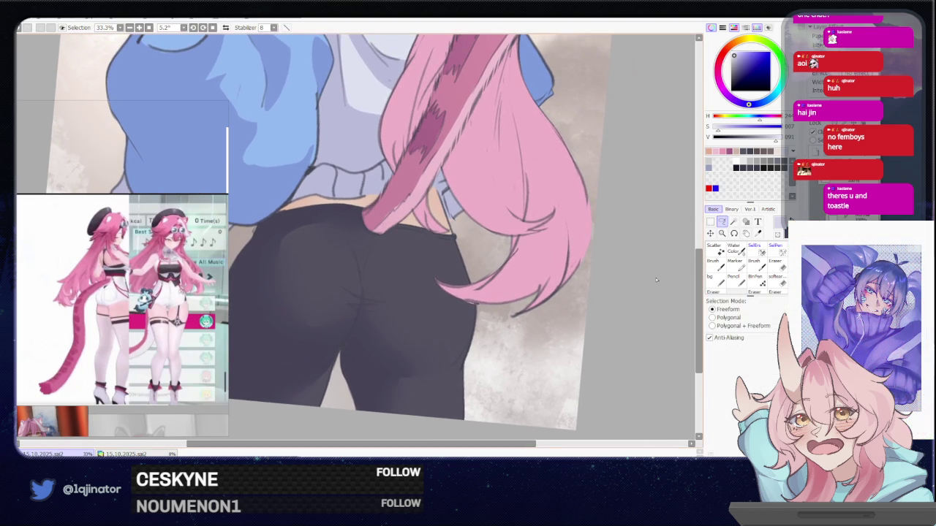
{"action": "key", "text": "b"}
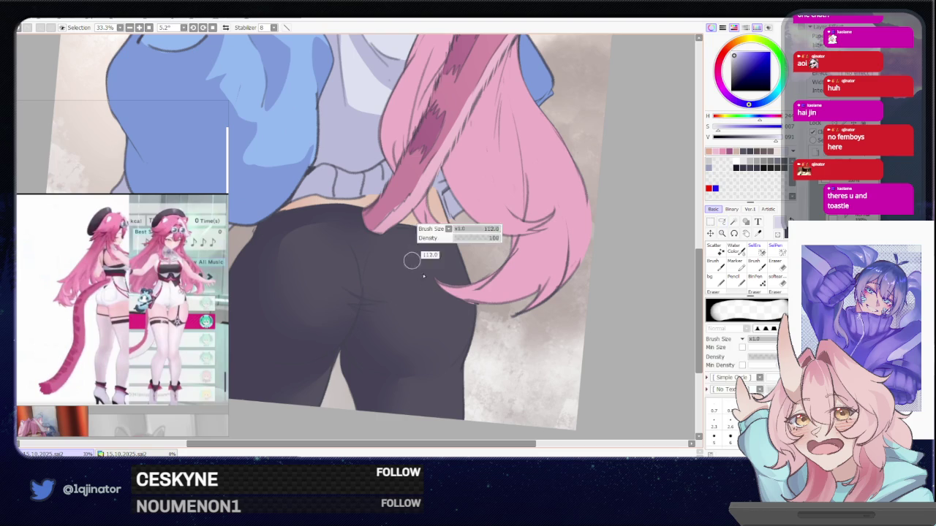
{"action": "left_click_drag", "start_coordinate": [439, 262], "coordinate": [481, 265]}
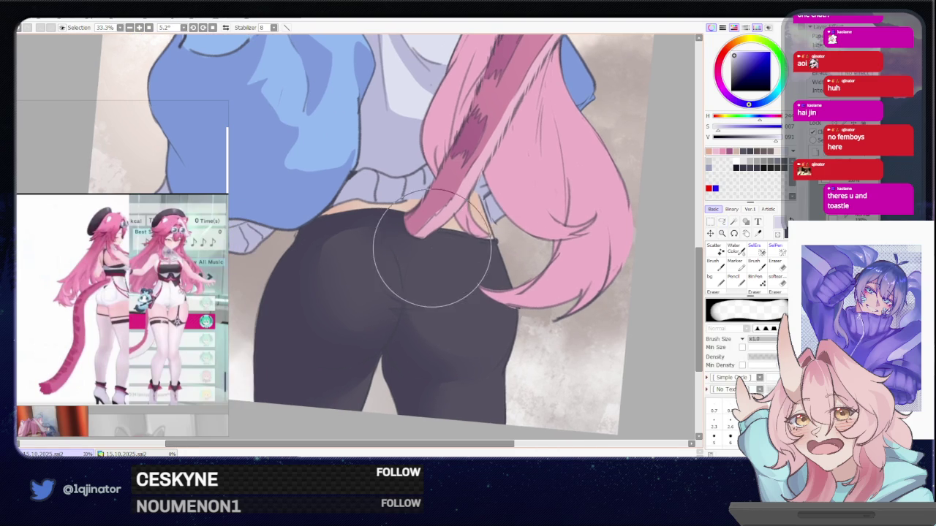
{"action": "left_click_drag", "start_coordinate": [364, 276], "coordinate": [501, 242]}
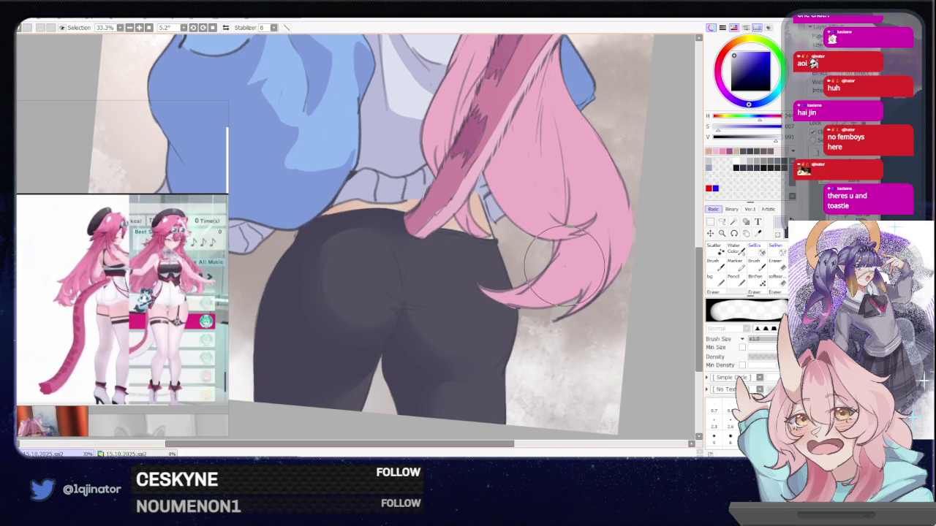
{"action": "left_click_drag", "start_coordinate": [560, 275], "coordinate": [526, 272]}
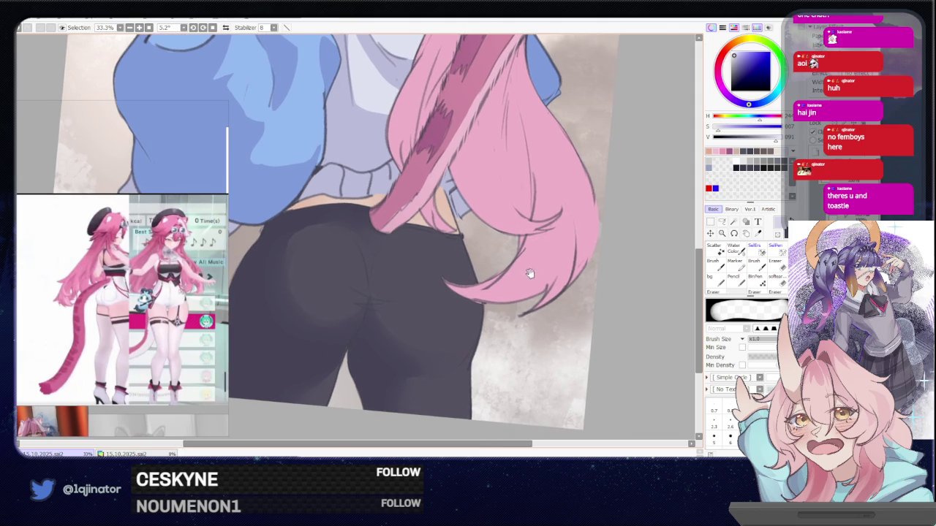
{"action": "left_click", "coordinate": [722, 221]}
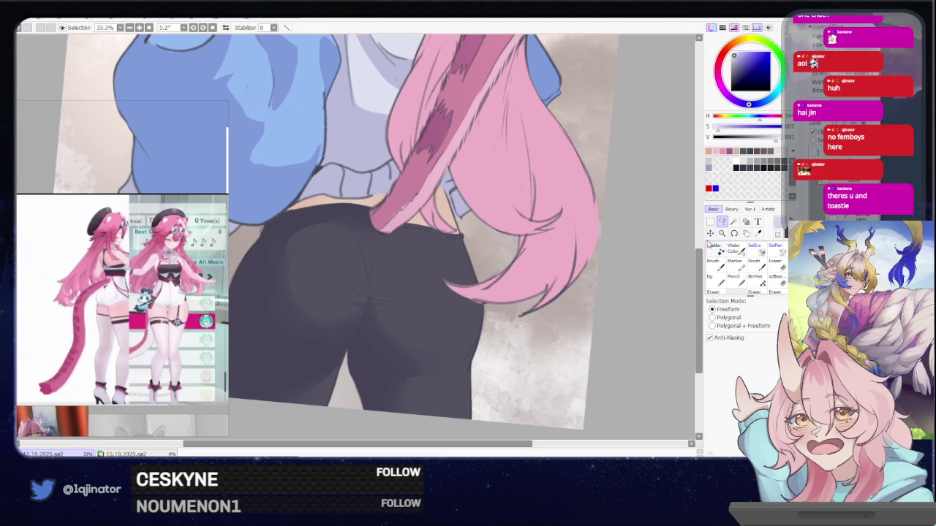
{"action": "mouse_move", "coordinate": [393, 310]}
{"action": "left_mouse_down"}
{"action": "mouse_move", "coordinate": [458, 283]}
{"action": "mouse_move", "coordinate": [414, 278]}
{"action": "left_mouse_up"}
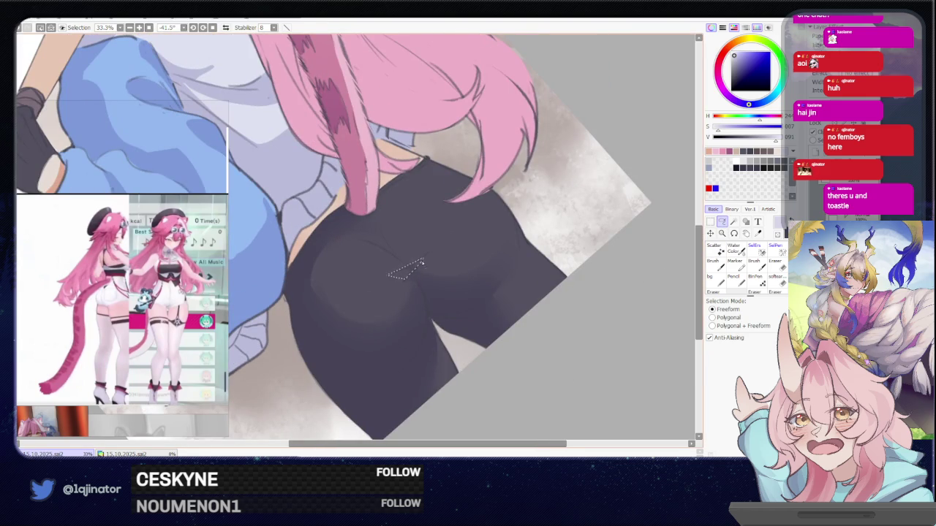
{"action": "key", "text": "b"}
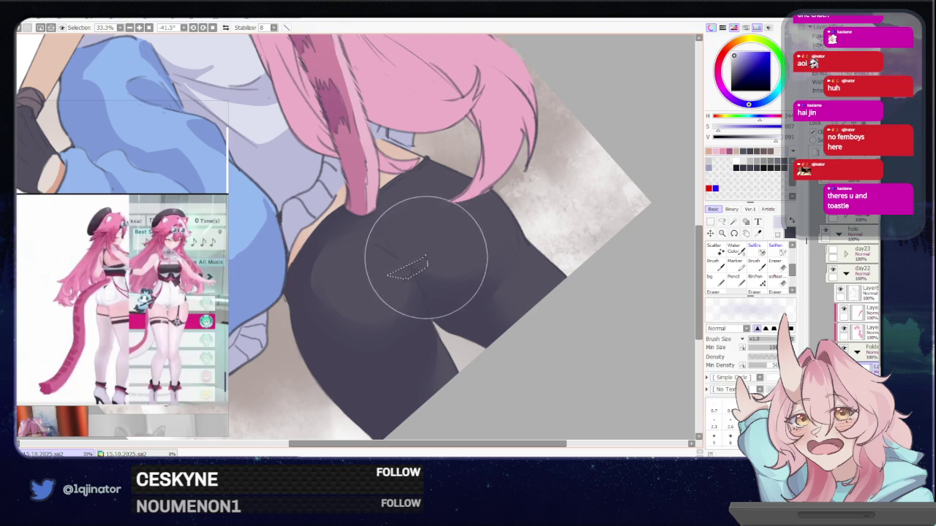
{"action": "left_click_drag", "start_coordinate": [565, 239], "coordinate": [550, 266]}
{"action": "key", "text": "l"}
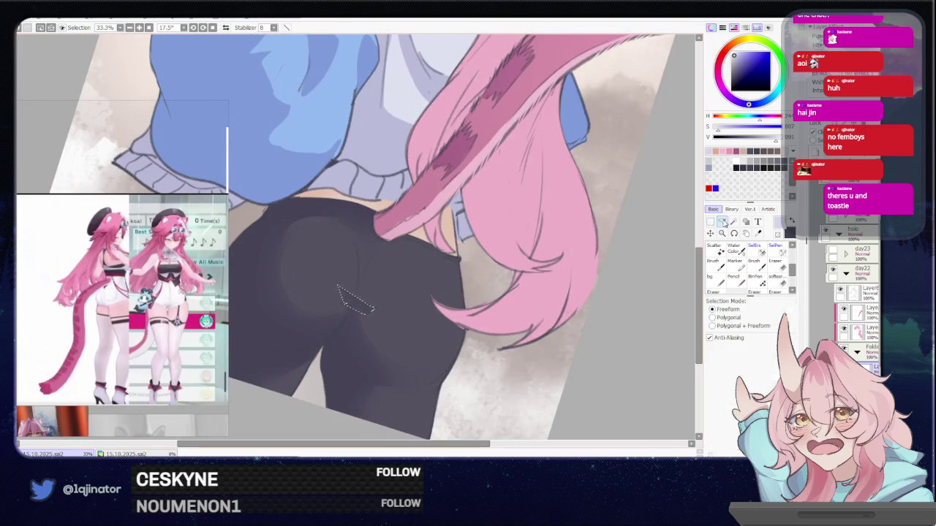
{"action": "key", "text": "ctrl+minus"}
{"action": "key", "text": "ctrl+minus"}
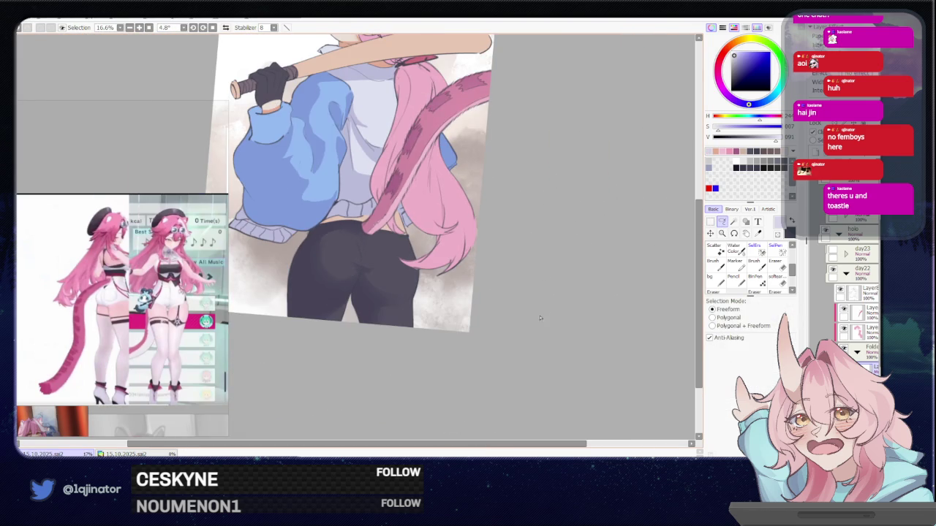
{"action": "mouse_move", "coordinate": [517, 329]}
{"action": "left_mouse_down"}
{"action": "mouse_move", "coordinate": [520, 374]}
{"action": "mouse_move", "coordinate": [509, 341]}
{"action": "left_mouse_up"}
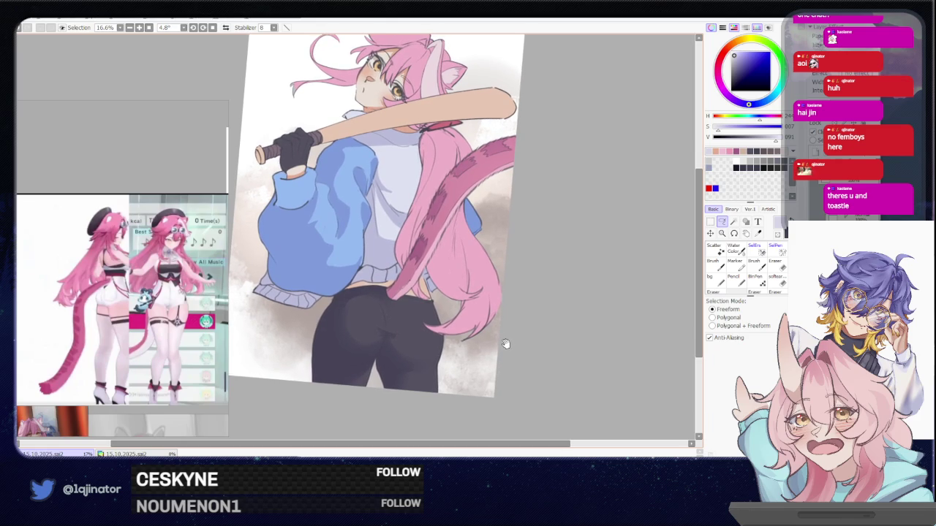
{"action": "mouse_move", "coordinate": [504, 349]}
{"action": "left_mouse_down"}
{"action": "mouse_move", "coordinate": [504, 337]}
{"action": "mouse_move", "coordinate": [496, 362]}
{"action": "mouse_move", "coordinate": [497, 344]}
{"action": "left_mouse_up"}
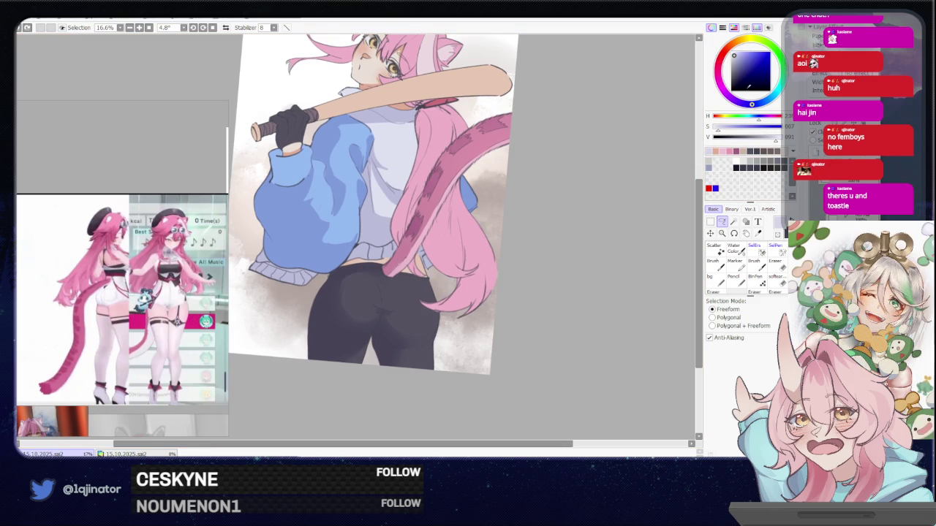
{"action": "key", "text": "b"}
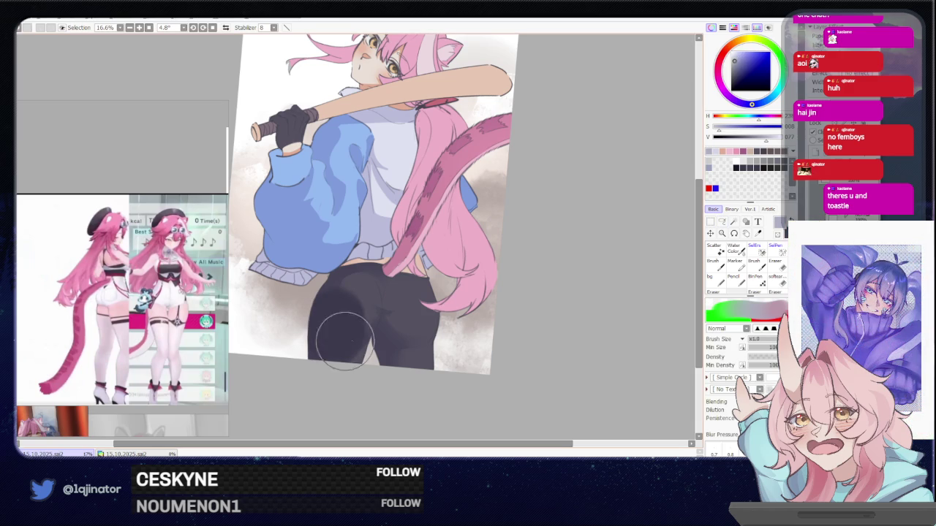
Step: Zoom to 25% and trace a freehand lasso selection around the sleeve cuff and whole sleeve
{"action": "key", "text": "l"}
{"action": "scroll", "coordinate": [346, 340], "scroll_direction": "up", "scroll_amount": 1}
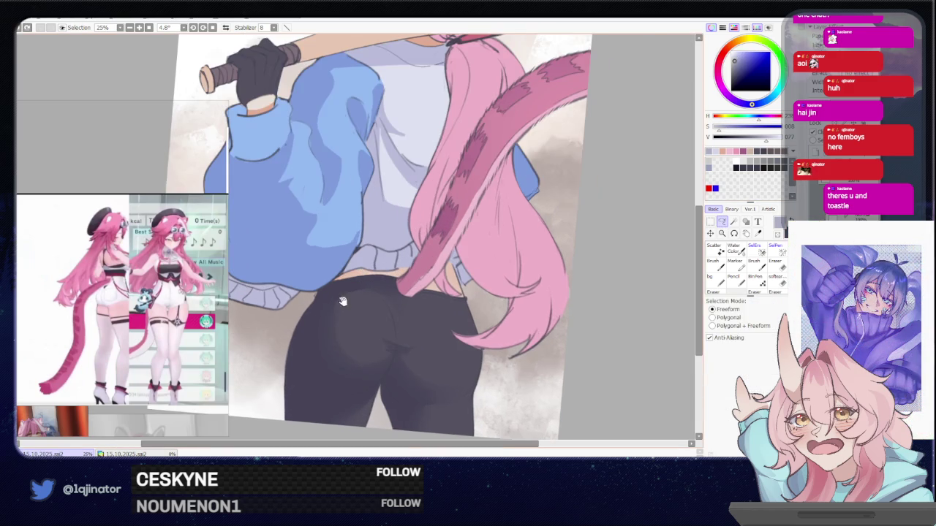
{"action": "left_click_drag", "start_coordinate": [342, 301], "coordinate": [409, 321]}
{"action": "left_click_drag", "start_coordinate": [368, 291], "coordinate": [411, 308]}
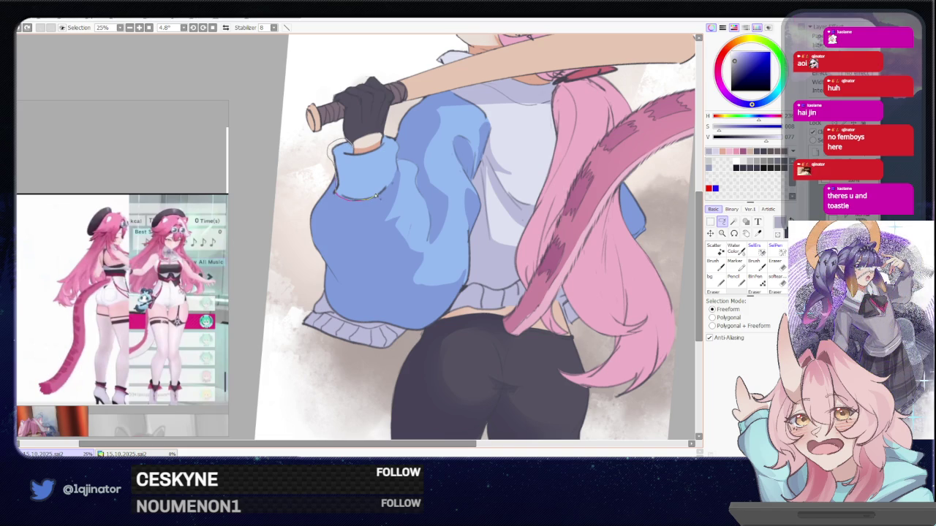
{"action": "mouse_move", "coordinate": [362, 156]}
{"action": "left_mouse_down"}
{"action": "mouse_move", "coordinate": [328, 181]}
{"action": "mouse_move", "coordinate": [349, 285]}
{"action": "left_mouse_up"}
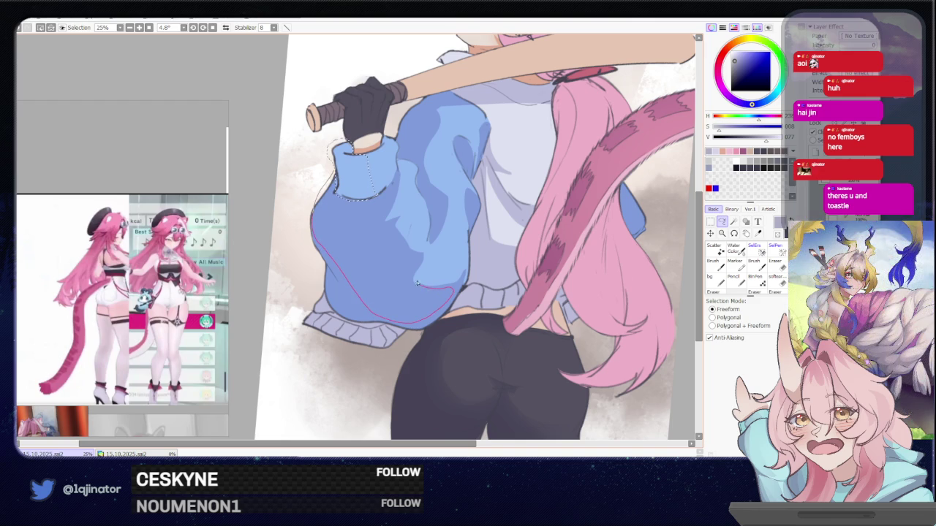
{"action": "left_click_drag", "start_coordinate": [381, 215], "coordinate": [381, 216]}
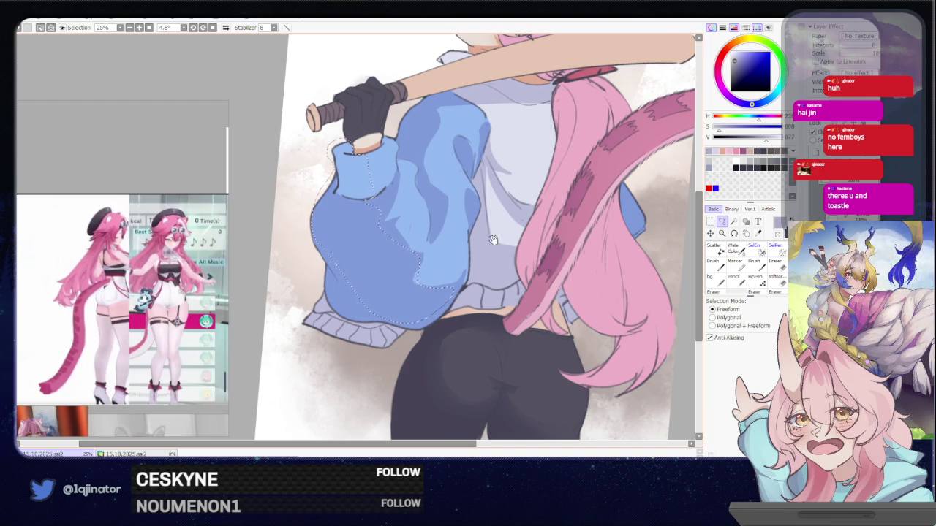
{"action": "scroll", "coordinate": [376, 183], "scroll_direction": "up", "scroll_amount": 3}
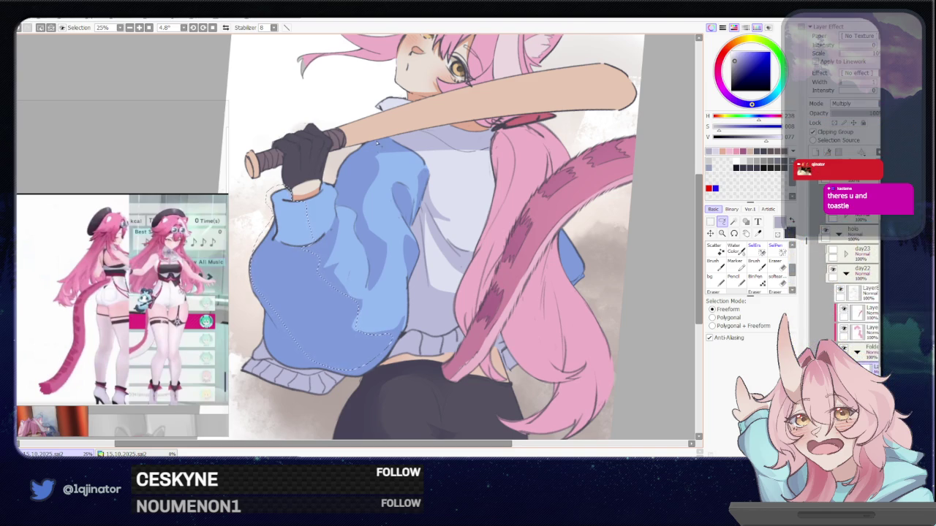
{"action": "scroll", "coordinate": [364, 148], "scroll_direction": "down", "scroll_amount": 2}
{"action": "key", "text": "b"}
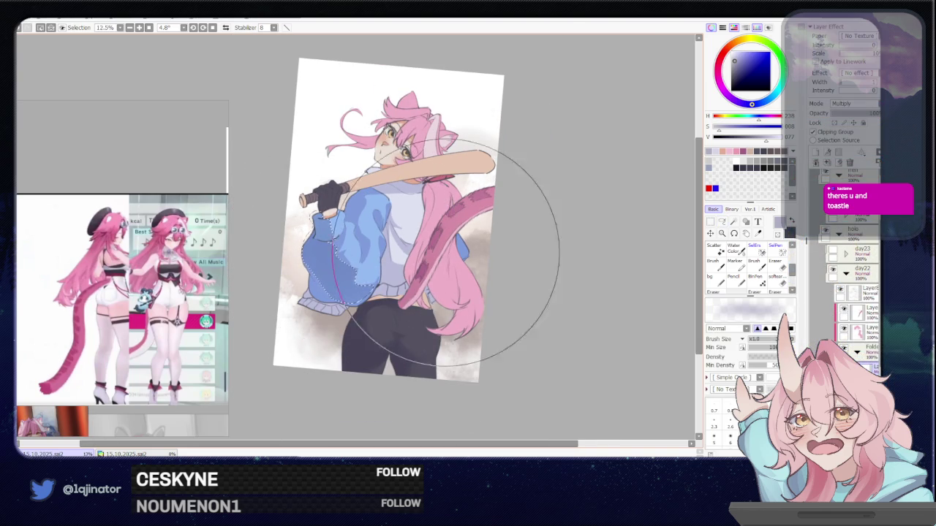
{"action": "key", "text": "l"}
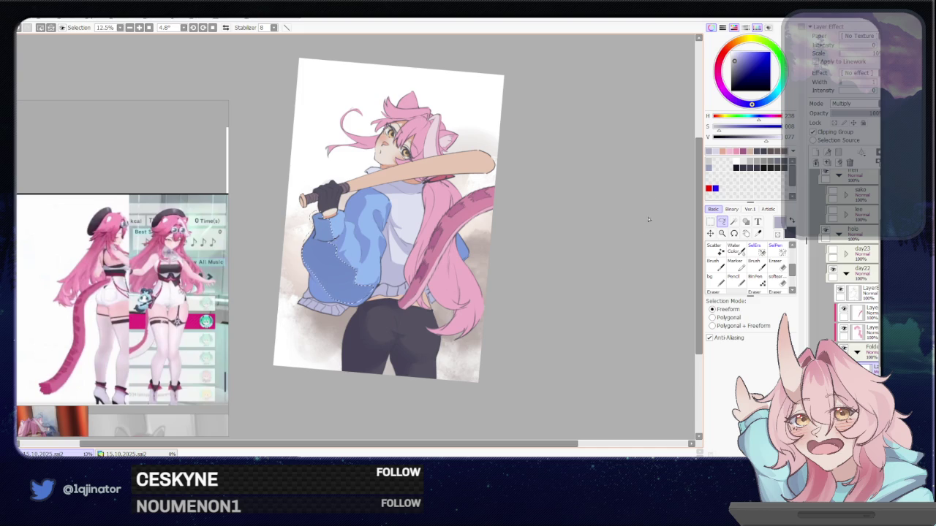
Step: Brighten the shading colour slightly in the colour wheel and zoom toward the lower body
{"action": "left_click", "coordinate": [736, 58]}
{"action": "left_click", "coordinate": [736, 60]}
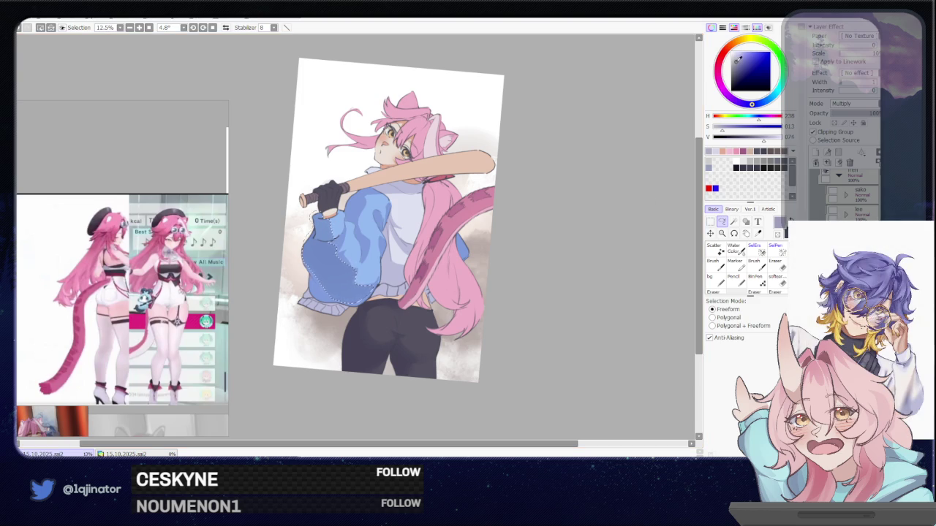
{"action": "key", "text": "b"}
{"action": "key", "text": "l"}
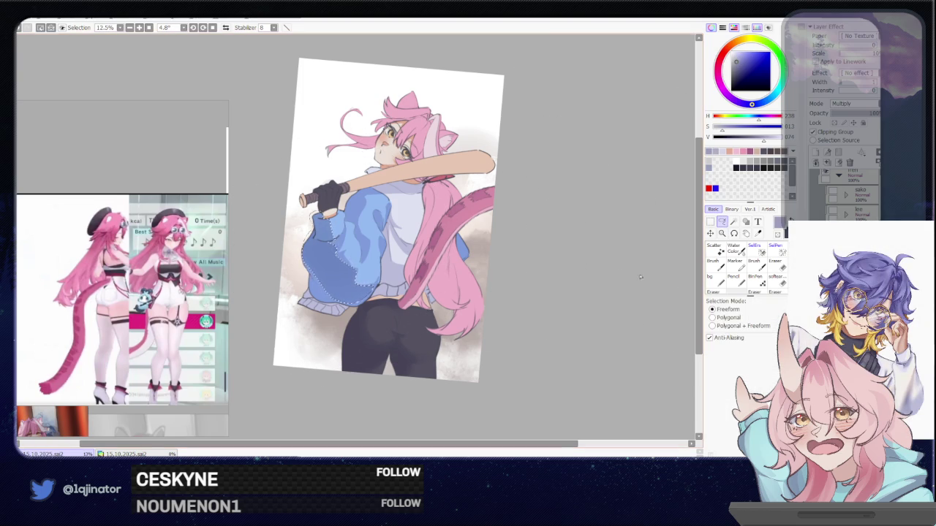
{"action": "scroll", "coordinate": [422, 276], "scroll_direction": "up", "scroll_amount": 2}
{"action": "scroll", "coordinate": [422, 277], "scroll_direction": "up", "scroll_amount": 1}
{"action": "left_click_drag", "start_coordinate": [422, 276], "coordinate": [413, 226]}
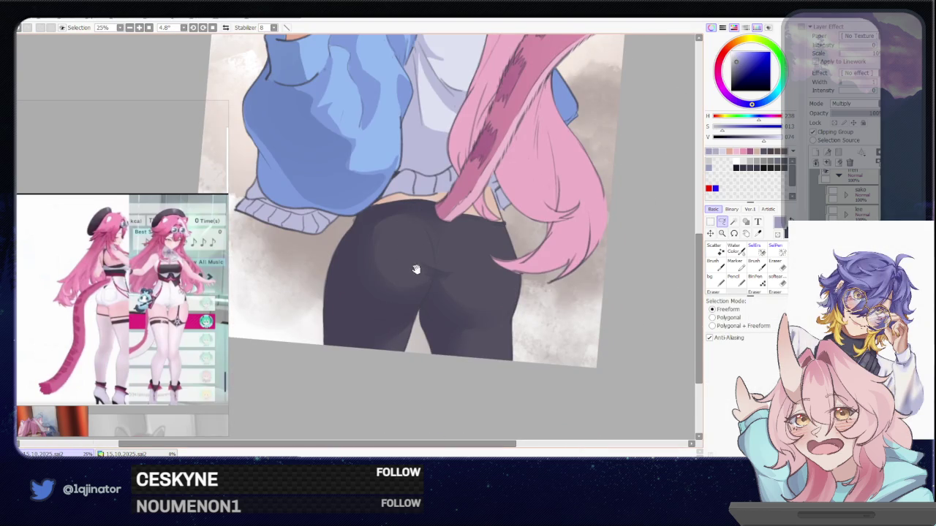
Step: Outline a fold across the pants, then discard that unwanted selection
{"action": "left_click_drag", "start_coordinate": [415, 269], "coordinate": [438, 271]}
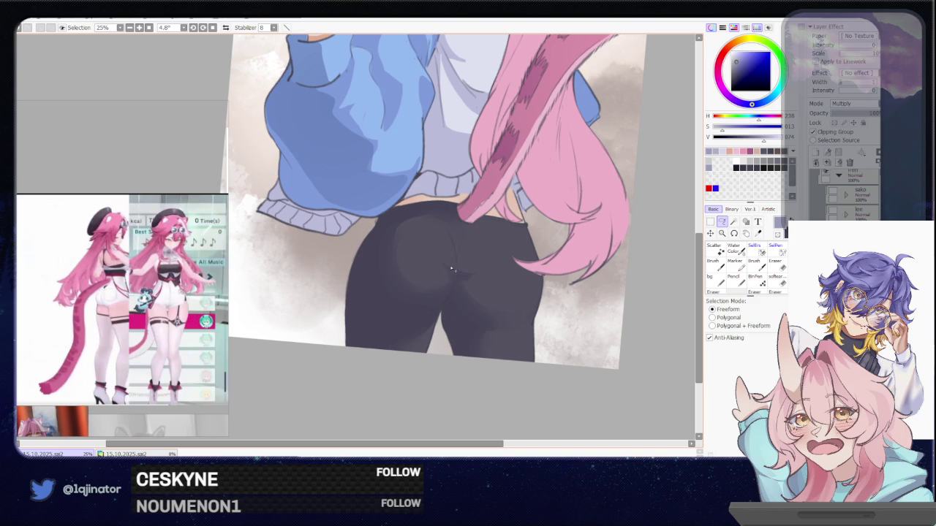
{"action": "left_click_drag", "start_coordinate": [453, 272], "coordinate": [387, 283]}
{"action": "mouse_move", "coordinate": [446, 303]}
{"action": "left_mouse_down"}
{"action": "mouse_move", "coordinate": [454, 275]}
{"action": "mouse_move", "coordinate": [357, 300]}
{"action": "left_mouse_up"}
{"action": "key", "text": "ctrl+d"}
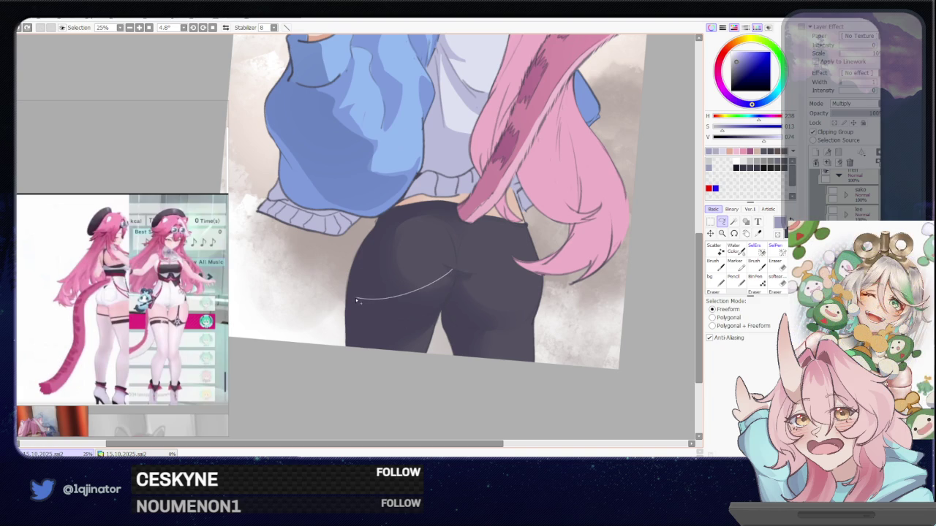
Step: Lasso the crease running down the leg and paint shading inside it
{"action": "left_click_drag", "start_coordinate": [436, 314], "coordinate": [448, 305]}
{"action": "scroll", "coordinate": [444, 368], "scroll_direction": "up", "scroll_amount": 1}
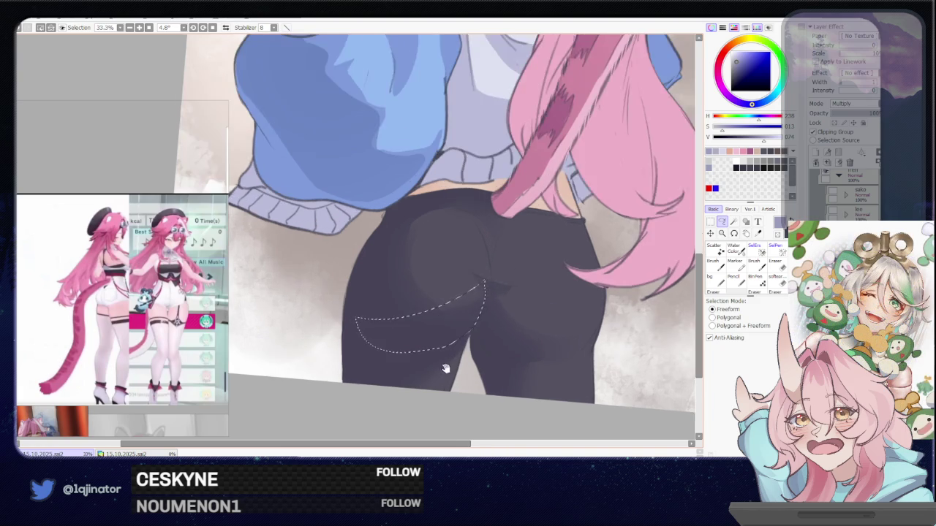
{"action": "mouse_move", "coordinate": [444, 368]}
{"action": "left_mouse_down"}
{"action": "mouse_move", "coordinate": [320, 220]}
{"action": "mouse_move", "coordinate": [402, 338]}
{"action": "left_mouse_up"}
{"action": "left_click_drag", "start_coordinate": [302, 336], "coordinate": [395, 312]}
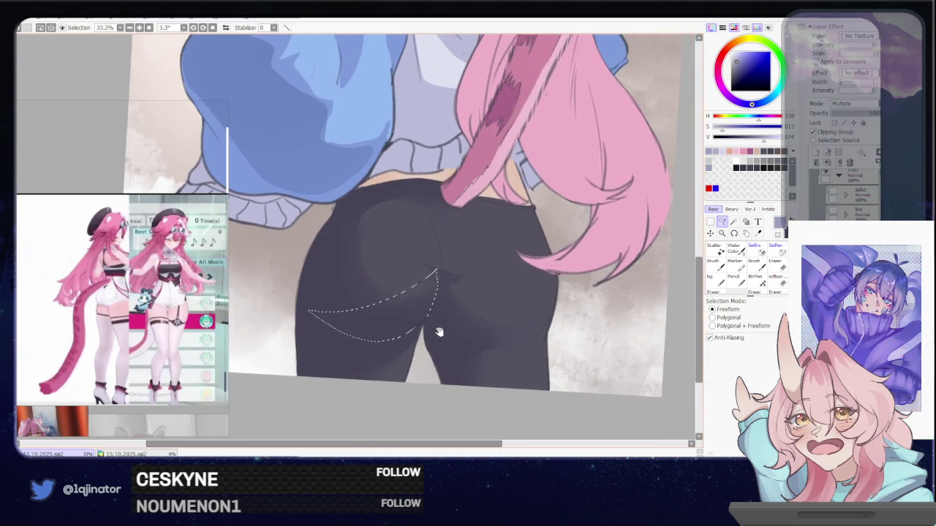
{"action": "left_click_drag", "start_coordinate": [407, 303], "coordinate": [424, 275]}
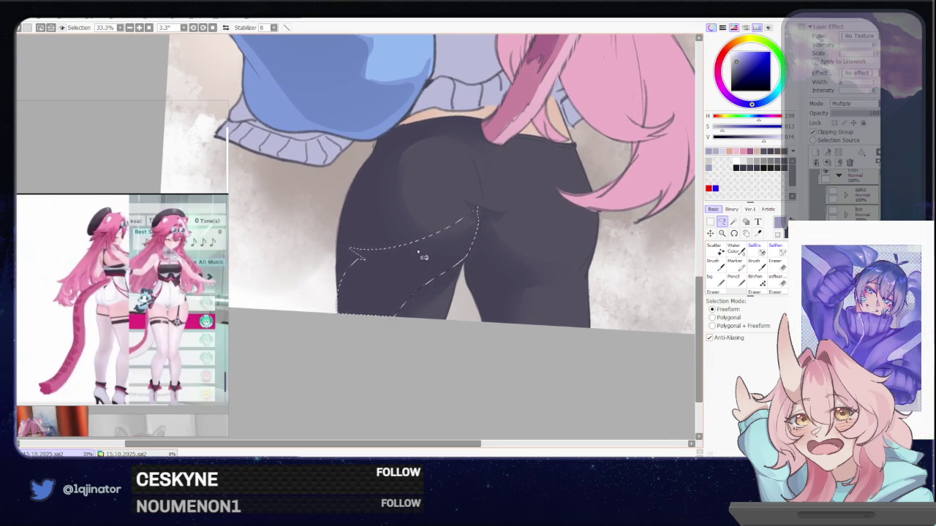
{"action": "left_click_drag", "start_coordinate": [348, 337], "coordinate": [409, 280]}
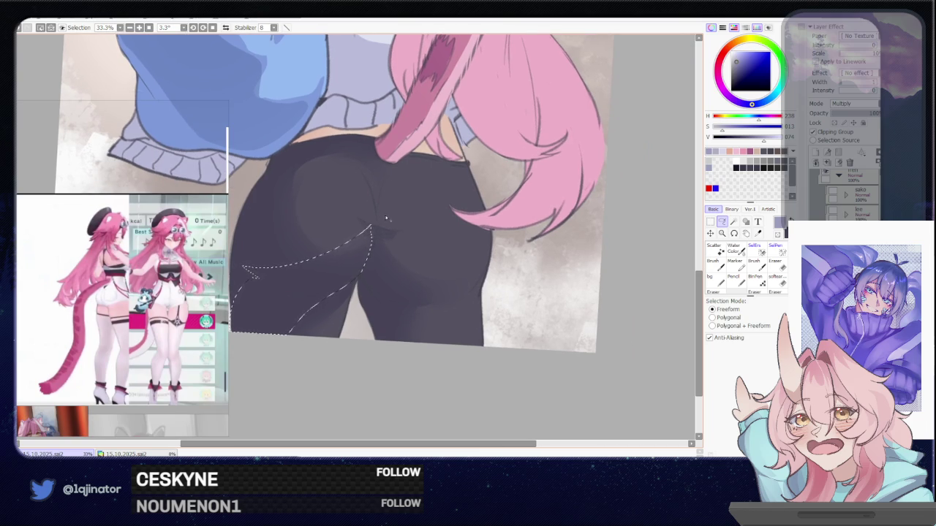
{"action": "mouse_move", "coordinate": [365, 259]}
{"action": "left_mouse_down"}
{"action": "mouse_move", "coordinate": [389, 308]}
{"action": "mouse_move", "coordinate": [414, 286]}
{"action": "left_mouse_up"}
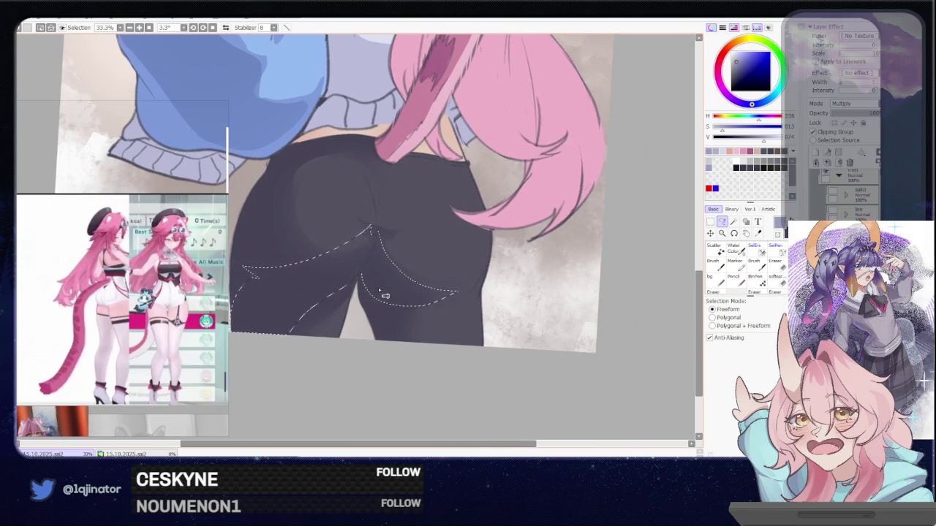
{"action": "left_click_drag", "start_coordinate": [379, 289], "coordinate": [362, 329]}
{"action": "key", "text": "b"}
{"action": "scroll", "coordinate": [377, 238], "scroll_direction": "down", "scroll_amount": 1}
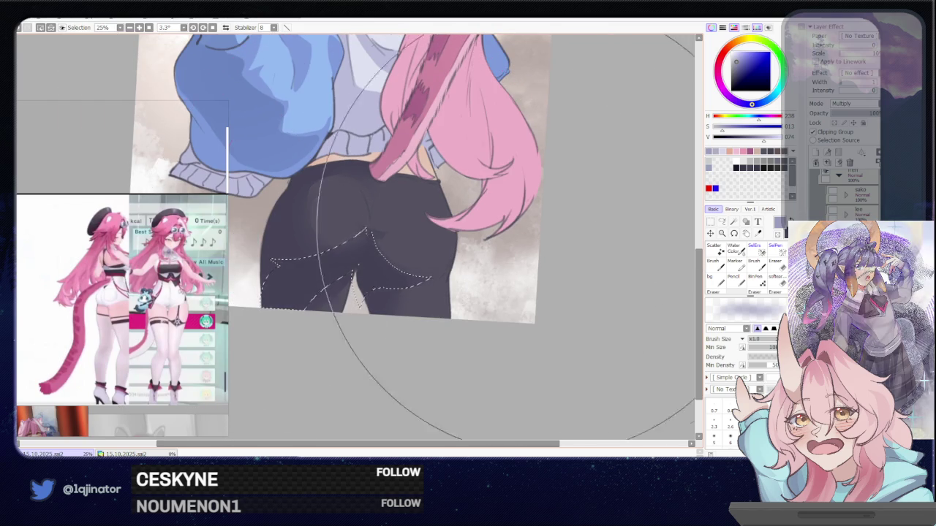
{"action": "key", "text": "a"}
{"action": "key", "text": "ctrl+d"}
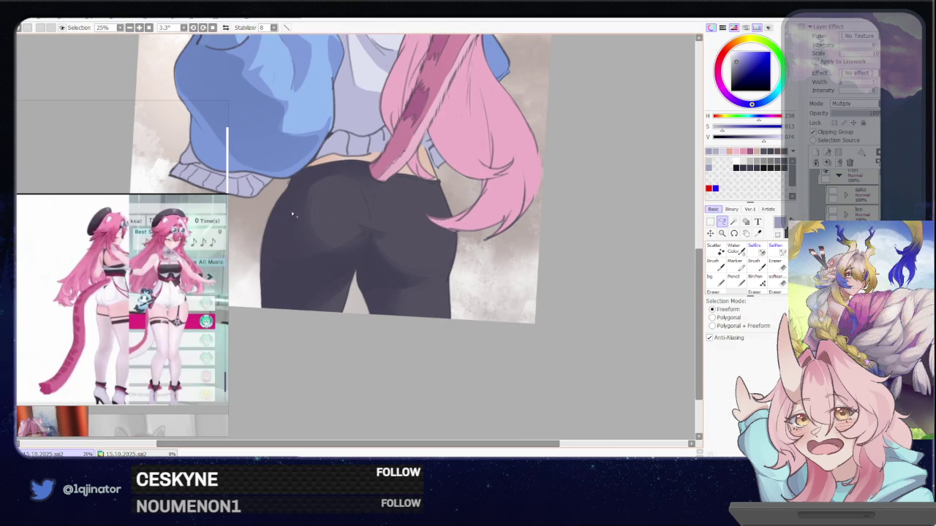
Step: Select the left hip and paint shadow into it
{"action": "mouse_move", "coordinate": [299, 181]}
{"action": "left_mouse_down"}
{"action": "mouse_move", "coordinate": [284, 267]}
{"action": "mouse_move", "coordinate": [344, 163]}
{"action": "left_mouse_up"}
{"action": "key", "text": "b"}
{"action": "mouse_move", "coordinate": [452, 235]}
{"action": "left_mouse_down"}
{"action": "mouse_move", "coordinate": [410, 220]}
{"action": "mouse_move", "coordinate": [313, 230]}
{"action": "mouse_move", "coordinate": [318, 247]}
{"action": "mouse_move", "coordinate": [312, 202]}
{"action": "mouse_move", "coordinate": [362, 172]}
{"action": "mouse_move", "coordinate": [414, 240]}
{"action": "left_mouse_up"}
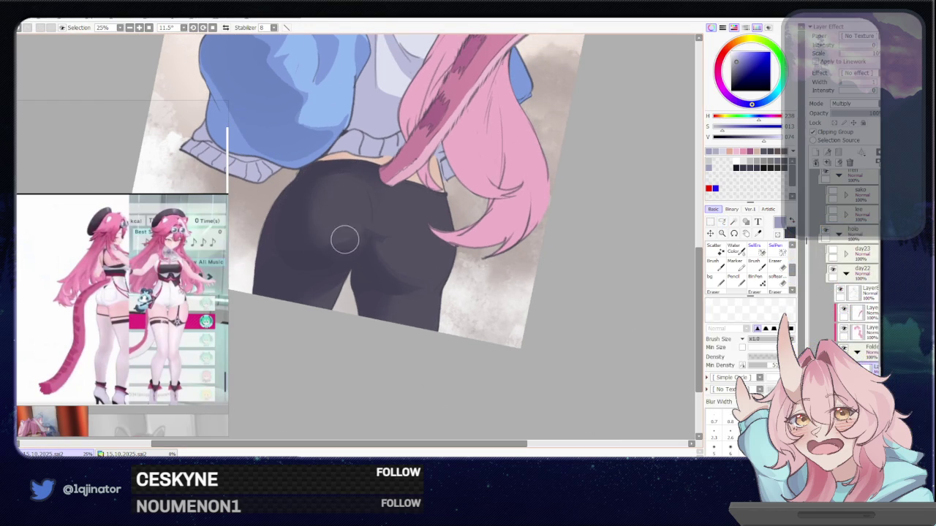
{"action": "key", "text": "a"}
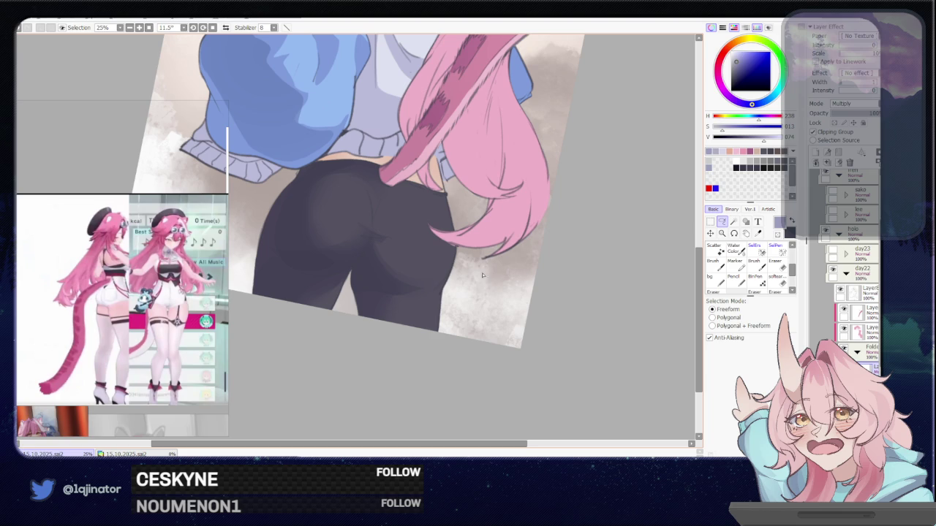
Step: Retry outlining a pants fold until it fits, then shade inside and deselect
{"action": "left_click_drag", "start_coordinate": [456, 292], "coordinate": [428, 301]}
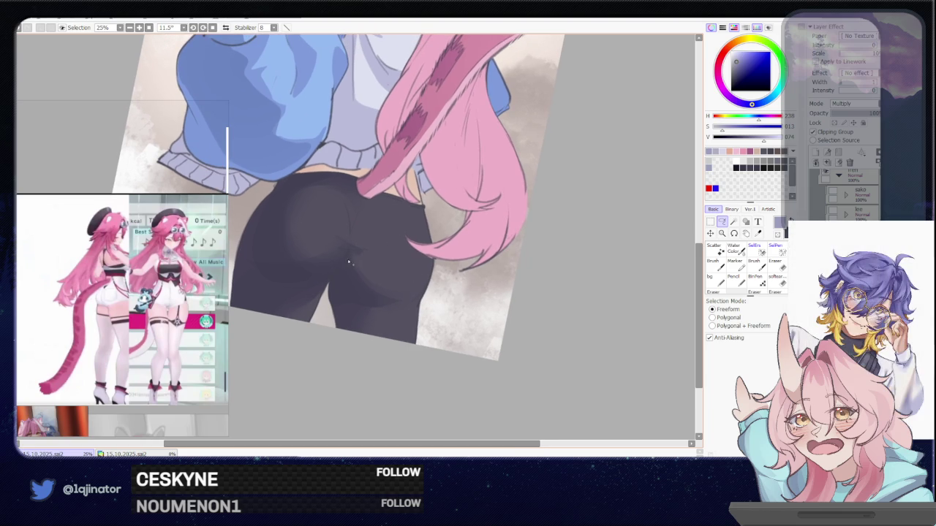
{"action": "left_click_drag", "start_coordinate": [408, 303], "coordinate": [399, 306]}
{"action": "key", "text": "ctrl+d"}
{"action": "mouse_move", "coordinate": [357, 227]}
{"action": "left_mouse_down"}
{"action": "mouse_move", "coordinate": [360, 213]}
{"action": "mouse_move", "coordinate": [346, 276]}
{"action": "left_mouse_up"}
{"action": "key", "text": "ctrl+d"}
{"action": "left_click_drag", "start_coordinate": [408, 303], "coordinate": [369, 259]}
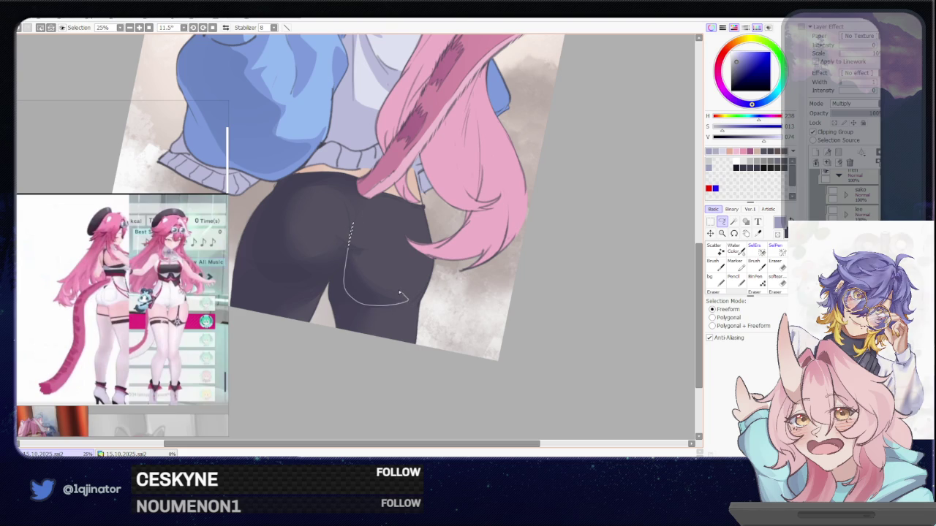
{"action": "key", "text": "b"}
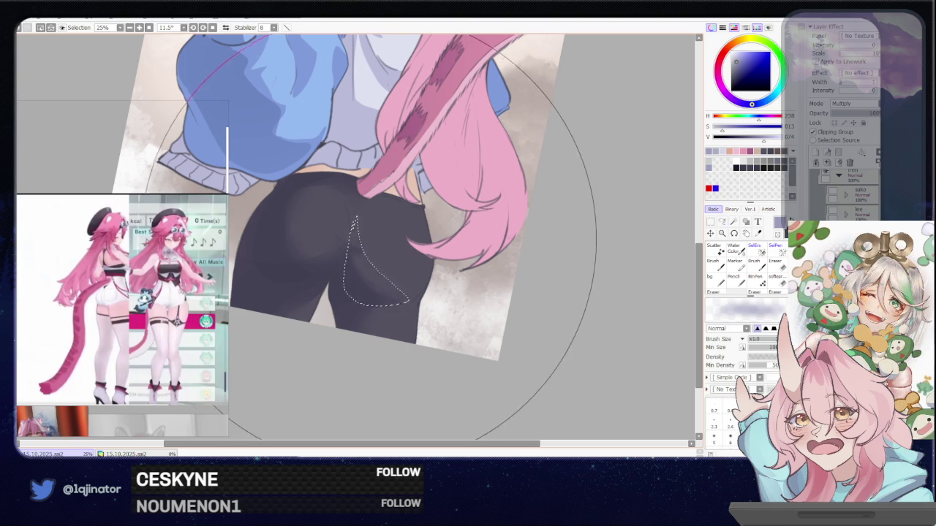
{"action": "key", "text": "ctrl+d"}
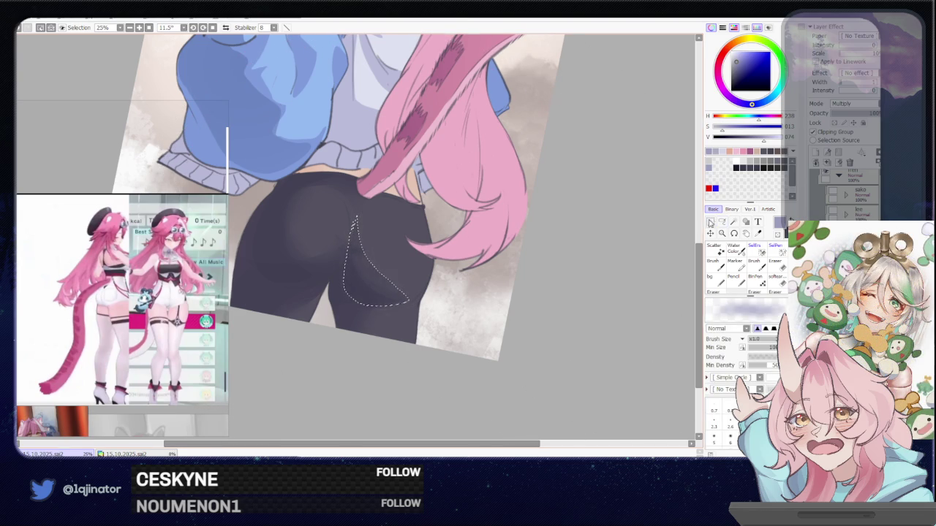
Step: Shade the area between the legs, deselect, and rotate the canvas to 7.4°
{"action": "key", "text": "l"}
{"action": "scroll", "coordinate": [468, 273], "scroll_direction": "down", "scroll_amount": 3}
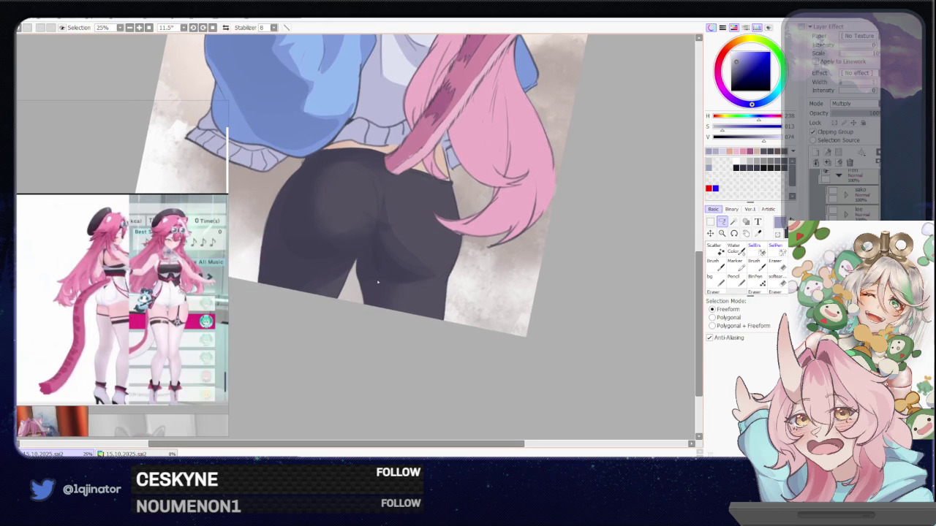
{"action": "scroll", "coordinate": [391, 256], "scroll_direction": "up", "scroll_amount": 3}
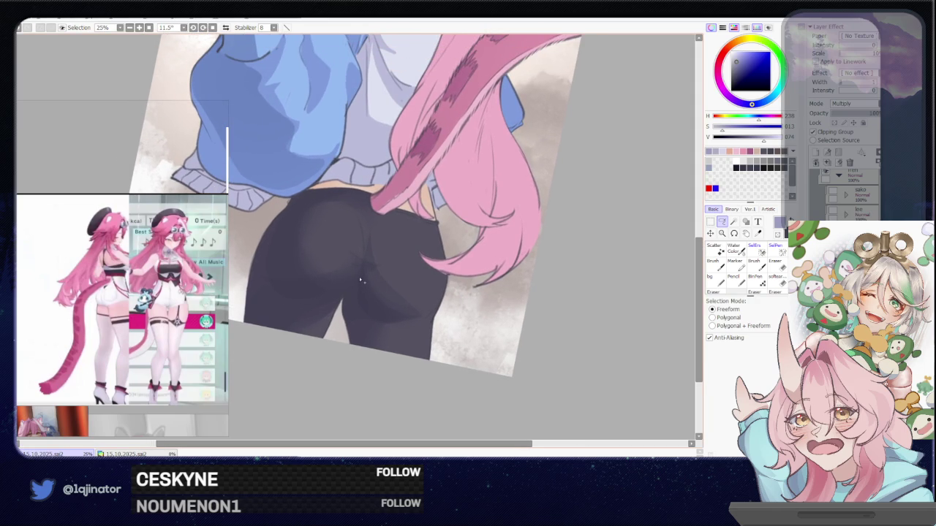
{"action": "left_click_drag", "start_coordinate": [372, 329], "coordinate": [353, 283]}
{"action": "key", "text": "b"}
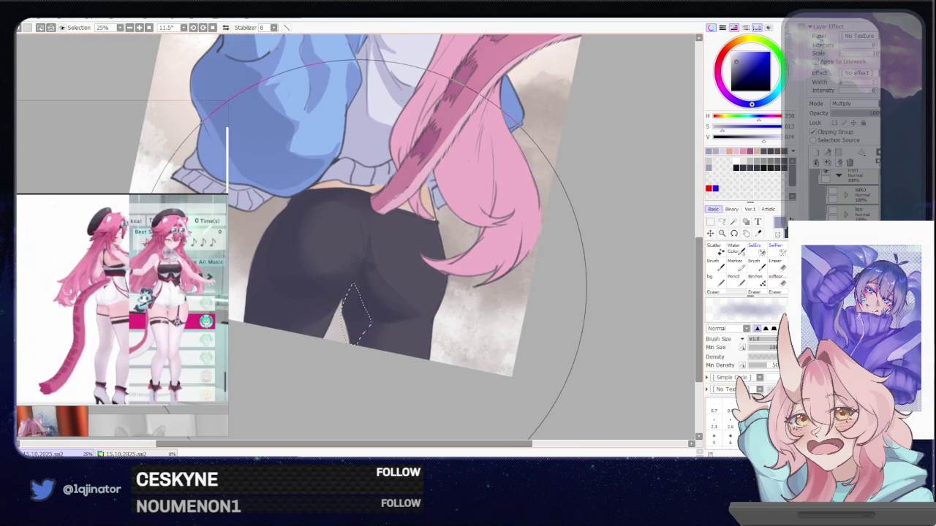
{"action": "key", "text": "ctrl+d"}
{"action": "key", "text": "l"}
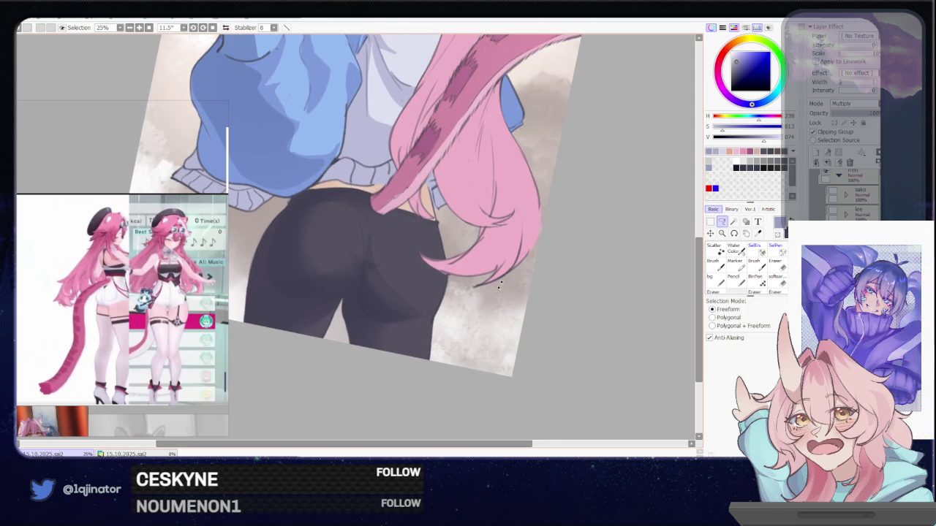
{"action": "left_click_drag", "start_coordinate": [503, 223], "coordinate": [442, 304]}
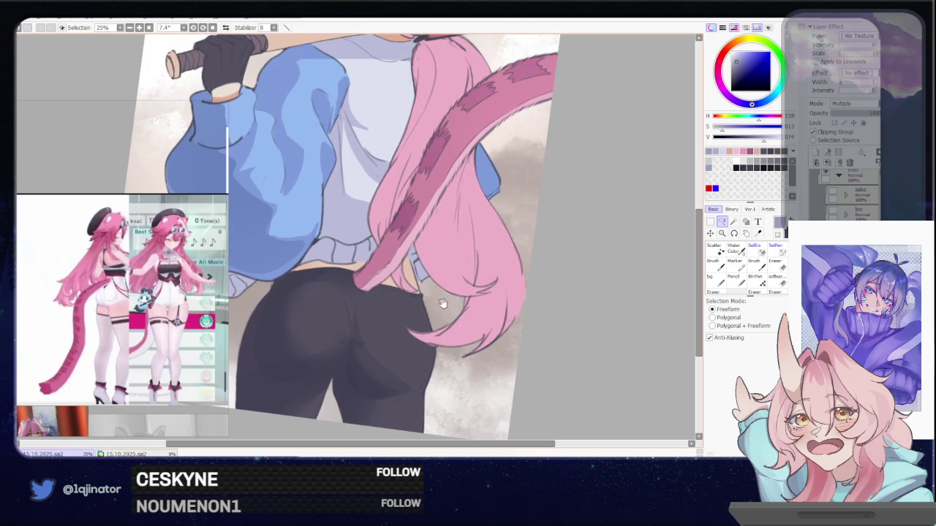
Step: Select the shirt along the jacket's inner edge and paint a soft lavender shadow there
{"action": "scroll", "coordinate": [438, 301], "scroll_direction": "up", "scroll_amount": 1}
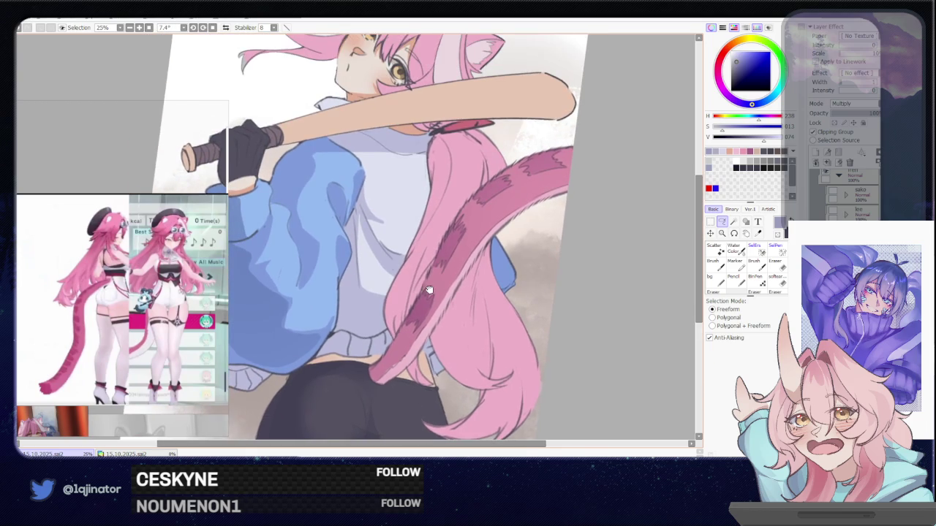
{"action": "scroll", "coordinate": [424, 307], "scroll_direction": "up", "scroll_amount": 1}
{"action": "scroll", "coordinate": [407, 320], "scroll_direction": "up", "scroll_amount": 1}
{"action": "scroll", "coordinate": [403, 307], "scroll_direction": "down", "scroll_amount": 1}
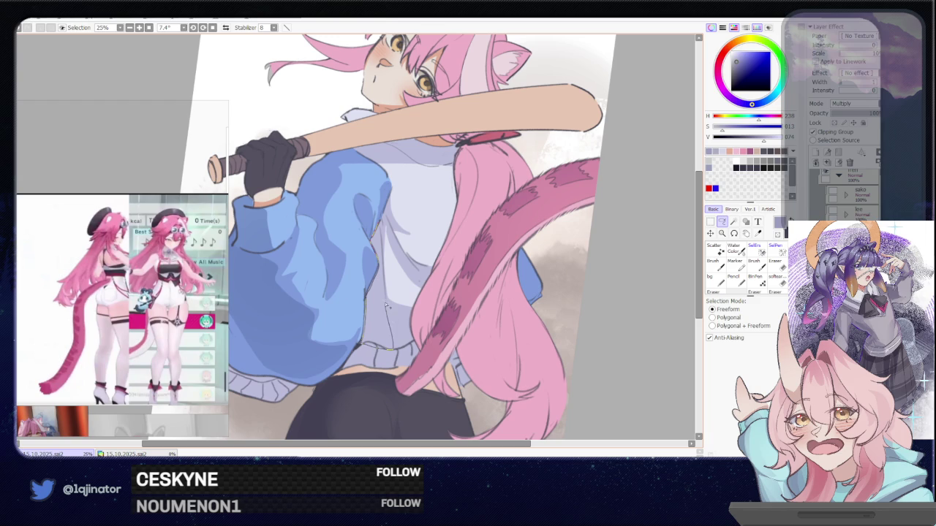
{"action": "left_click_drag", "start_coordinate": [386, 281], "coordinate": [388, 270]}
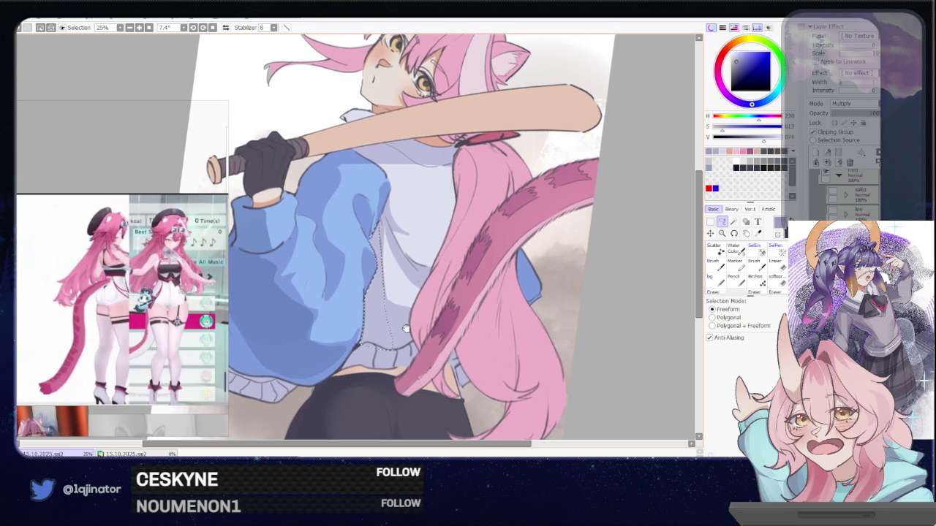
{"action": "scroll", "coordinate": [424, 275], "scroll_direction": "down", "scroll_amount": 1}
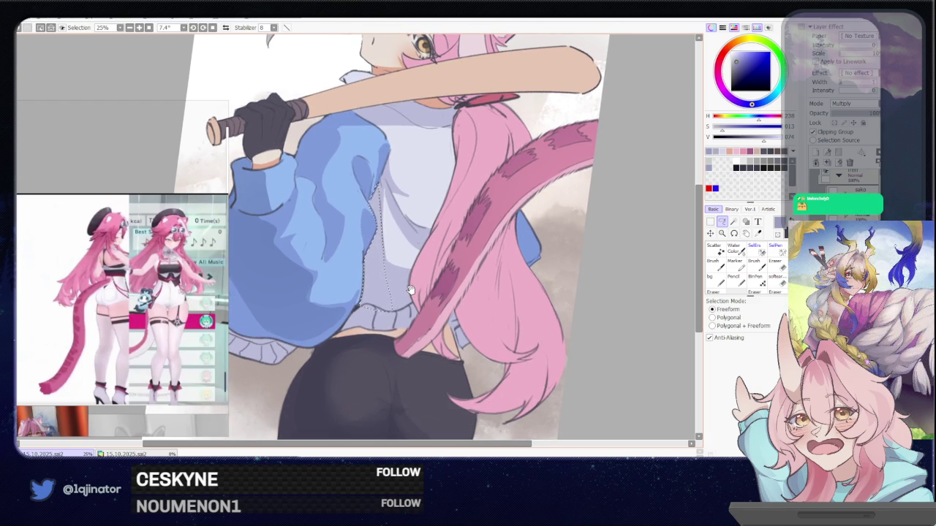
{"action": "scroll", "coordinate": [413, 291], "scroll_direction": "up", "scroll_amount": 1}
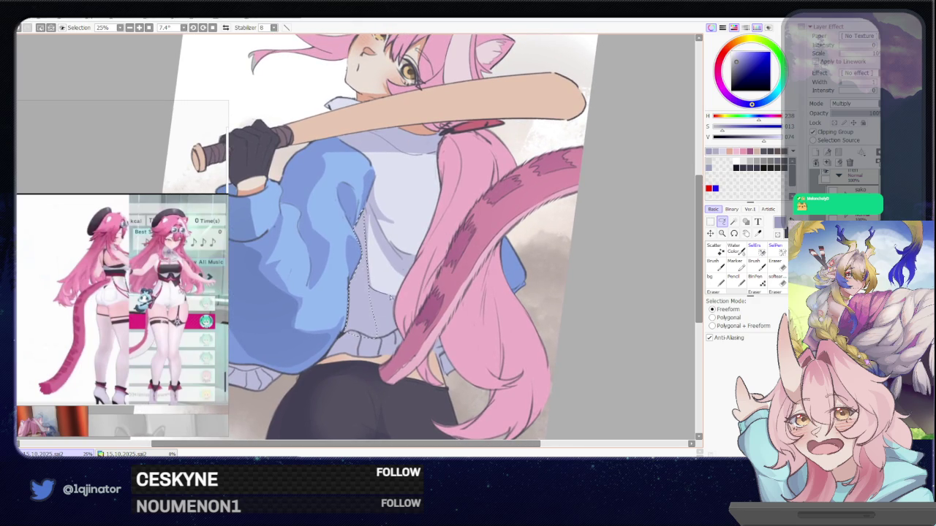
{"action": "key", "text": "minus"}
{"action": "key", "text": "b"}
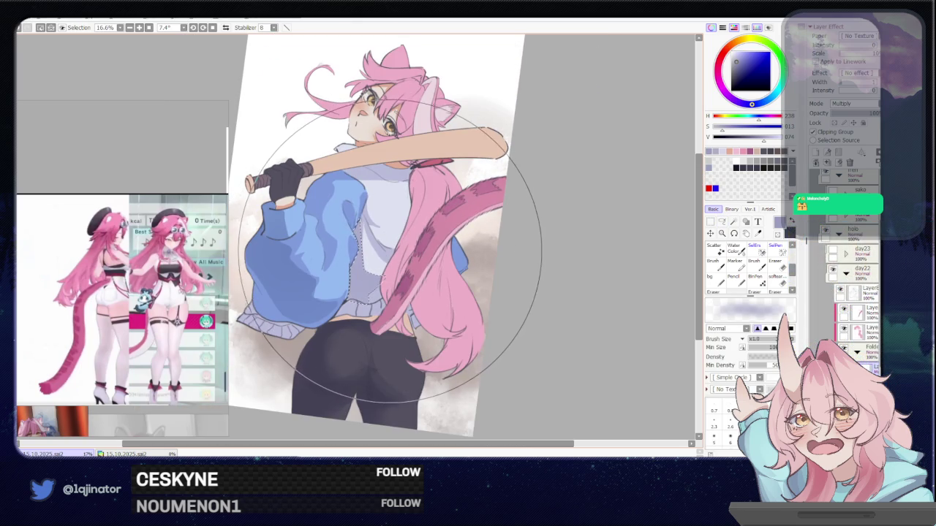
{"action": "key", "text": "l"}
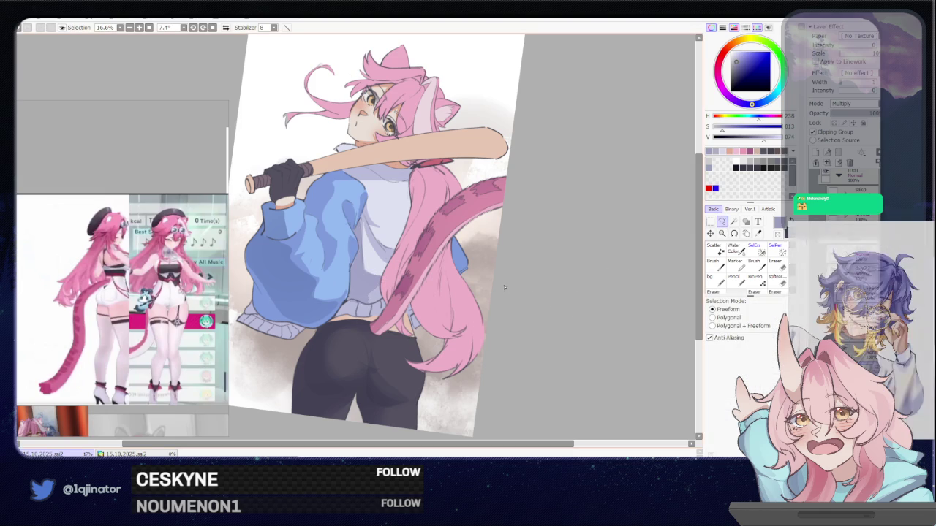
Step: Reframe the upper body, then zoom out to 12.5% to review the whole piece
{"action": "key", "text": "plus"}
{"action": "left_click_drag", "start_coordinate": [408, 290], "coordinate": [371, 321]}
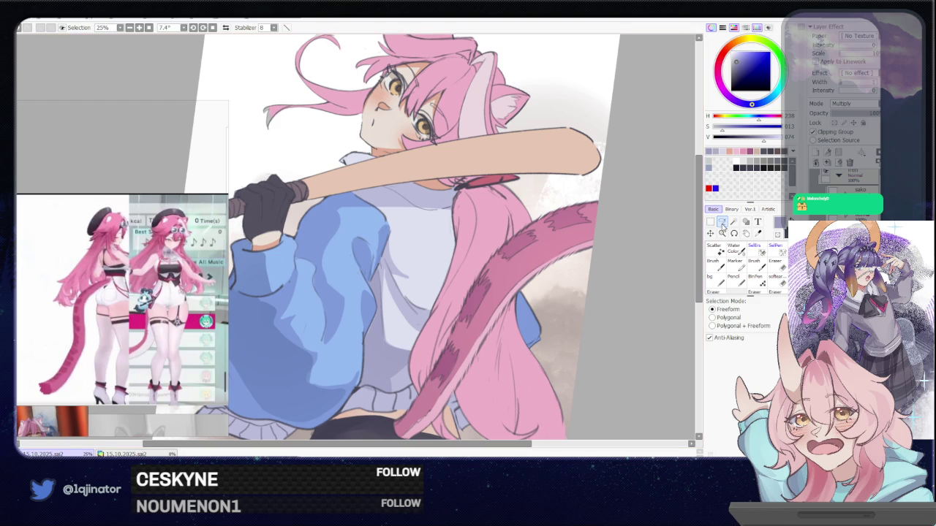
{"action": "left_click_drag", "start_coordinate": [442, 251], "coordinate": [412, 343]}
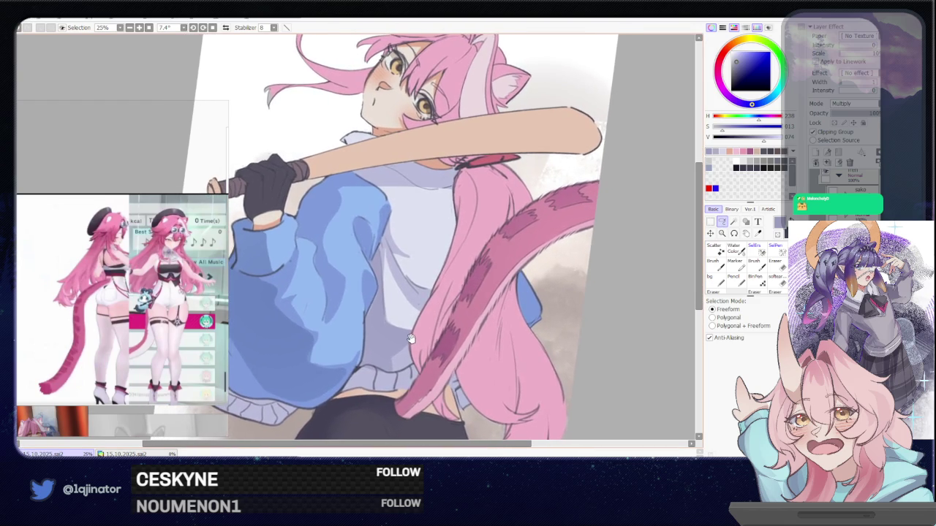
{"action": "scroll", "coordinate": [412, 343], "scroll_direction": "down", "scroll_amount": 2}
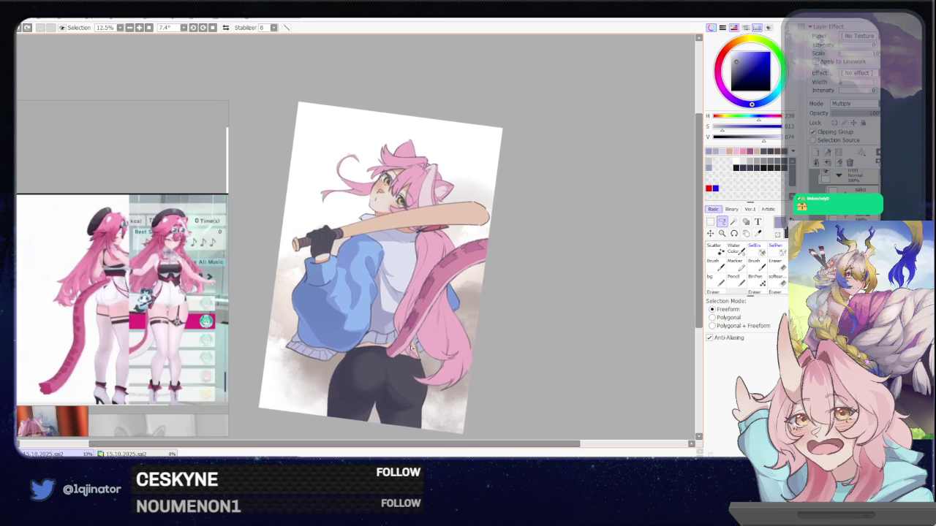
{"action": "scroll", "coordinate": [411, 274], "scroll_direction": "up", "scroll_amount": 2}
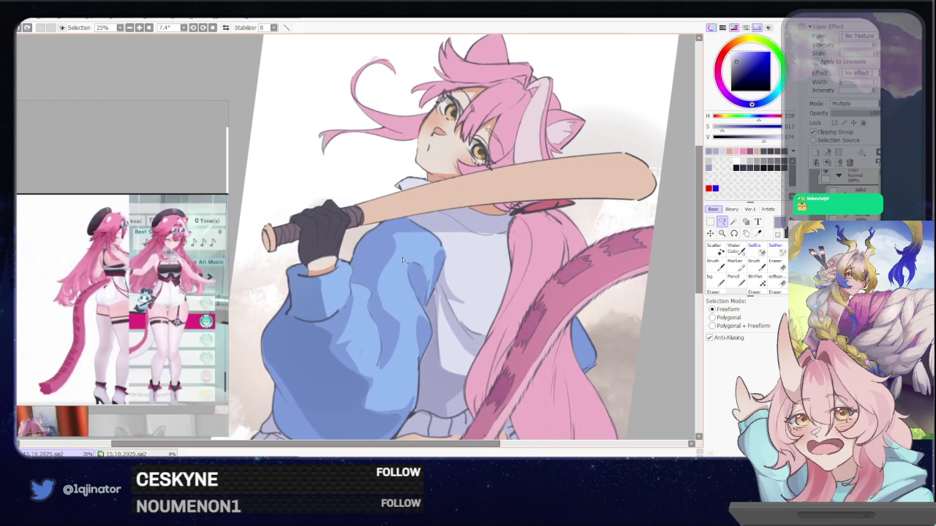
{"action": "mouse_move", "coordinate": [401, 365]}
{"action": "left_mouse_down"}
{"action": "mouse_move", "coordinate": [410, 326]}
{"action": "mouse_move", "coordinate": [400, 253]}
{"action": "left_mouse_up"}
{"action": "scroll", "coordinate": [512, 293], "scroll_direction": "down", "scroll_amount": 2}
{"action": "scroll", "coordinate": [539, 253], "scroll_direction": "up", "scroll_amount": 2}
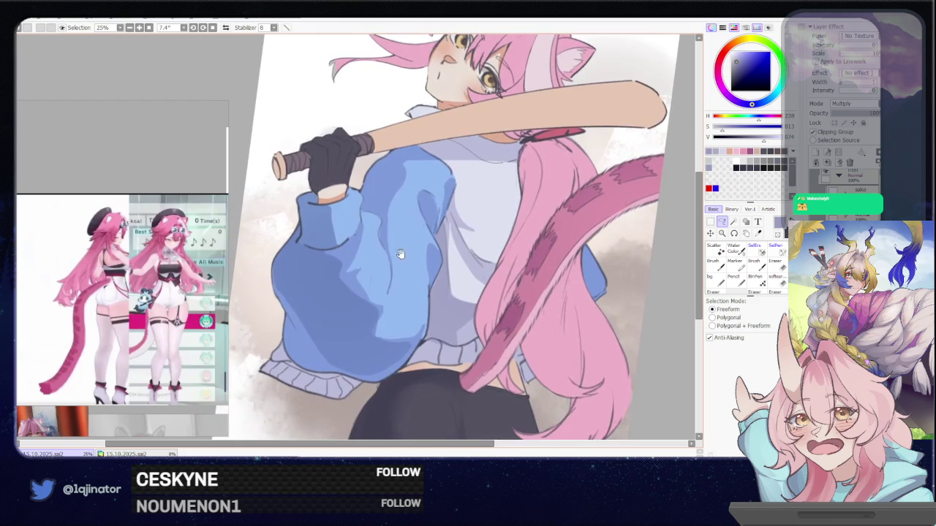
{"action": "mouse_move", "coordinate": [400, 330]}
{"action": "left_mouse_down"}
{"action": "mouse_move", "coordinate": [389, 293]}
{"action": "mouse_move", "coordinate": [399, 316]}
{"action": "left_mouse_up"}
{"action": "key", "text": "b"}
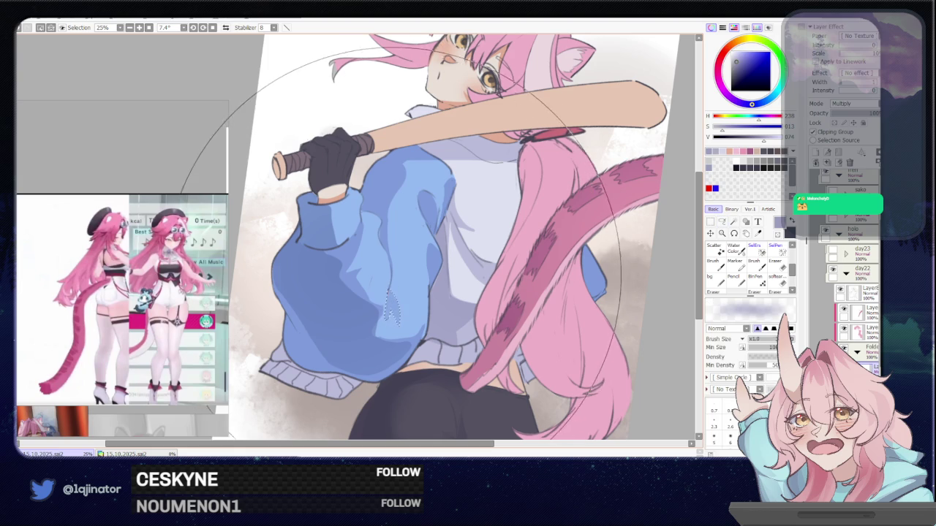
{"action": "scroll", "coordinate": [454, 299], "scroll_direction": "down", "scroll_amount": 2}
{"action": "key", "text": "l"}
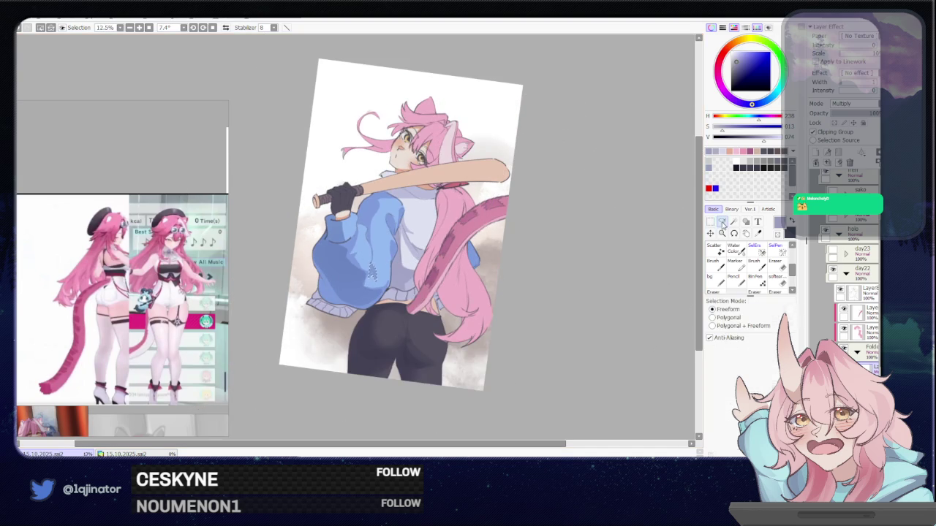
{"action": "scroll", "coordinate": [366, 233], "scroll_direction": "up", "scroll_amount": 1}
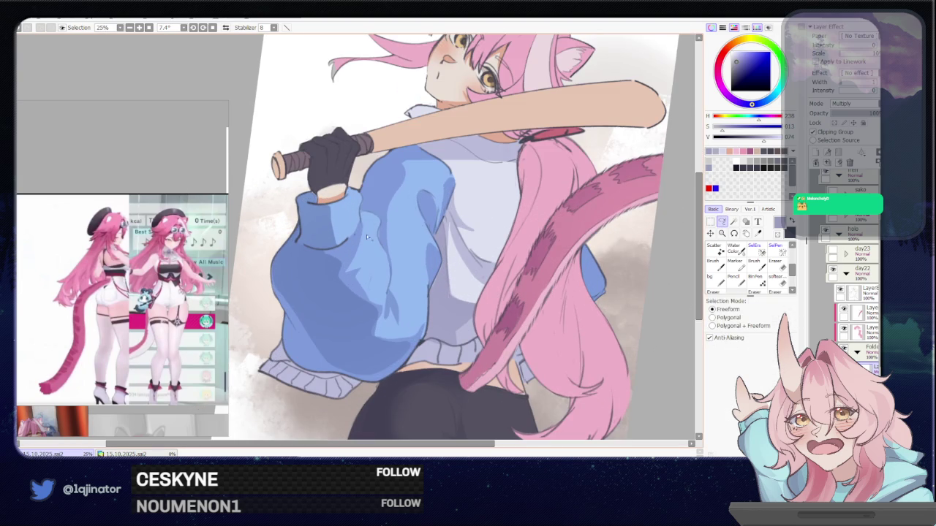
{"action": "left_click_drag", "start_coordinate": [365, 218], "coordinate": [368, 291]}
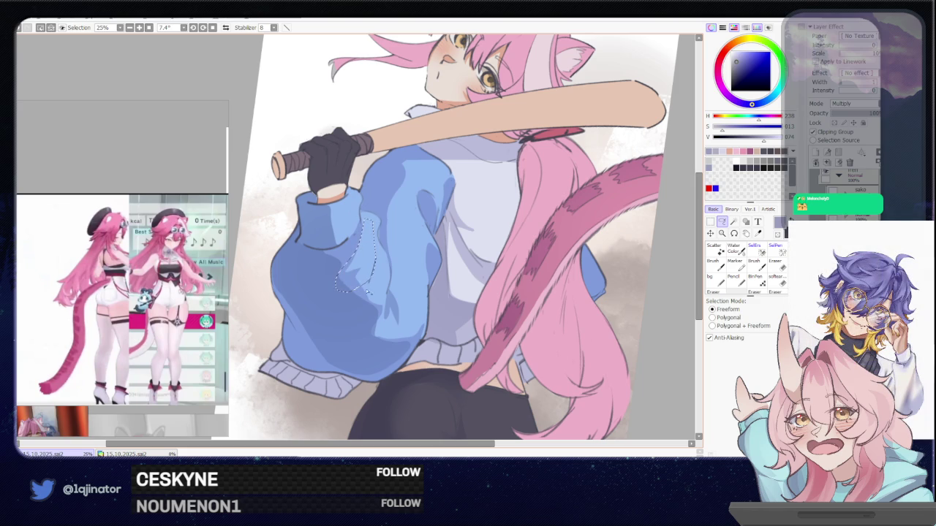
{"action": "left_click_drag", "start_coordinate": [372, 338], "coordinate": [380, 324]}
{"action": "scroll", "coordinate": [425, 326], "scroll_direction": "down", "scroll_amount": 1}
{"action": "scroll", "coordinate": [511, 278], "scroll_direction": "down", "scroll_amount": 2}
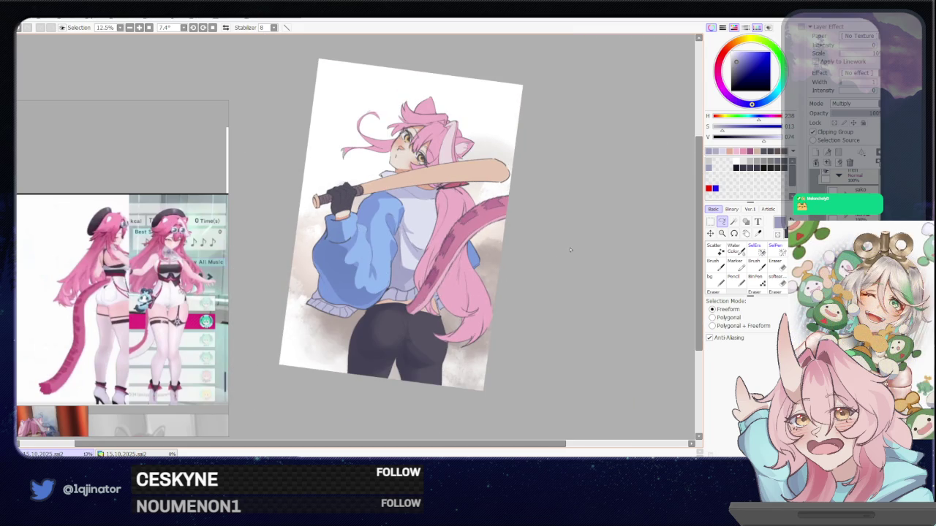
{"action": "scroll", "coordinate": [351, 234], "scroll_direction": "up", "scroll_amount": 2}
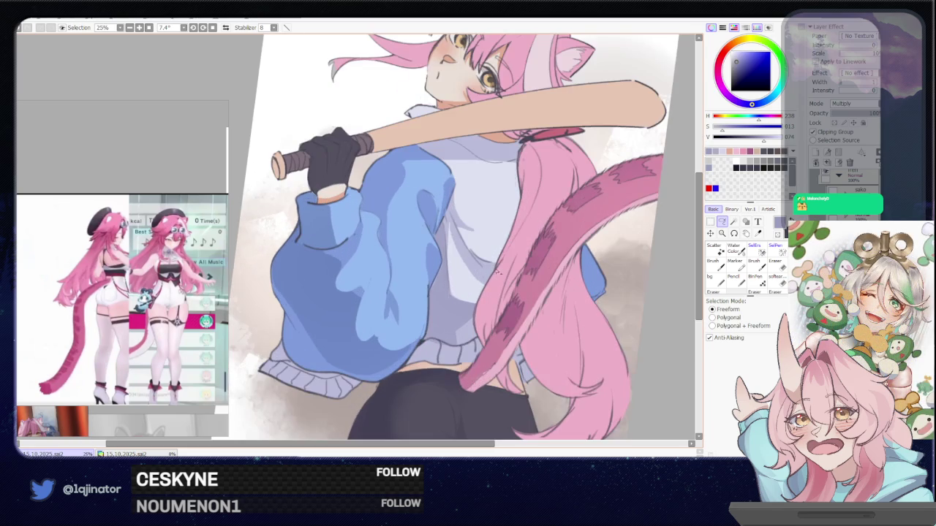
{"action": "key", "text": "b"}
{"action": "left_click_drag", "start_coordinate": [368, 284], "coordinate": [360, 323]}
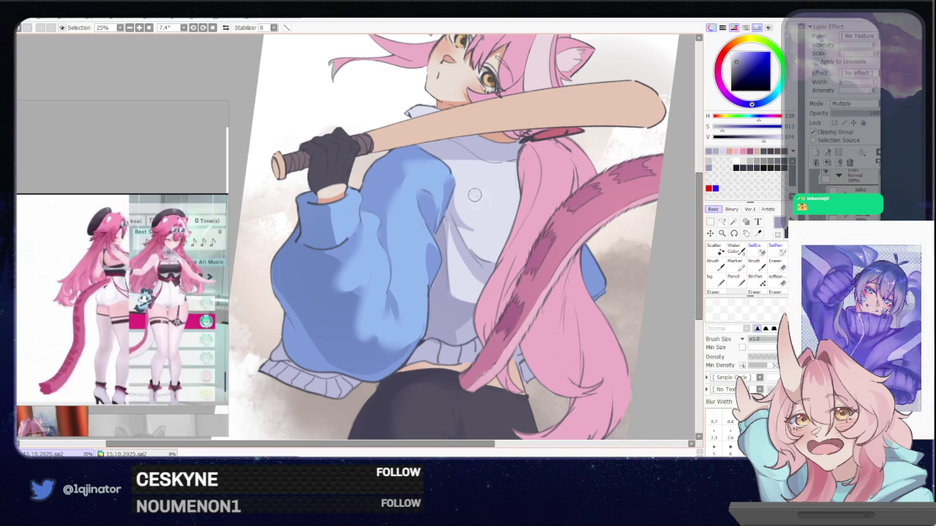
{"action": "scroll", "coordinate": [453, 183], "scroll_direction": "down", "scroll_amount": 3}
{"action": "scroll", "coordinate": [470, 228], "scroll_direction": "up", "scroll_amount": 3}
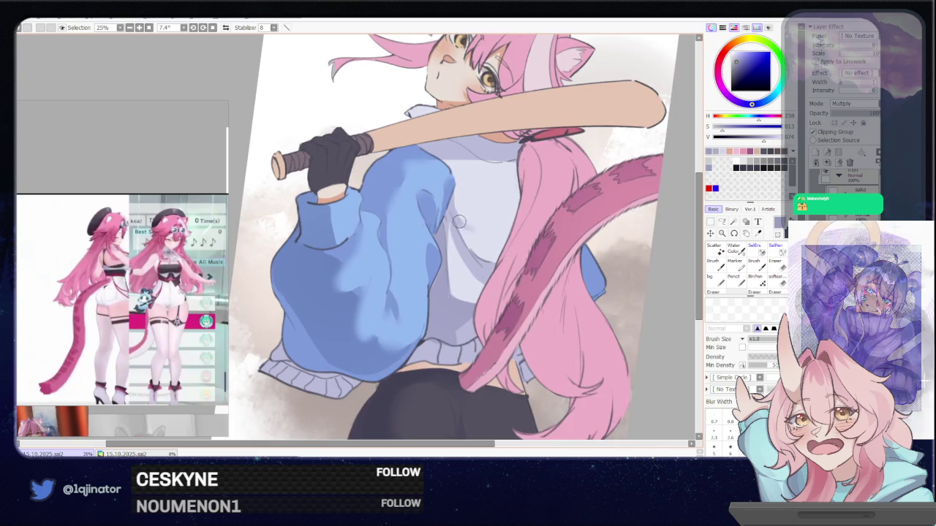
{"action": "scroll", "coordinate": [594, 272], "scroll_direction": "down", "scroll_amount": 2}
{"action": "scroll", "coordinate": [590, 285], "scroll_direction": "down", "scroll_amount": 1}
{"action": "left_click_drag", "start_coordinate": [557, 318], "coordinate": [556, 327]}
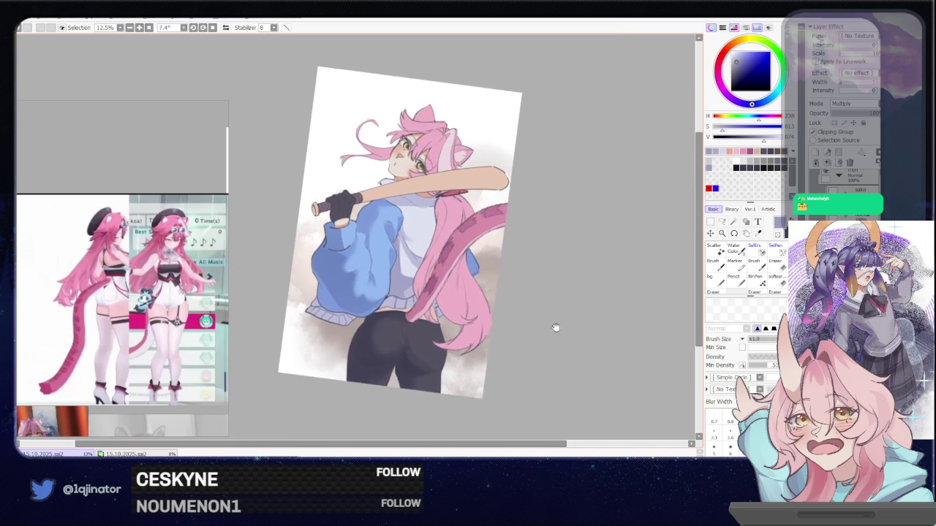
Step: Add a new lighting layer above the artwork and set its blend mode to Overlay
{"action": "scroll", "coordinate": [555, 327], "scroll_direction": "up", "scroll_amount": 2}
{"action": "scroll", "coordinate": [460, 313], "scroll_direction": "down", "scroll_amount": 1}
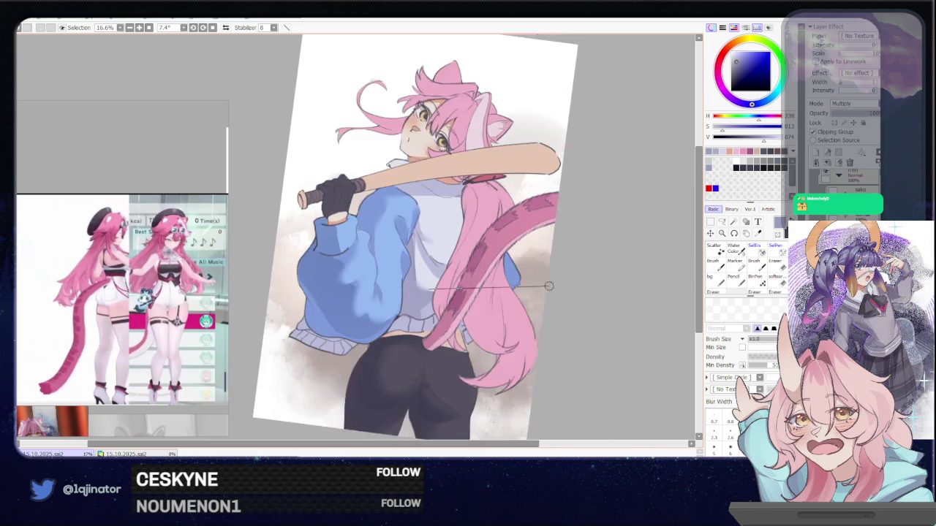
{"action": "scroll", "coordinate": [556, 288], "scroll_direction": "down", "scroll_amount": 1}
{"action": "mouse_move", "coordinate": [529, 321]}
{"action": "left_mouse_down"}
{"action": "mouse_move", "coordinate": [517, 306]}
{"action": "mouse_move", "coordinate": [508, 328]}
{"action": "left_mouse_up"}
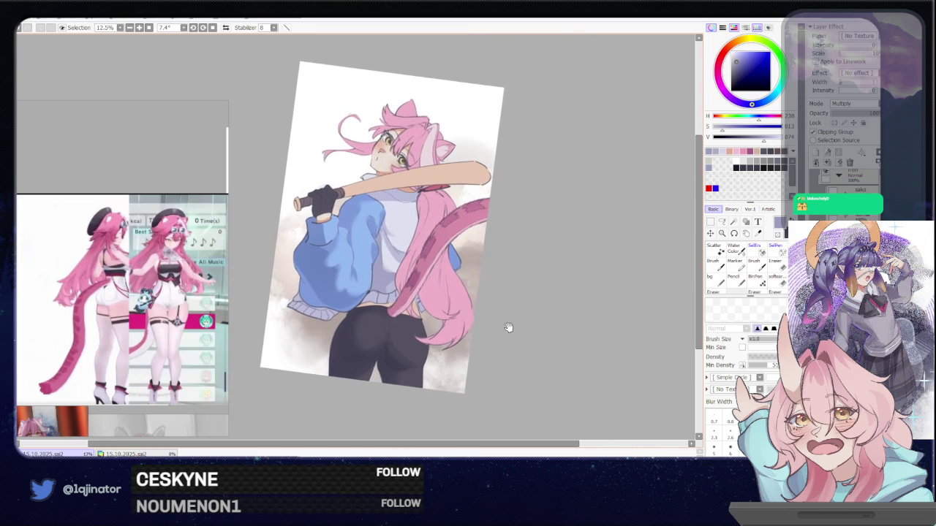
{"action": "left_click", "coordinate": [817, 153]}
{"action": "left_click", "coordinate": [841, 175]}
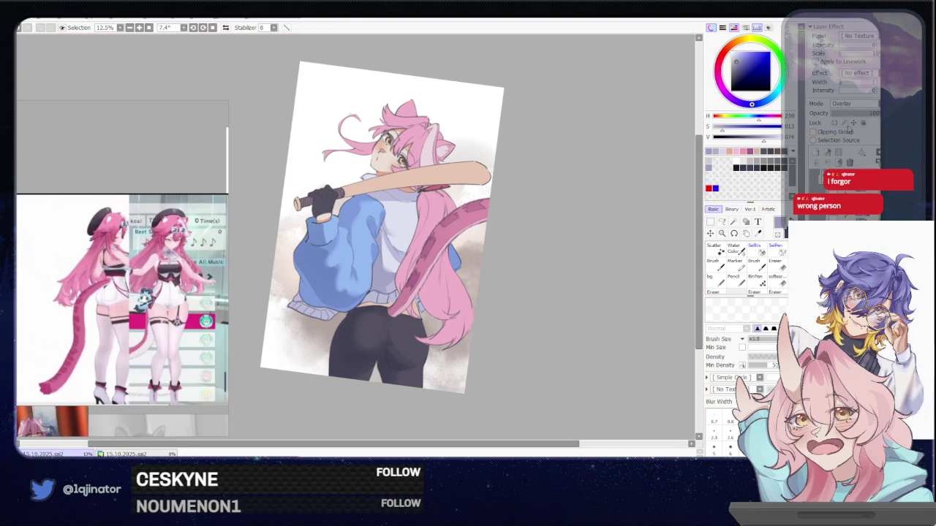
Step: Choose a slightly lightened orange-brown and paint a faint glow near the hair tip
{"action": "left_click", "coordinate": [856, 104]}
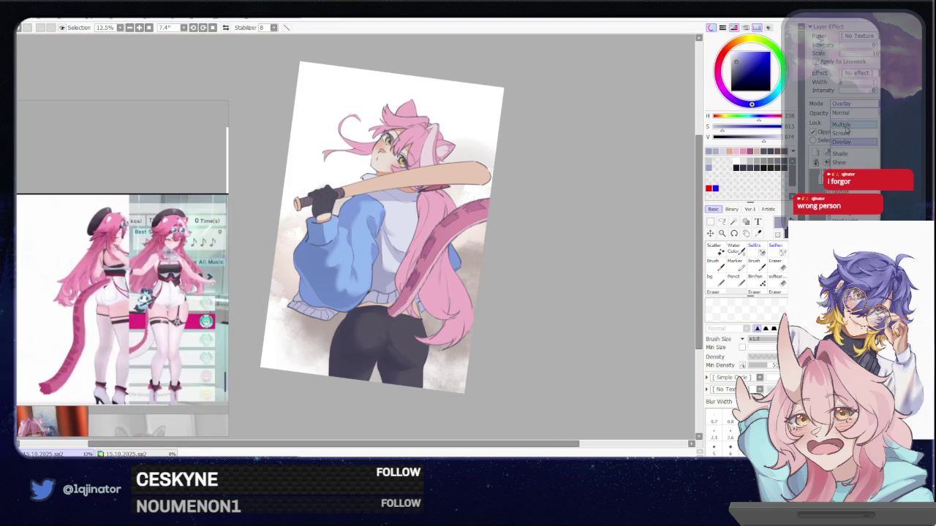
{"action": "scroll", "coordinate": [598, 255], "scroll_direction": "up", "scroll_amount": 1}
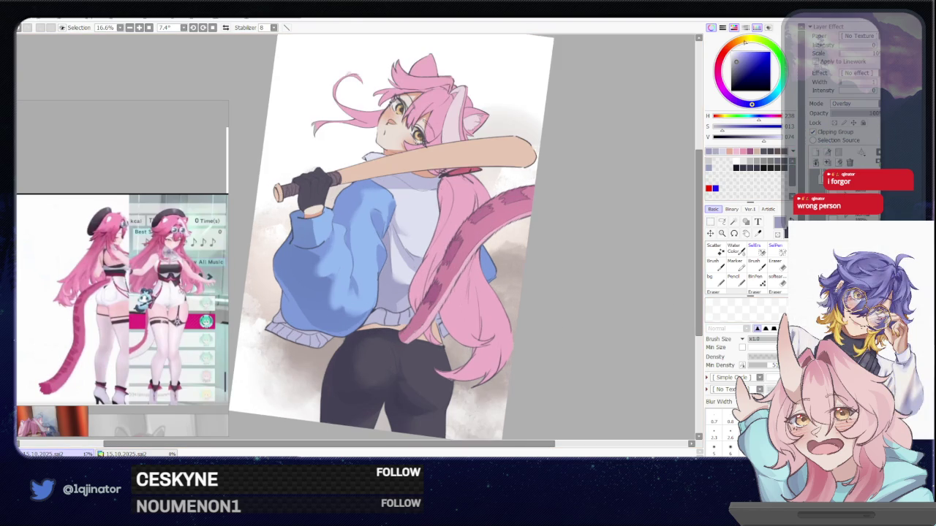
{"action": "left_click", "coordinate": [734, 44]}
{"action": "left_click", "coordinate": [737, 55]}
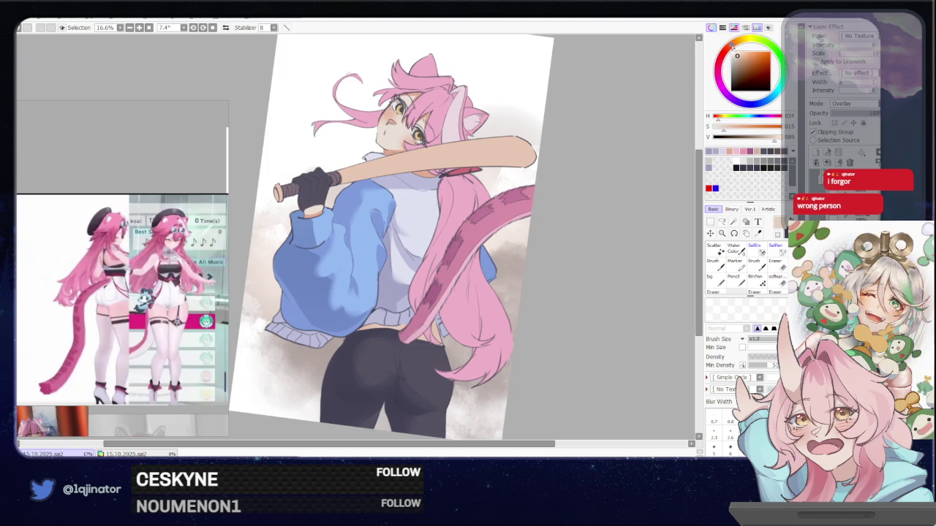
{"action": "key", "text": "bracketleft"}
{"action": "key", "text": "bracketleft"}
{"action": "key", "text": "bracketleft"}
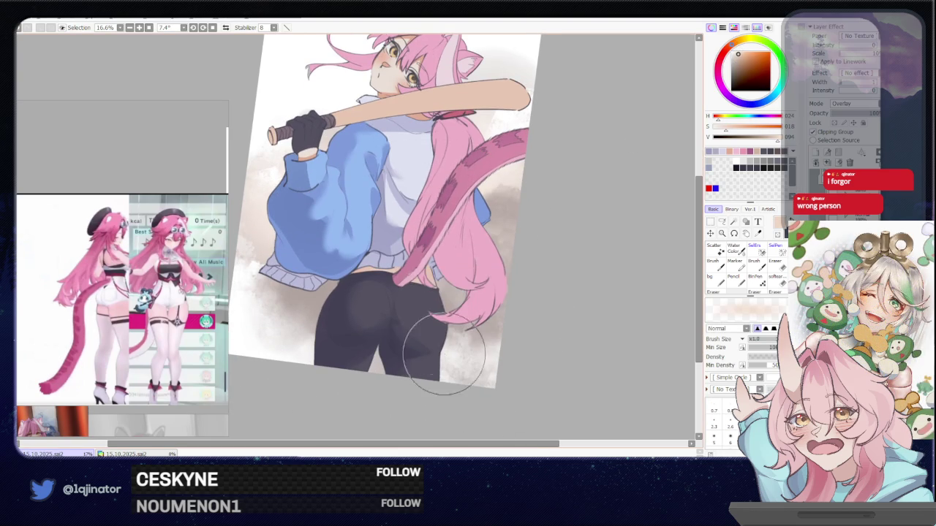
{"action": "left_click_drag", "start_coordinate": [428, 314], "coordinate": [429, 373]}
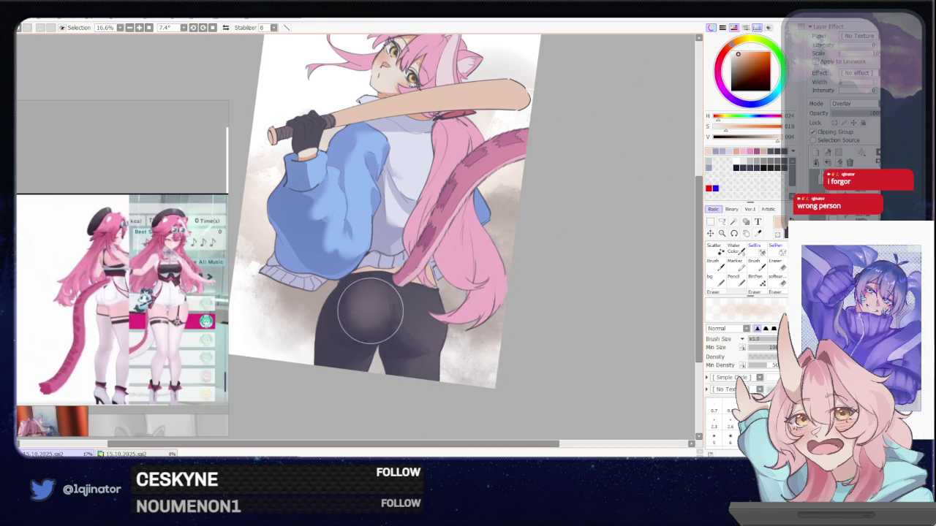
{"action": "mouse_move", "coordinate": [449, 352]}
{"action": "left_mouse_down"}
{"action": "mouse_move", "coordinate": [457, 403]}
{"action": "mouse_move", "coordinate": [439, 380]}
{"action": "left_mouse_up"}
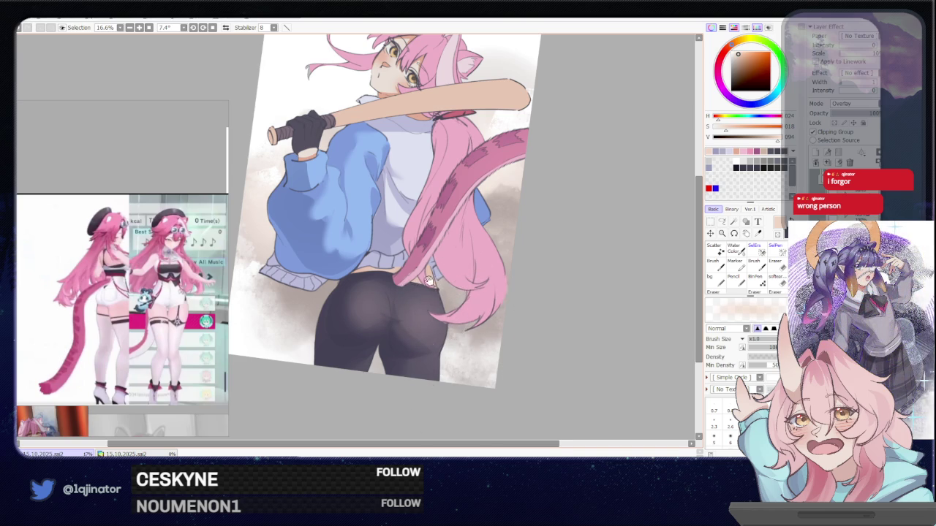
{"action": "left_click_drag", "start_coordinate": [427, 281], "coordinate": [452, 406]}
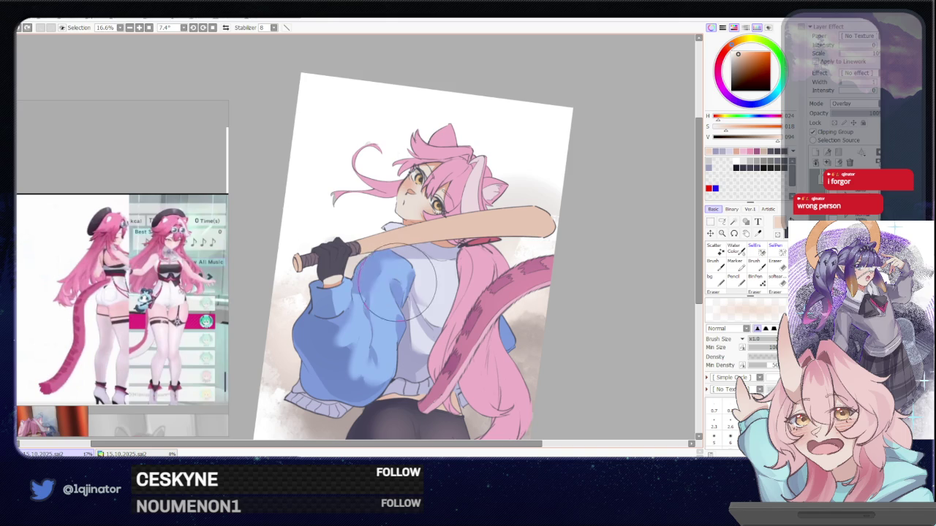
Step: Paint a lighter warm highlight on the jacket sleeve and rotate the canvas further clockwise
{"action": "left_click_drag", "start_coordinate": [365, 322], "coordinate": [395, 366]}
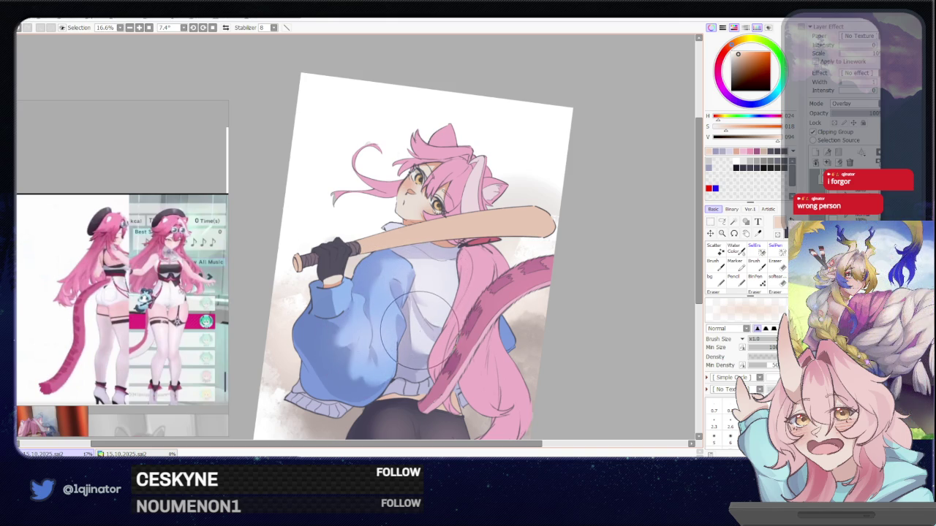
{"action": "left_click_drag", "start_coordinate": [424, 337], "coordinate": [414, 317]}
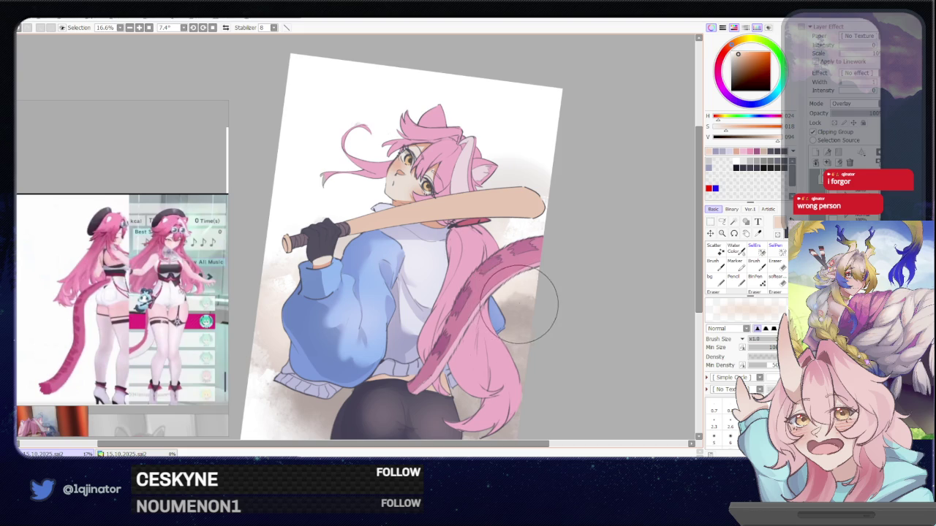
{"action": "left_click_drag", "start_coordinate": [522, 307], "coordinate": [547, 288]}
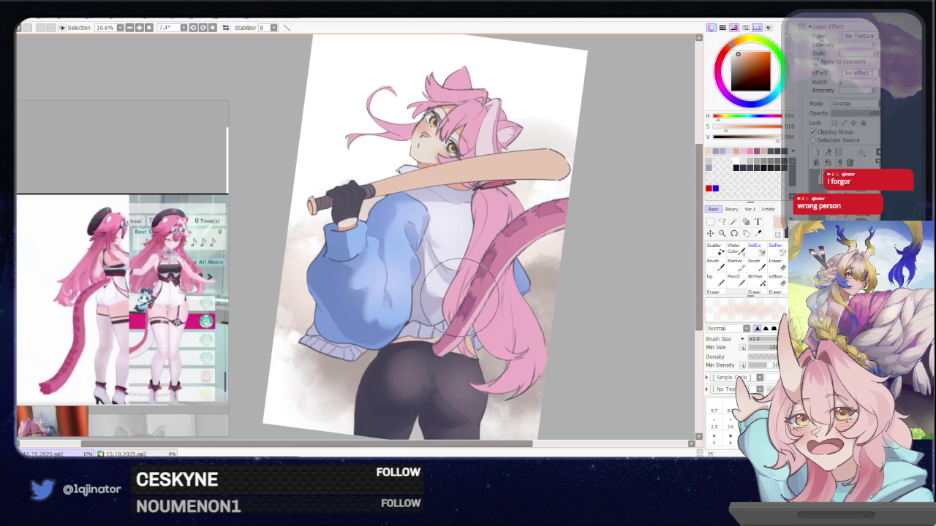
{"action": "left_click_drag", "start_coordinate": [461, 295], "coordinate": [458, 324]}
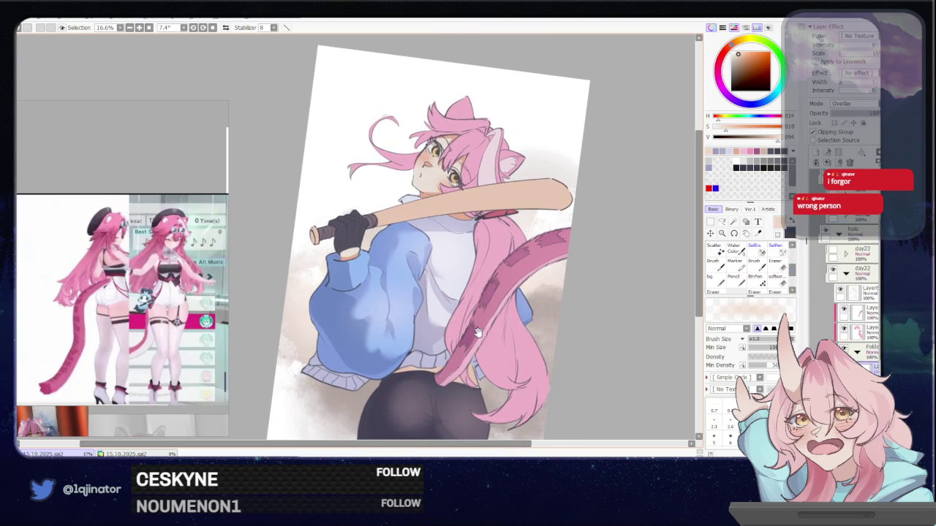
{"action": "scroll", "coordinate": [479, 322], "scroll_direction": "up", "scroll_amount": 1}
{"action": "scroll", "coordinate": [468, 320], "scroll_direction": "up", "scroll_amount": 1}
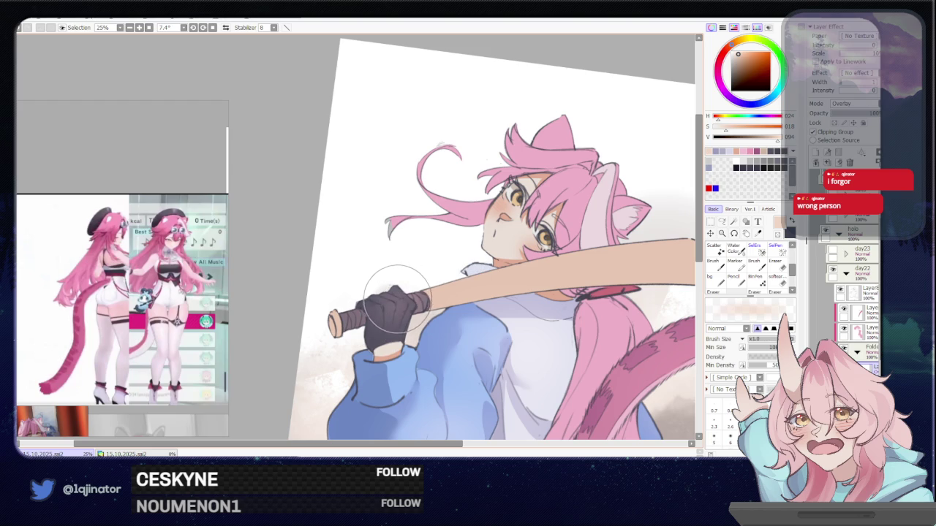
{"action": "scroll", "coordinate": [408, 294], "scroll_direction": "down", "scroll_amount": 2}
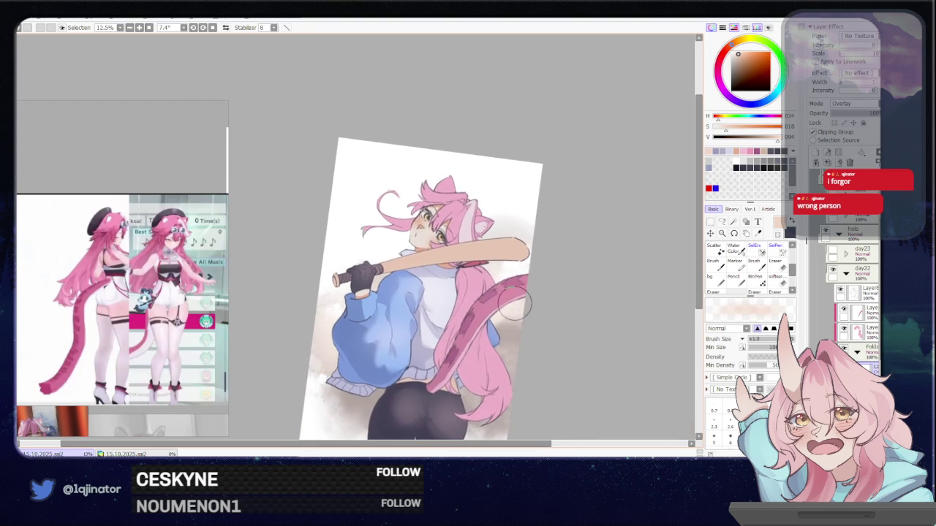
{"action": "left_click_drag", "start_coordinate": [408, 294], "coordinate": [397, 293]}
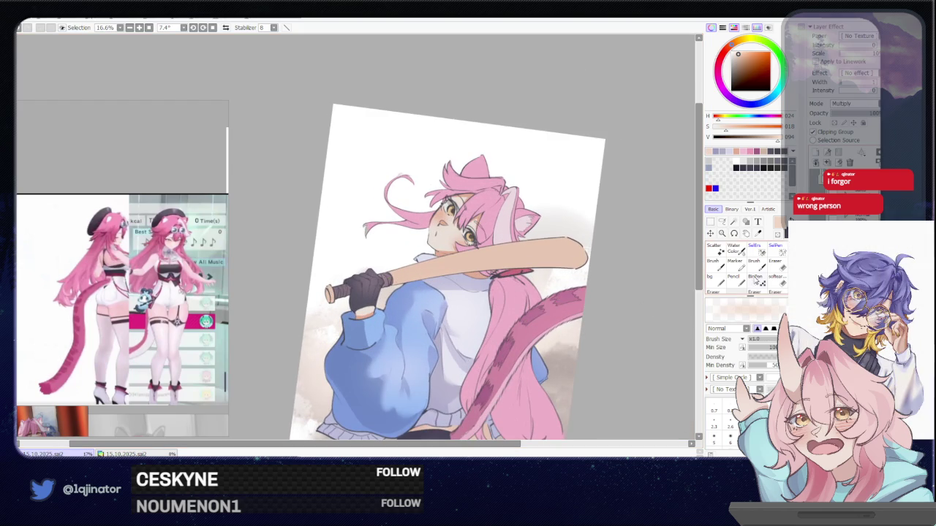
{"action": "left_click", "coordinate": [722, 222]}
{"action": "scroll", "coordinate": [636, 241], "scroll_direction": "up", "scroll_amount": 1}
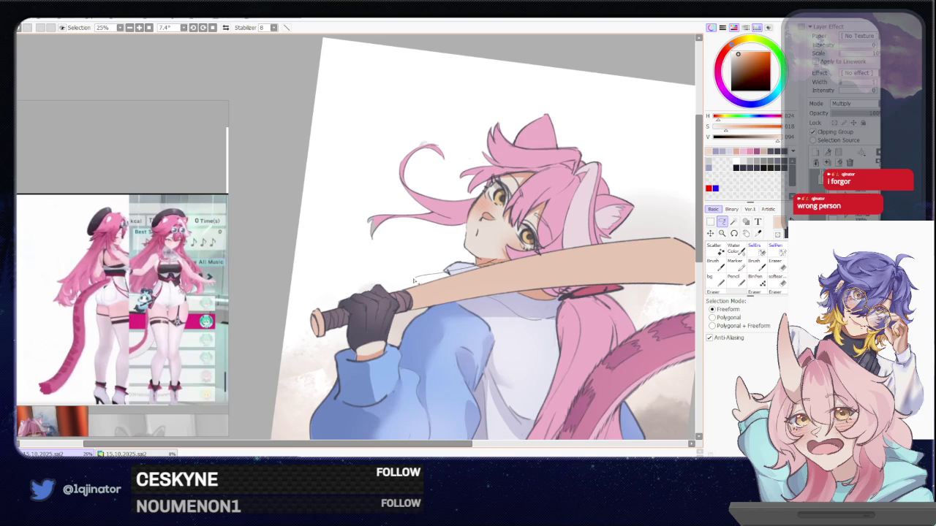
Step: Lasso the bat along its length and paint darker brown shading inside
{"action": "mouse_move", "coordinate": [418, 303]}
{"action": "left_mouse_down"}
{"action": "mouse_move", "coordinate": [653, 273]}
{"action": "mouse_move", "coordinate": [558, 243]}
{"action": "left_mouse_up"}
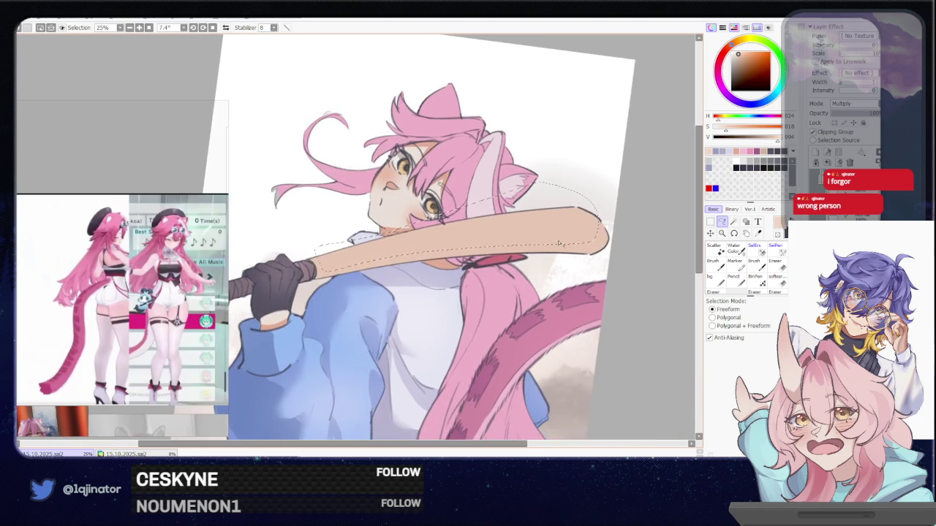
{"action": "left_click_drag", "start_coordinate": [619, 203], "coordinate": [594, 270]}
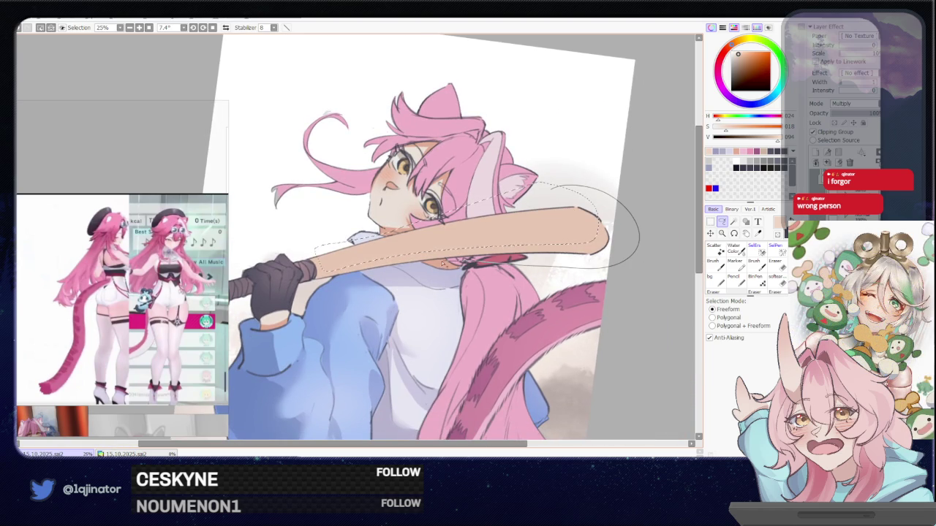
{"action": "mouse_move", "coordinate": [408, 268]}
{"action": "left_mouse_down"}
{"action": "mouse_move", "coordinate": [378, 271]}
{"action": "mouse_move", "coordinate": [436, 245]}
{"action": "left_mouse_up"}
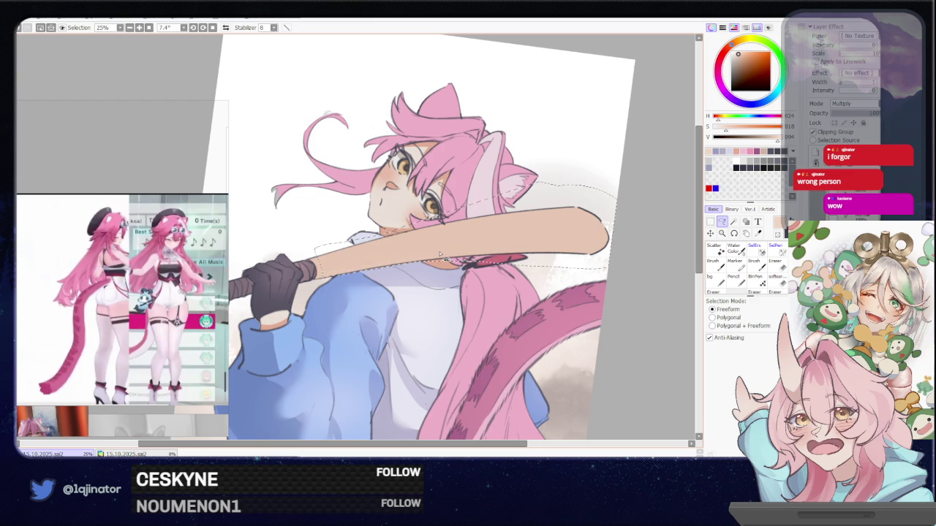
{"action": "scroll", "coordinate": [441, 254], "scroll_direction": "down", "scroll_amount": 1}
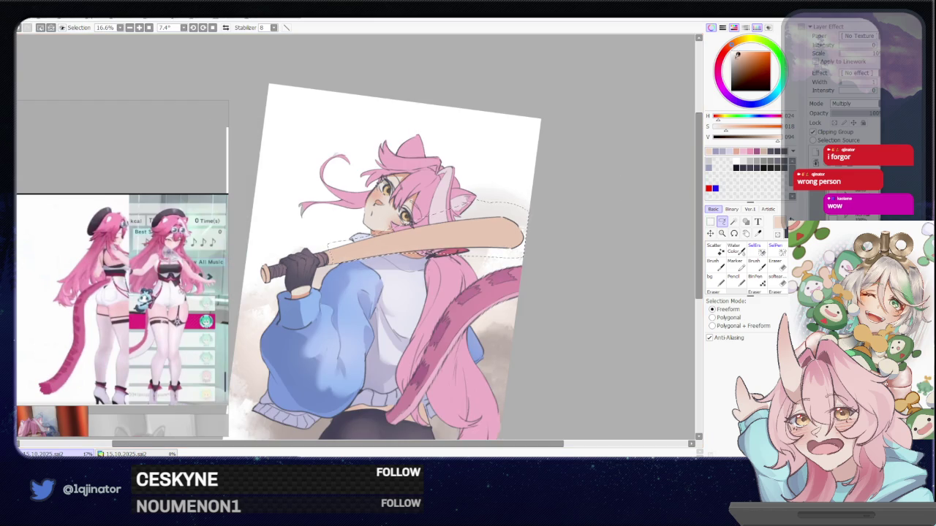
{"action": "key", "text": "b"}
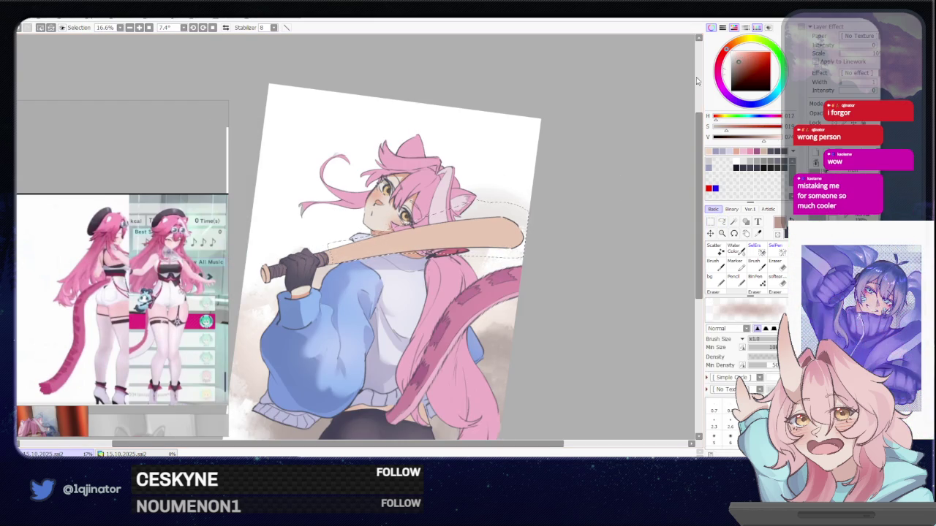
{"action": "left_click_drag", "start_coordinate": [453, 223], "coordinate": [512, 230]}
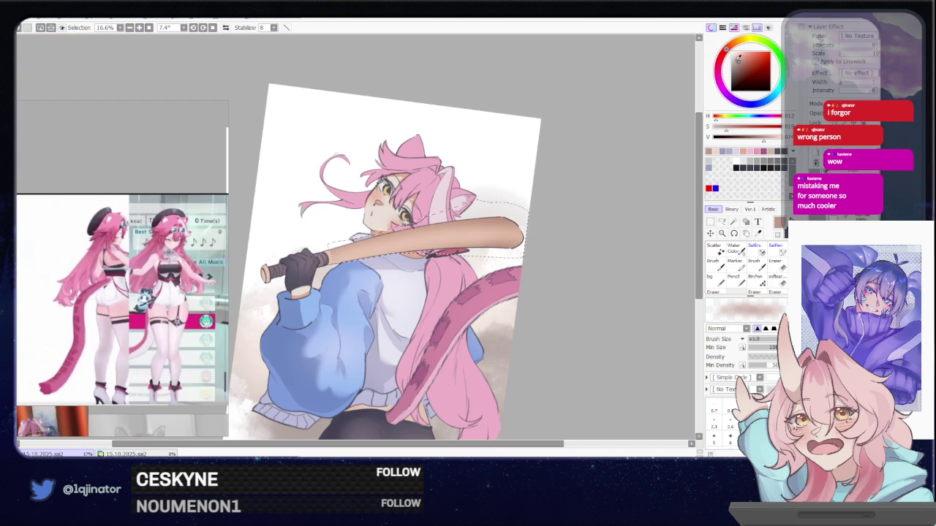
Step: Try blending the bat tip with a lighter brown, undo it, and deselect
{"action": "left_click", "coordinate": [426, 233], "text": "alt"}
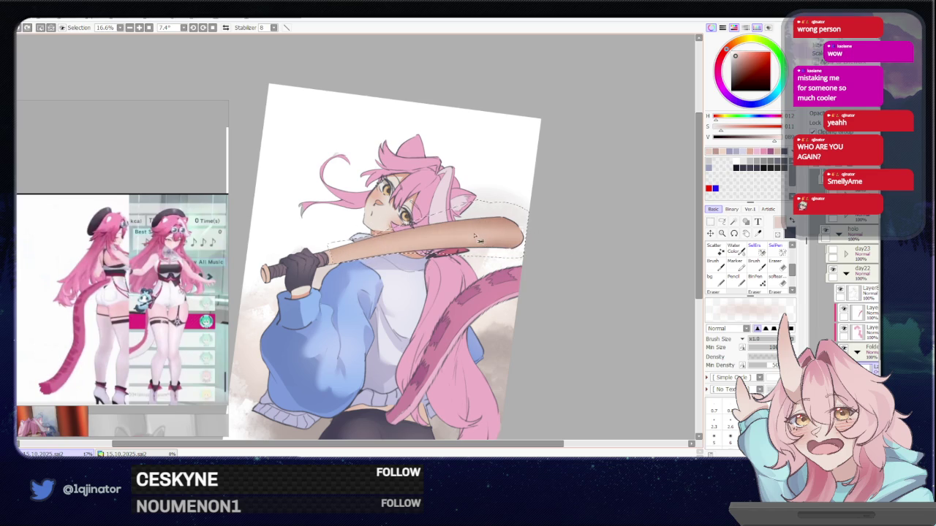
{"action": "key", "text": "b"}
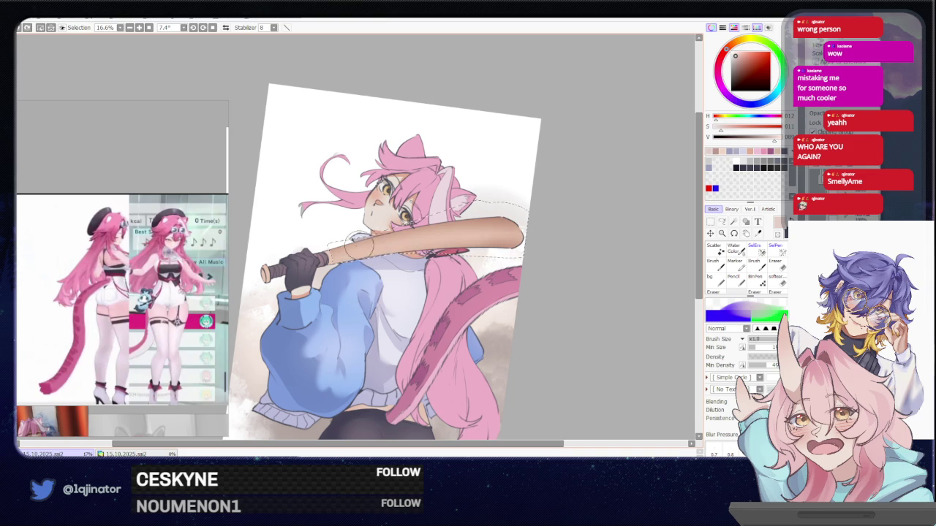
{"action": "left_click_drag", "start_coordinate": [511, 220], "coordinate": [502, 231]}
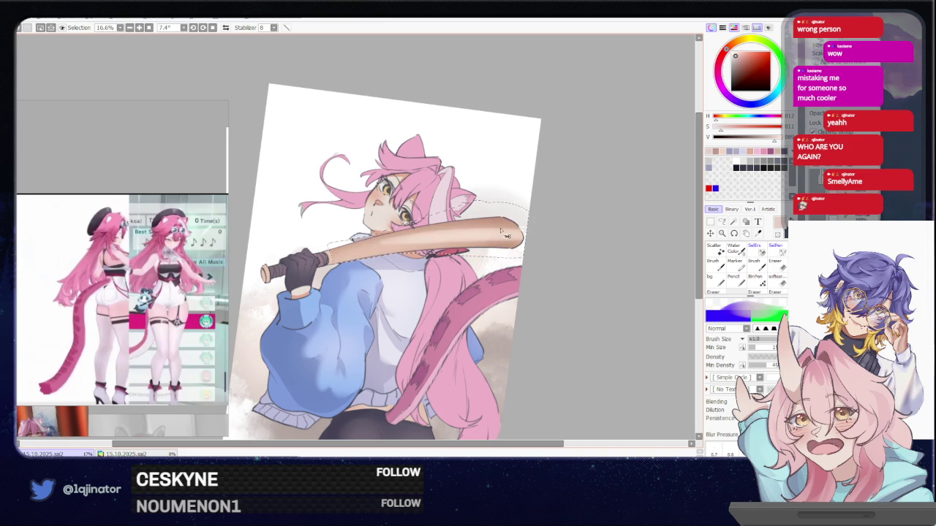
{"action": "key", "text": "ctrl+z"}
{"action": "key", "text": "ctrl+y"}
{"action": "key", "text": "ctrl+z"}
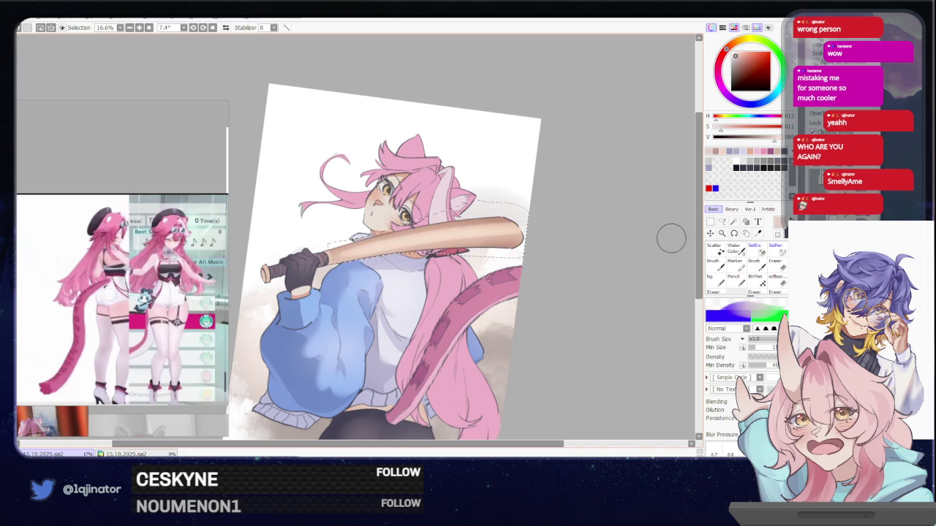
{"action": "key", "text": "ctrl+d"}
{"action": "key", "text": "l"}
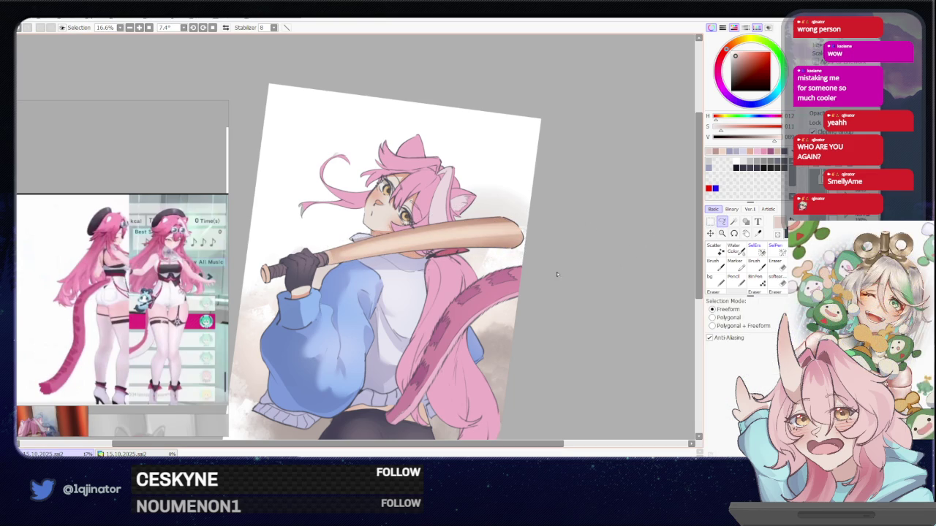
Step: Pan, tilt and zoom to review the illustration, then sample the hair's muted pink
{"action": "mouse_move", "coordinate": [547, 359]}
{"action": "left_mouse_down"}
{"action": "mouse_move", "coordinate": [564, 346]}
{"action": "mouse_move", "coordinate": [566, 360]}
{"action": "left_mouse_up"}
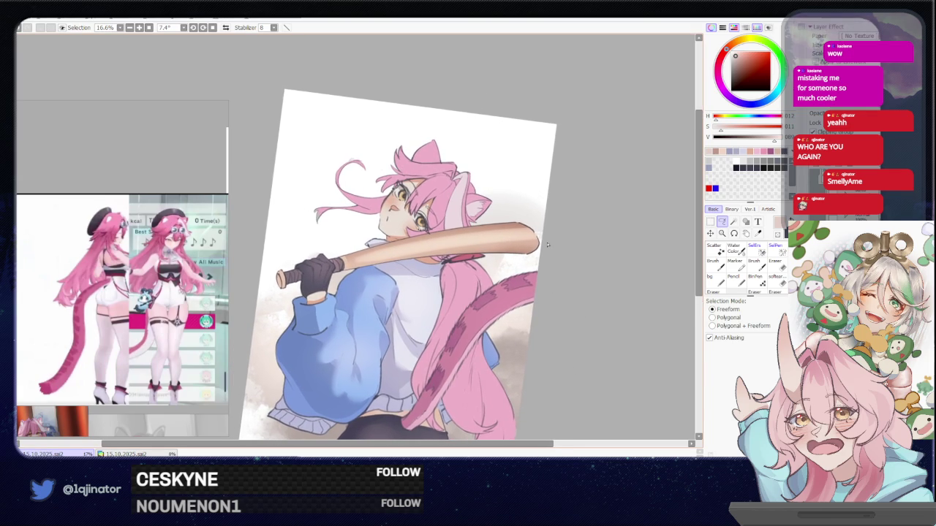
{"action": "key", "text": "b"}
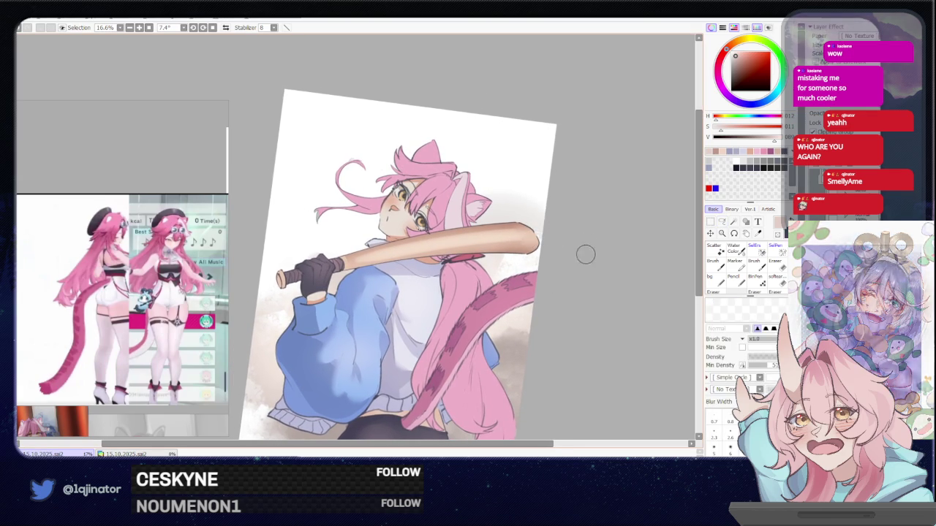
{"action": "left_click_drag", "start_coordinate": [581, 337], "coordinate": [582, 317]}
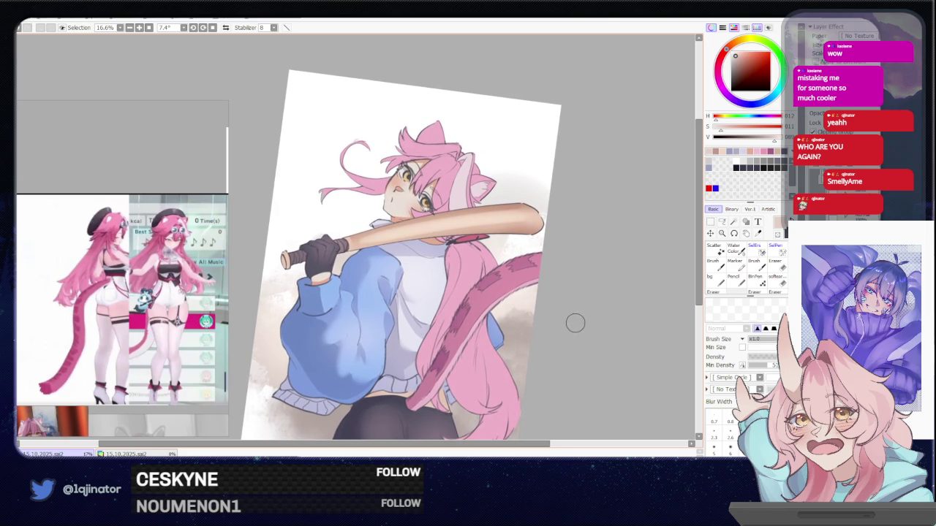
{"action": "mouse_move", "coordinate": [568, 338]}
{"action": "left_mouse_down"}
{"action": "mouse_move", "coordinate": [579, 299]}
{"action": "mouse_move", "coordinate": [595, 329]}
{"action": "left_mouse_up"}
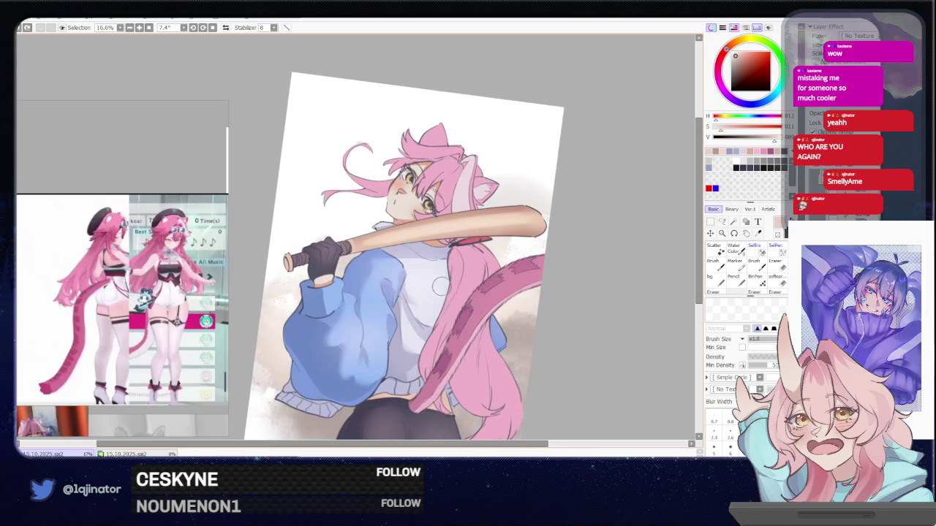
{"action": "key", "text": "Delete"}
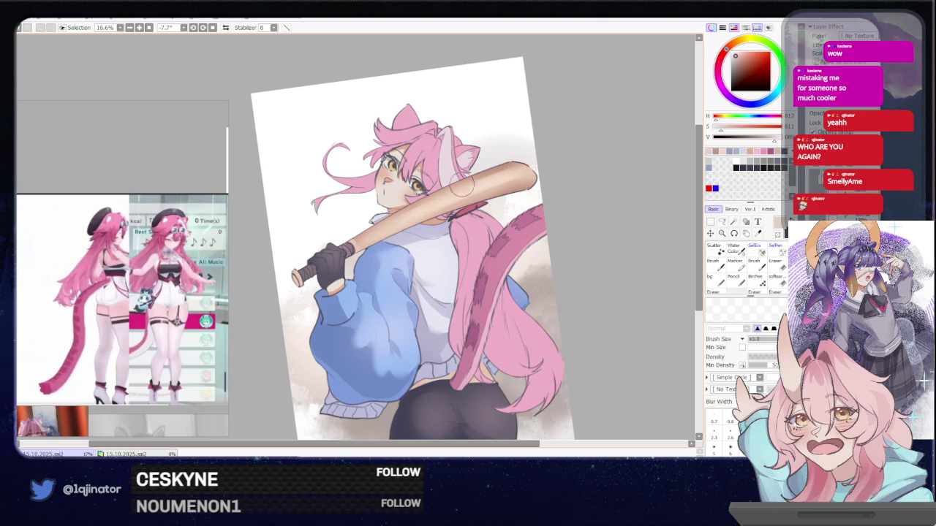
{"action": "mouse_move", "coordinate": [560, 188]}
{"action": "left_mouse_down"}
{"action": "mouse_move", "coordinate": [563, 285]}
{"action": "mouse_move", "coordinate": [583, 234]}
{"action": "left_mouse_up"}
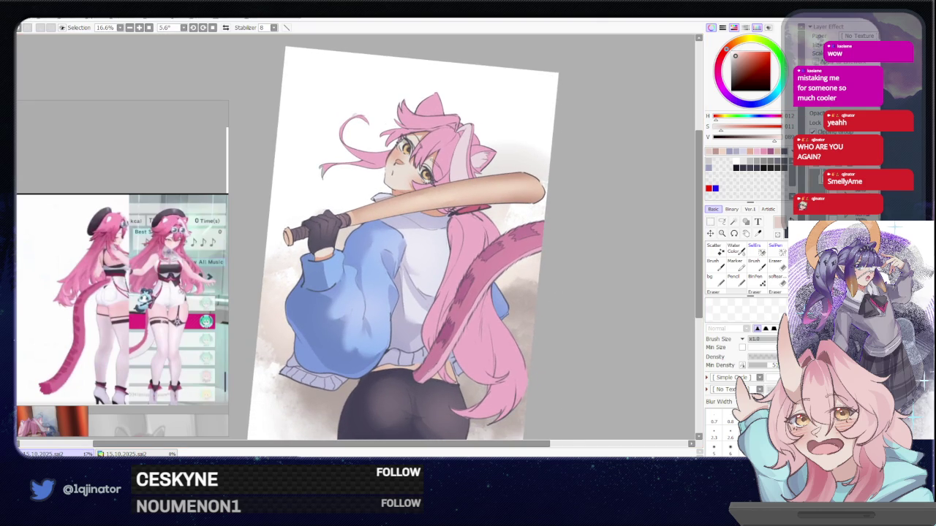
{"action": "key", "text": "ctrl+minus"}
{"action": "key", "text": "ctrl+minus"}
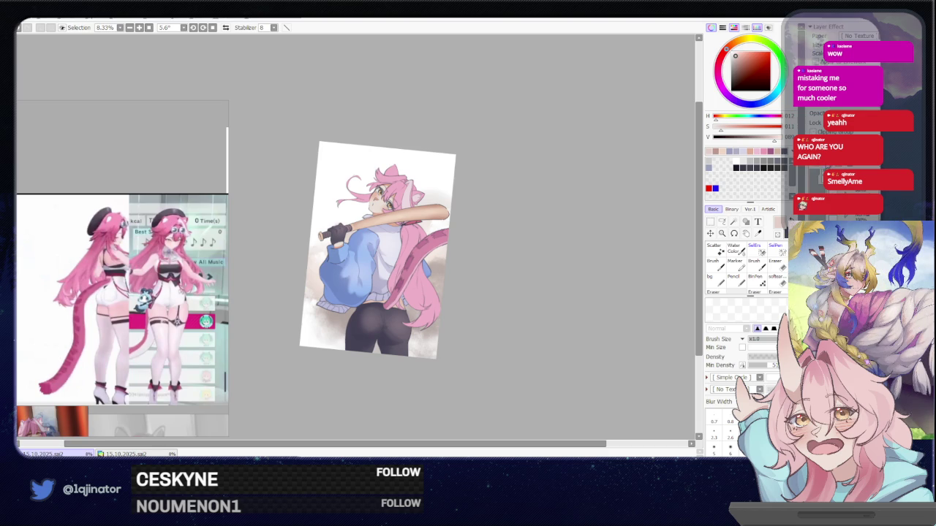
{"action": "key", "text": "ctrl+plus"}
{"action": "key", "text": "ctrl+plus"}
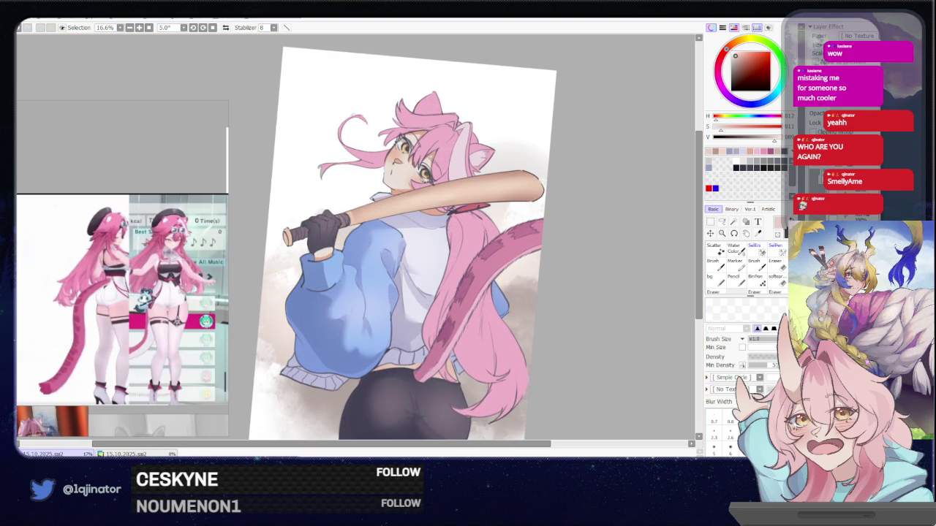
{"action": "left_click", "coordinate": [375, 160], "text": "alt"}
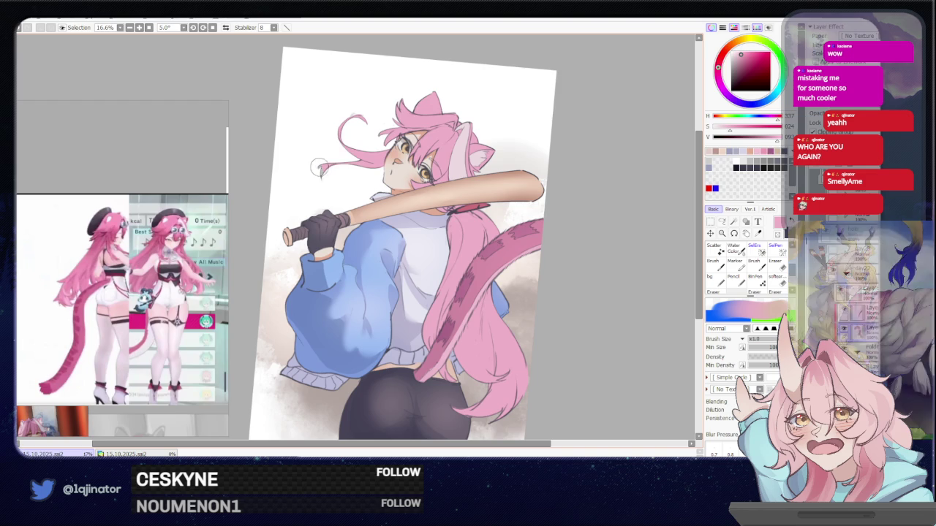
Step: Zoom and rotate the view to frame the face, bat and whole figure
{"action": "key", "text": "ctrl+plus"}
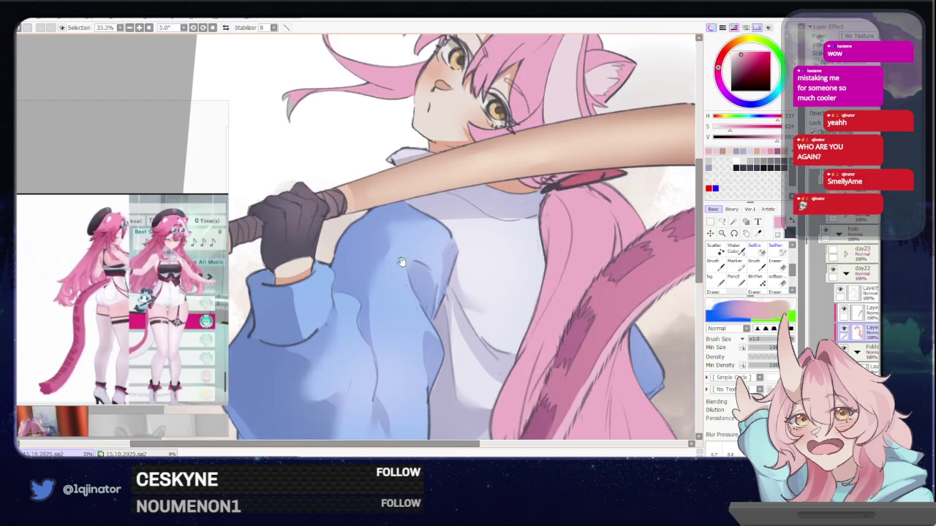
{"action": "key", "text": "ctrl+plus"}
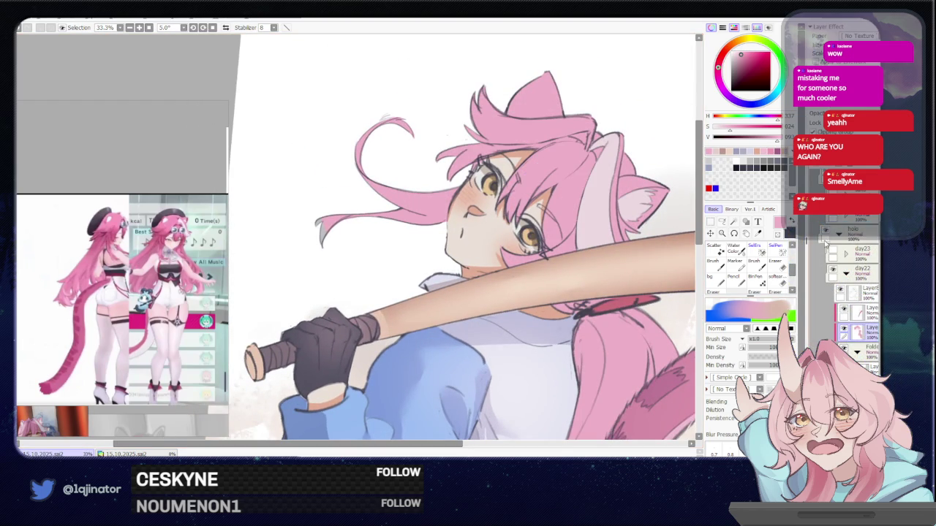
{"action": "key", "text": "End"}
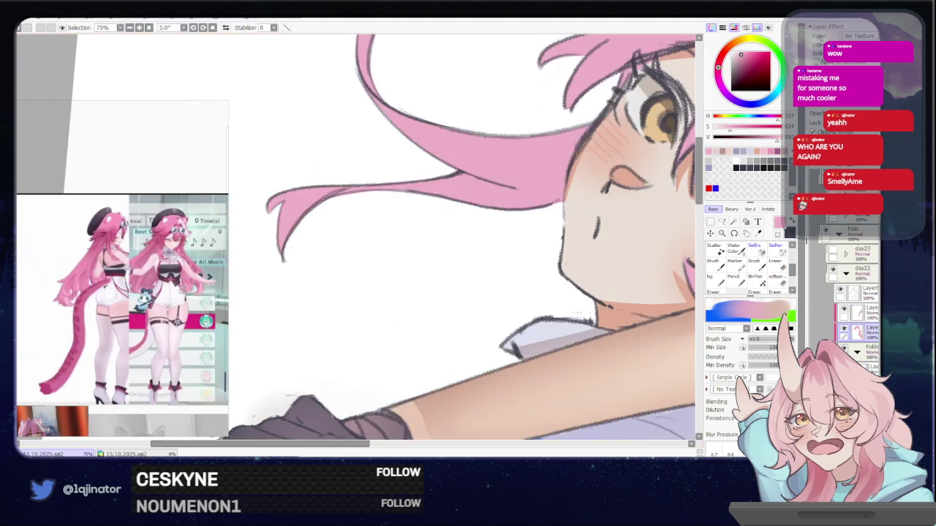
{"action": "key", "text": "ctrl+minus"}
{"action": "left_click_drag", "start_coordinate": [566, 359], "coordinate": [515, 300]}
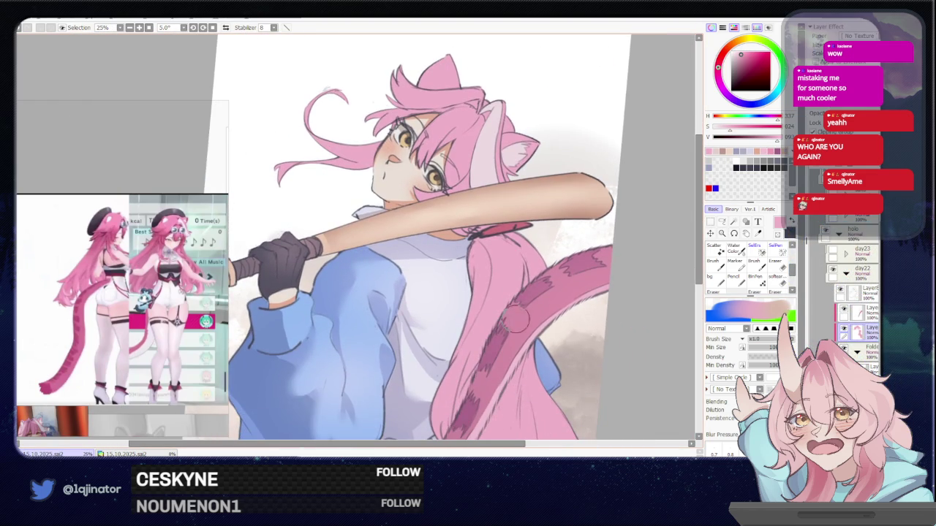
{"action": "key", "text": "ctrl+minus"}
{"action": "left_click_drag", "start_coordinate": [528, 342], "coordinate": [534, 331]}
{"action": "key", "text": "End"}
{"action": "key", "text": "End"}
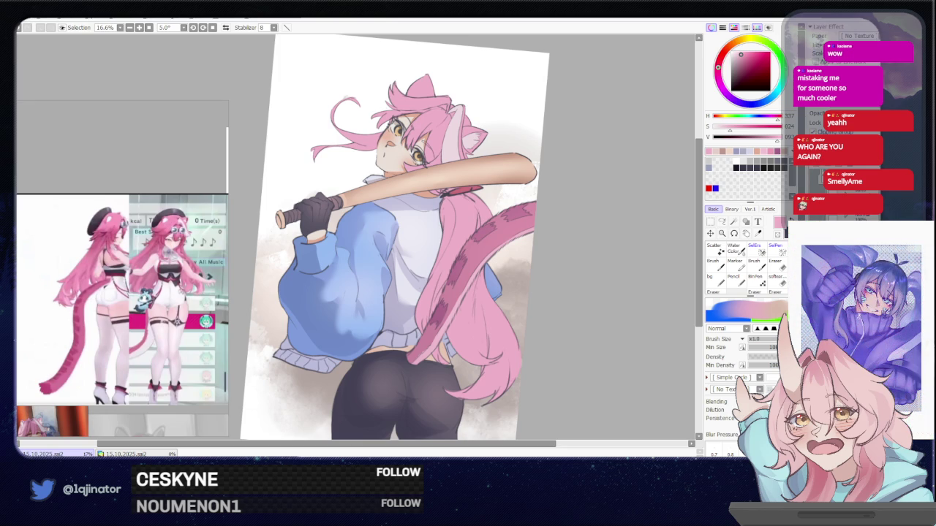
Step: Paint a trial darker pink stroke on the hair and undo it
{"action": "scroll", "coordinate": [560, 314], "scroll_direction": "up", "scroll_amount": 1}
{"action": "scroll", "coordinate": [563, 293], "scroll_direction": "up", "scroll_amount": 1}
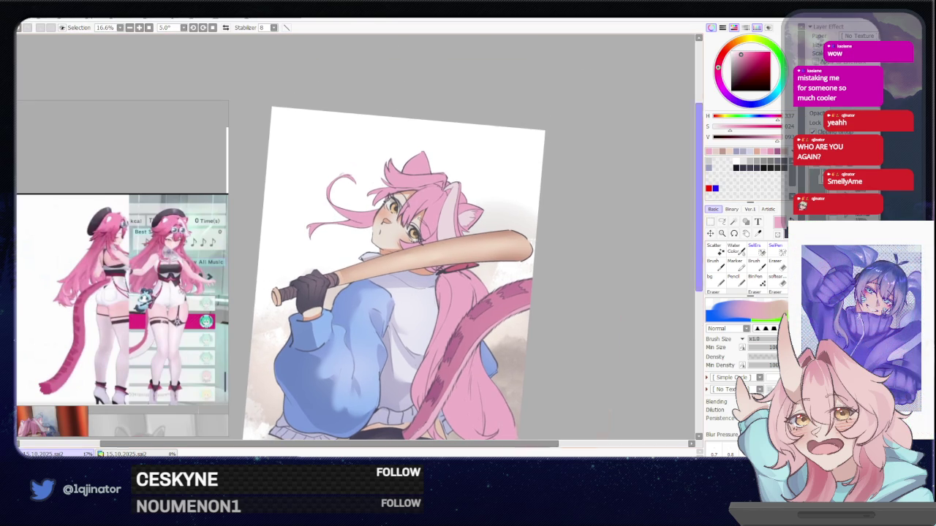
{"action": "scroll", "coordinate": [466, 187], "scroll_direction": "up", "scroll_amount": 1}
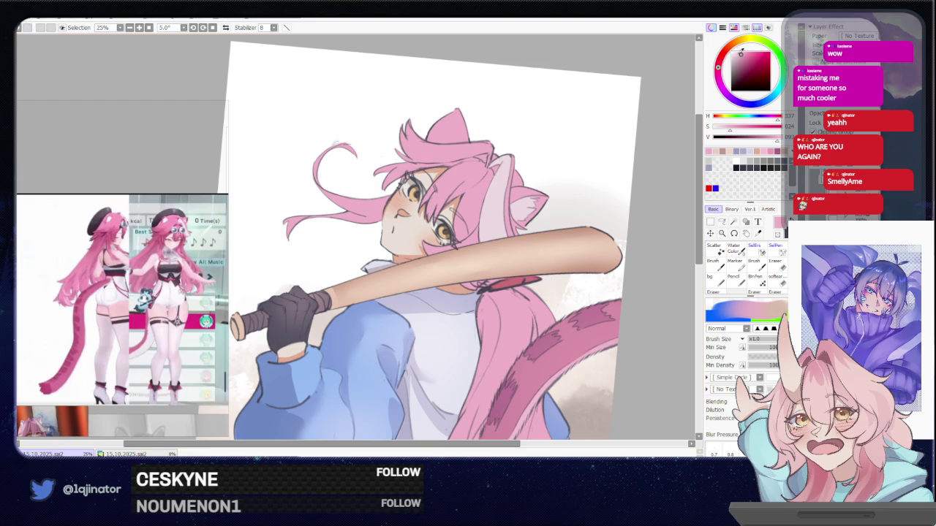
{"action": "left_click_drag", "start_coordinate": [479, 192], "coordinate": [484, 174]}
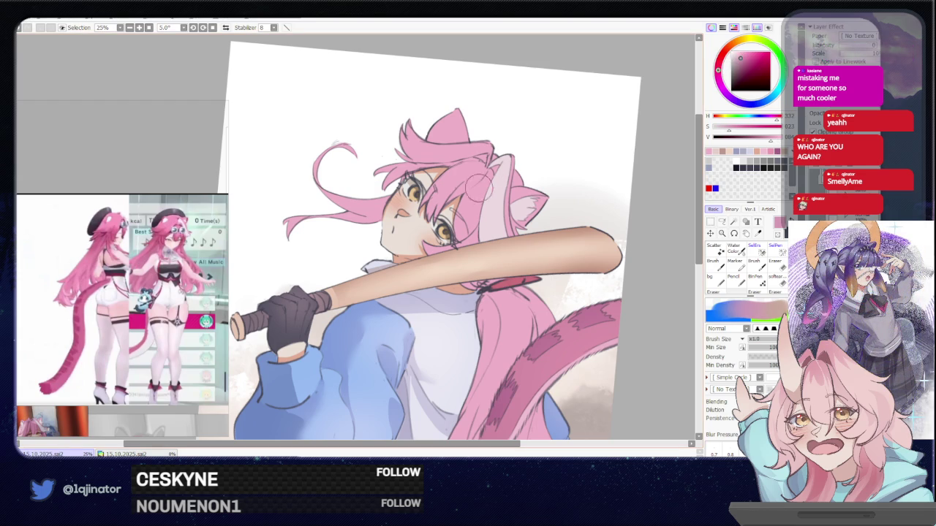
{"action": "key", "text": "ctrl+z"}
{"action": "scroll", "coordinate": [746, 232], "scroll_direction": "up", "scroll_amount": 2}
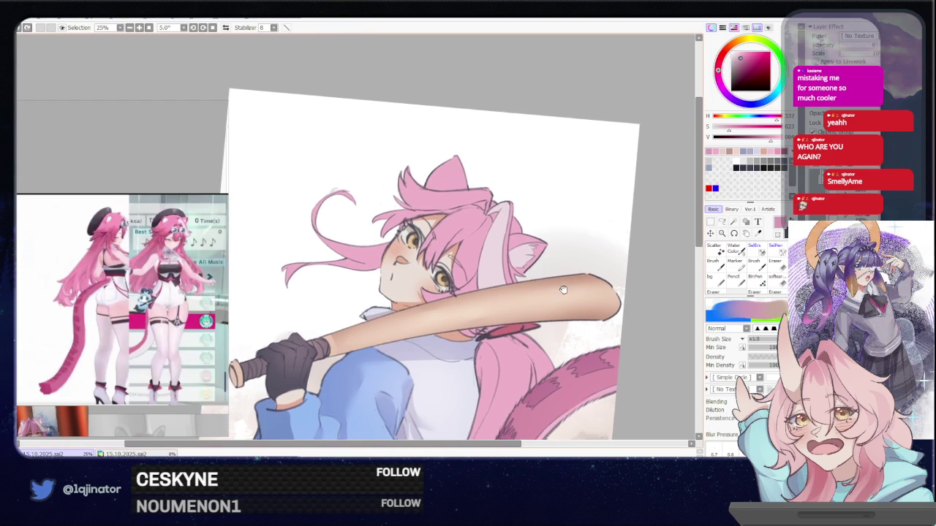
{"action": "left_click", "coordinate": [722, 221]}
{"action": "left_click_drag", "start_coordinate": [394, 265], "coordinate": [475, 270]}
{"action": "scroll", "coordinate": [476, 270], "scroll_direction": "up", "scroll_amount": 1}
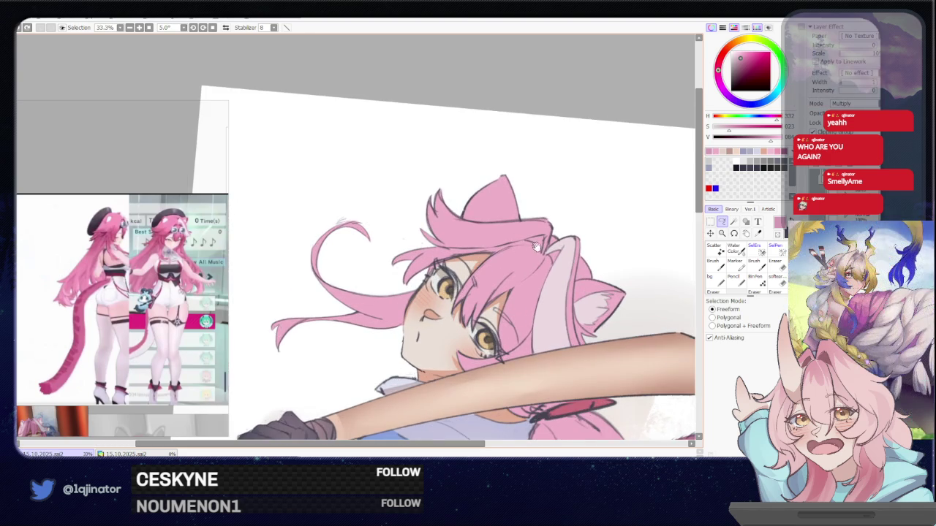
Step: Lasso a freeform selection around the cat ear and the top hair strands
{"action": "left_click_drag", "start_coordinate": [444, 247], "coordinate": [449, 258]}
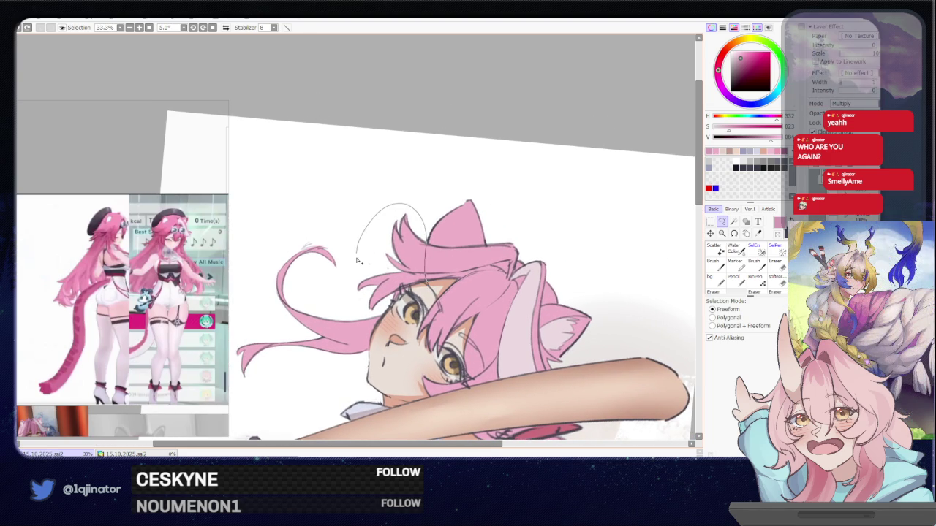
{"action": "left_click_drag", "start_coordinate": [365, 313], "coordinate": [370, 316]}
{"action": "key", "text": "b"}
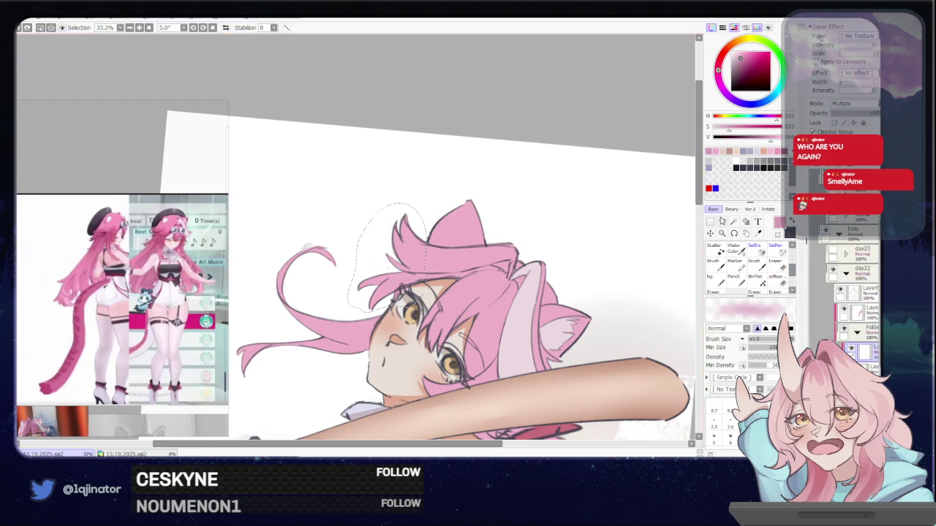
{"action": "left_click", "coordinate": [722, 221]}
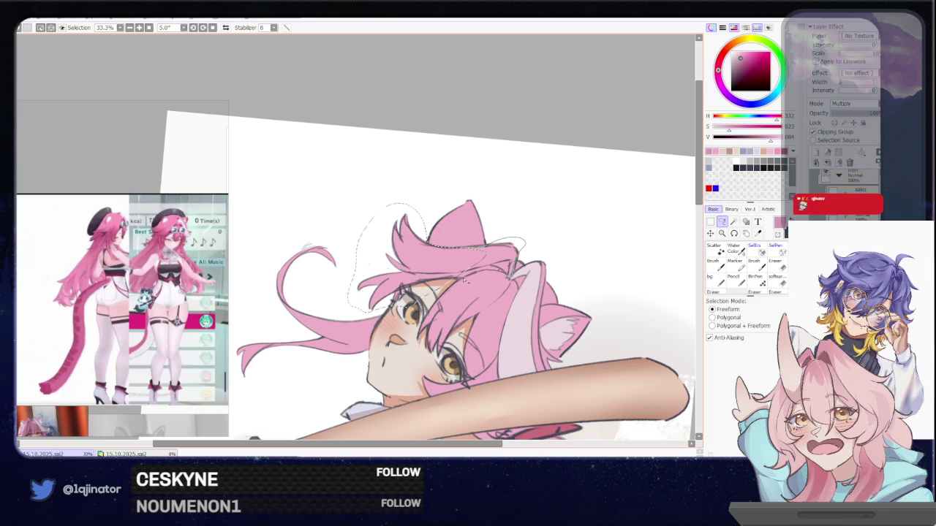
{"action": "left_click_drag", "start_coordinate": [500, 275], "coordinate": [465, 247]}
Step: Brush darker pink shading onto the top hair strands, then drop the selection
{"action": "key", "text": "b"}
{"action": "mouse_move", "coordinate": [419, 212]}
{"action": "left_mouse_down"}
{"action": "mouse_move", "coordinate": [376, 209]}
{"action": "mouse_move", "coordinate": [380, 219]}
{"action": "mouse_move", "coordinate": [386, 198]}
{"action": "mouse_move", "coordinate": [436, 219]}
{"action": "left_mouse_up"}
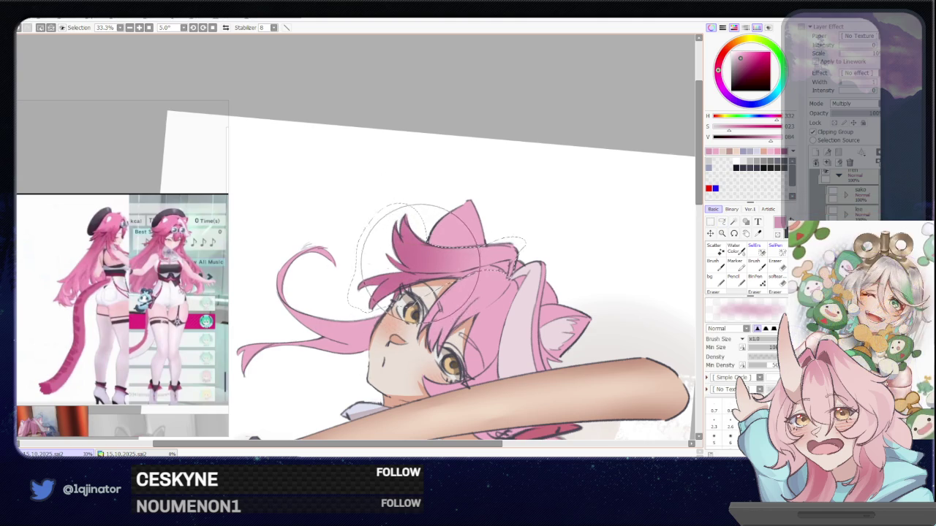
{"action": "scroll", "coordinate": [648, 229], "scroll_direction": "down", "scroll_amount": 2}
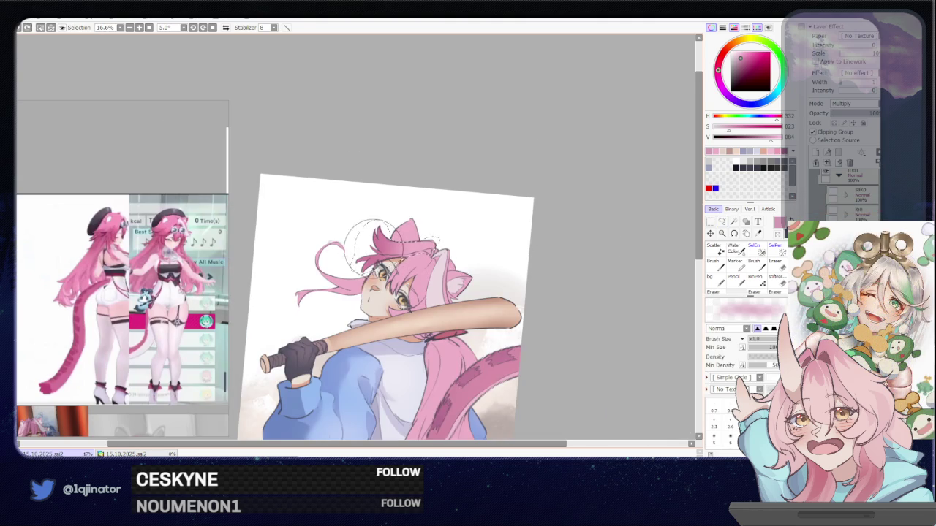
{"action": "left_click", "coordinate": [722, 224]}
{"action": "key", "text": "ctrl+d"}
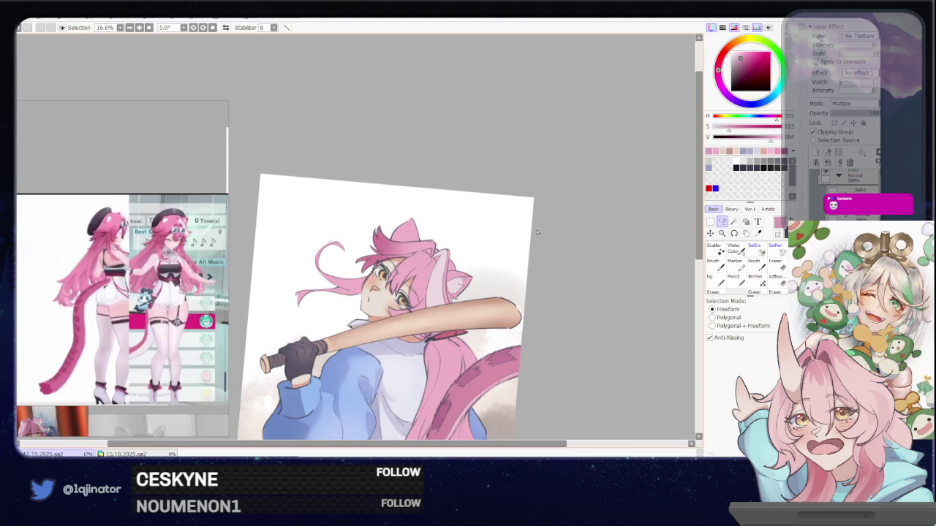
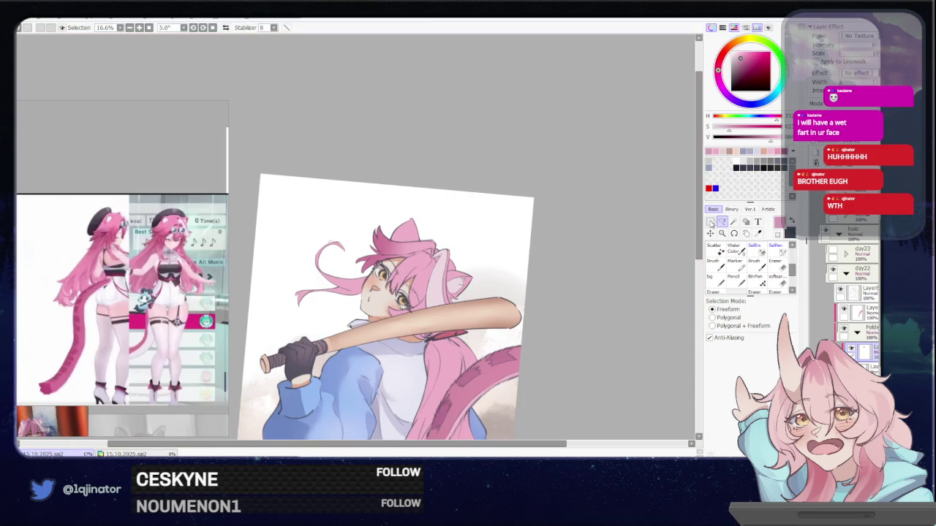
Step: Zoom in close on the girl's face and cat ear with the freehand lasso ready
{"action": "scroll", "coordinate": [430, 299], "scroll_direction": "up", "scroll_amount": 2}
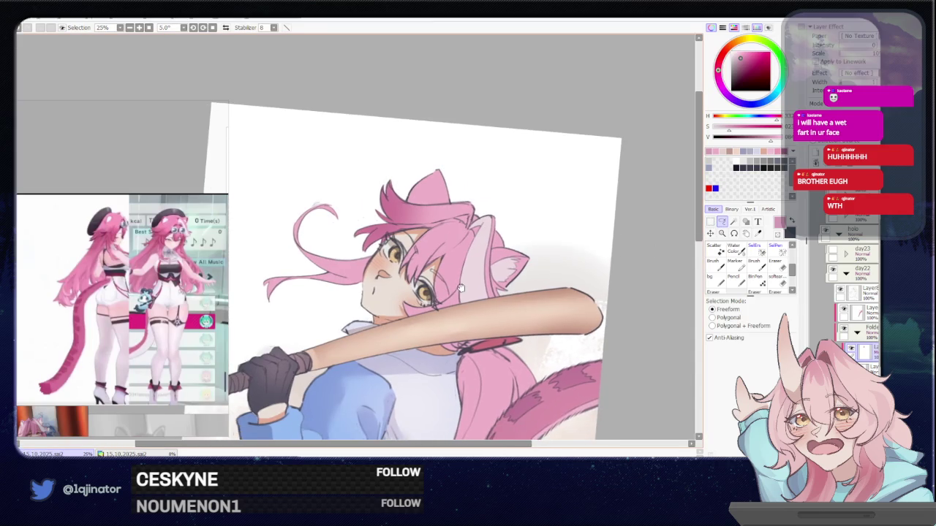
{"action": "scroll", "coordinate": [430, 298], "scroll_direction": "up", "scroll_amount": 1}
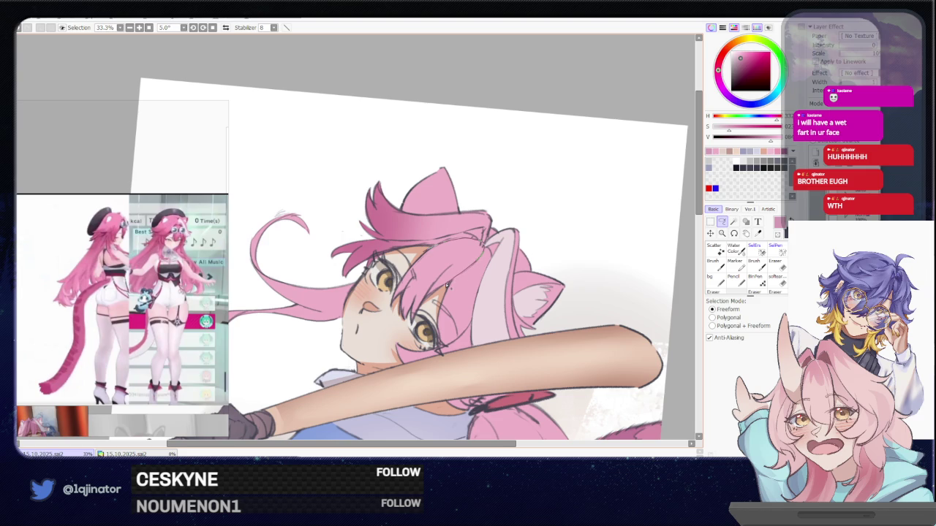
{"action": "key", "text": "b"}
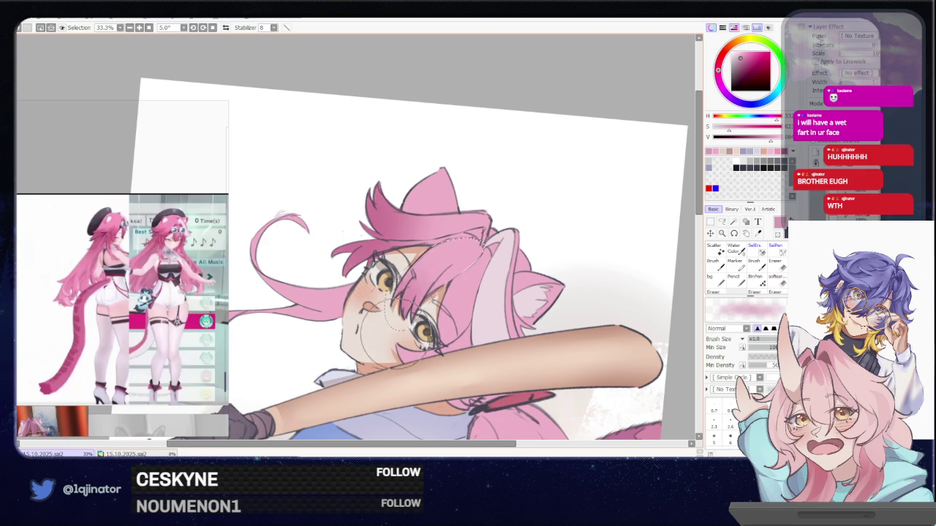
{"action": "key", "text": "minus"}
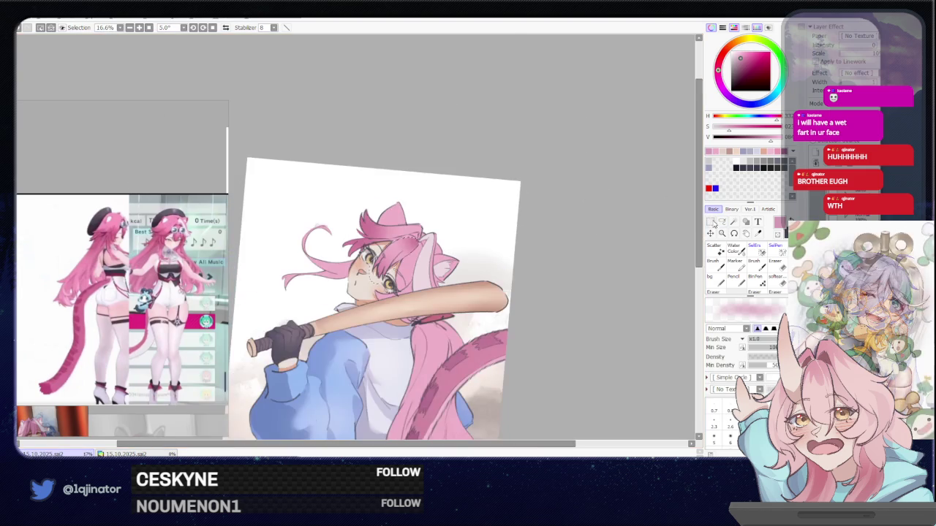
{"action": "left_click", "coordinate": [722, 222]}
{"action": "key", "text": "plus"}
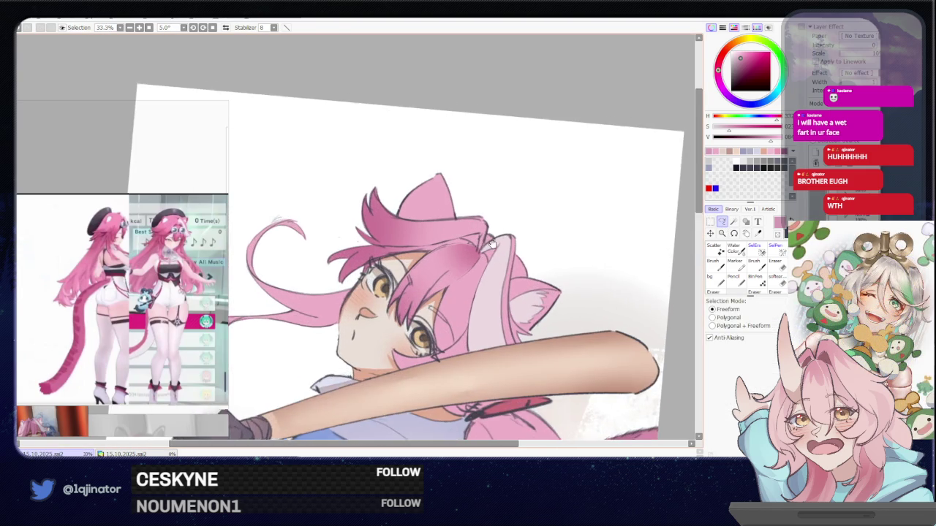
{"action": "key", "text": "plus"}
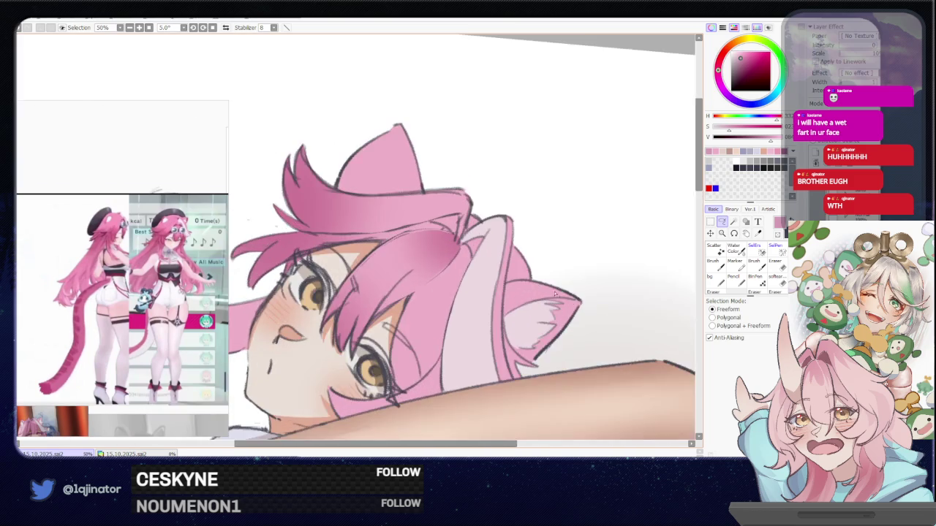
Step: Select and shade the lower edge of the cat ear, then deselect
{"action": "left_click_drag", "start_coordinate": [556, 294], "coordinate": [442, 254]}
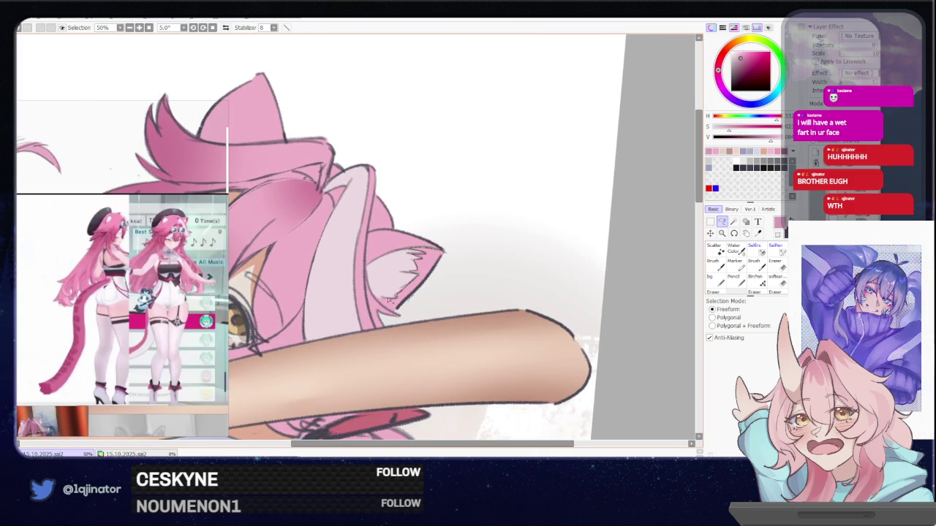
{"action": "left_click_drag", "start_coordinate": [388, 300], "coordinate": [446, 302]}
{"action": "key", "text": "e"}
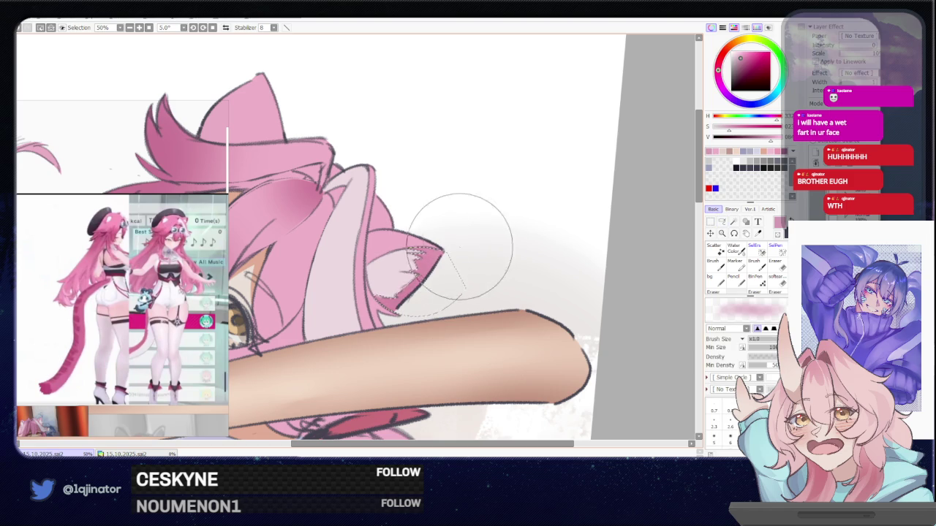
{"action": "key", "text": "ctrl+d"}
Step: Outline the top of the hair, checking it by briefly rotating the canvas, then clear it
{"action": "mouse_move", "coordinate": [331, 281]}
{"action": "left_mouse_down"}
{"action": "mouse_move", "coordinate": [422, 293]}
{"action": "mouse_move", "coordinate": [444, 337]}
{"action": "left_mouse_up"}
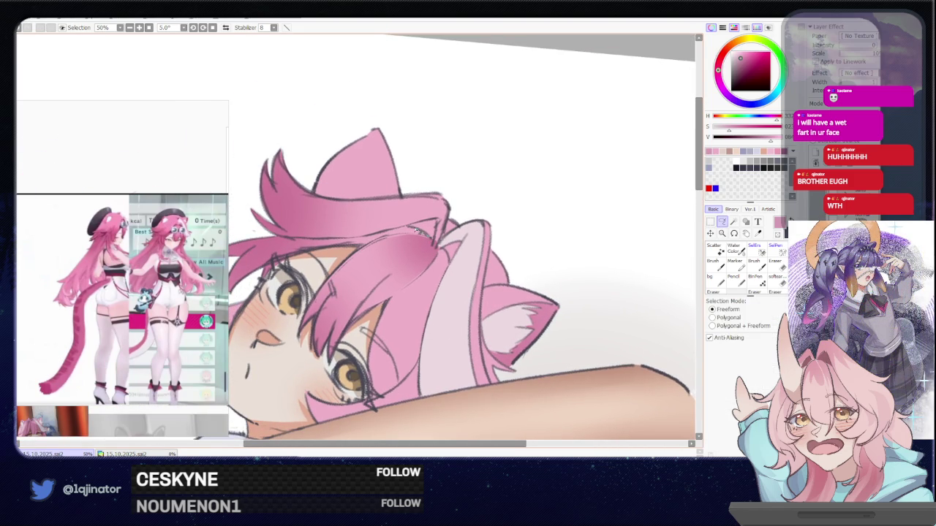
{"action": "mouse_move", "coordinate": [411, 228]}
{"action": "left_mouse_down"}
{"action": "mouse_move", "coordinate": [380, 235]}
{"action": "mouse_move", "coordinate": [415, 233]}
{"action": "left_mouse_up"}
{"action": "key", "text": "b"}
{"action": "key", "text": "Delete"}
{"action": "key", "text": "l"}
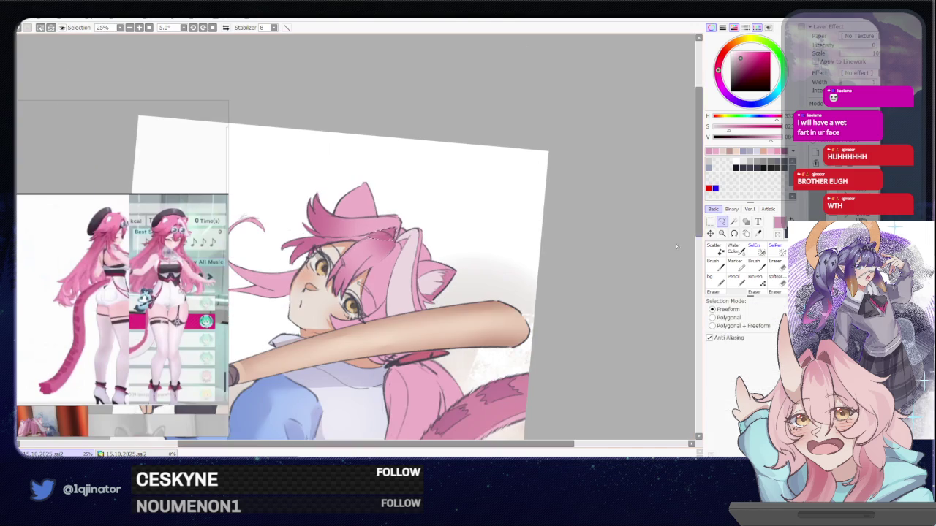
{"action": "key", "text": "ctrl+d"}
{"action": "key", "text": "Home"}
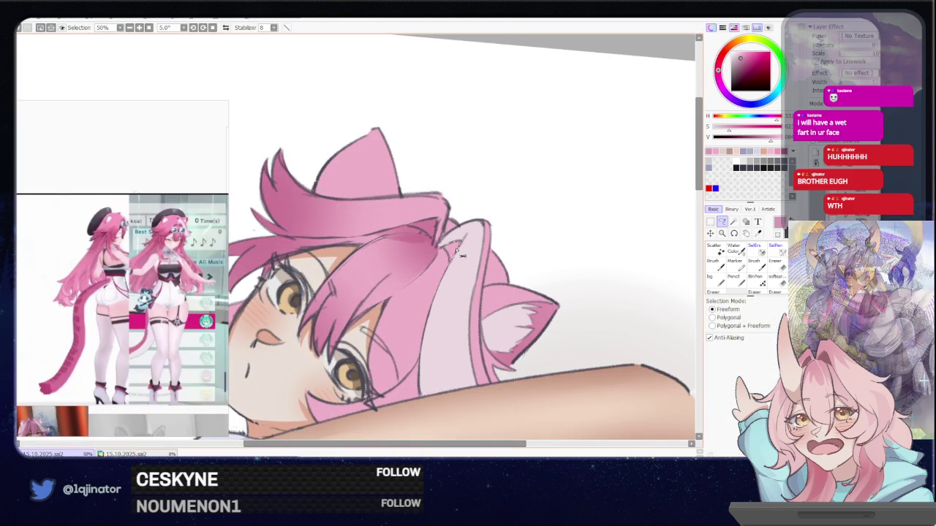
{"action": "key", "text": "End"}
{"action": "key", "text": "Home"}
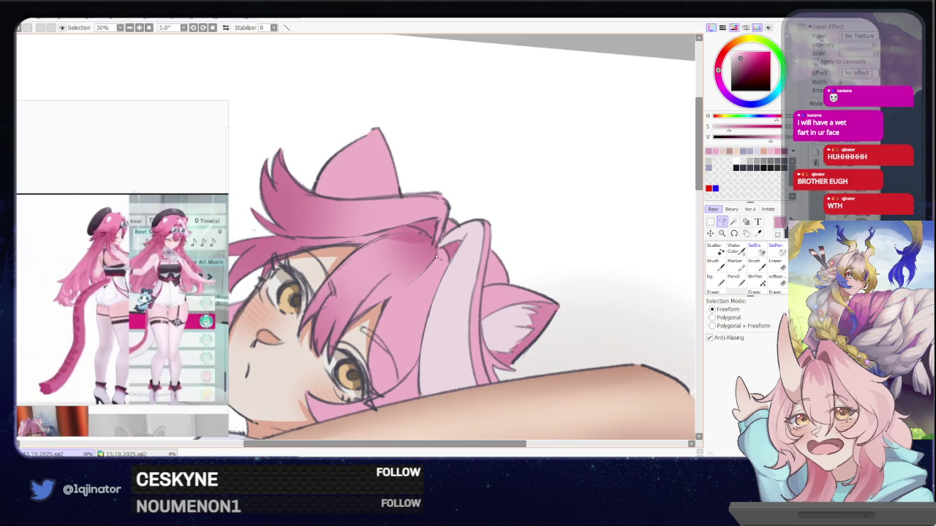
Step: Select and shade the hair beside the ear, then zoom out to 8.33%
{"action": "left_click_drag", "start_coordinate": [425, 335], "coordinate": [462, 236]}
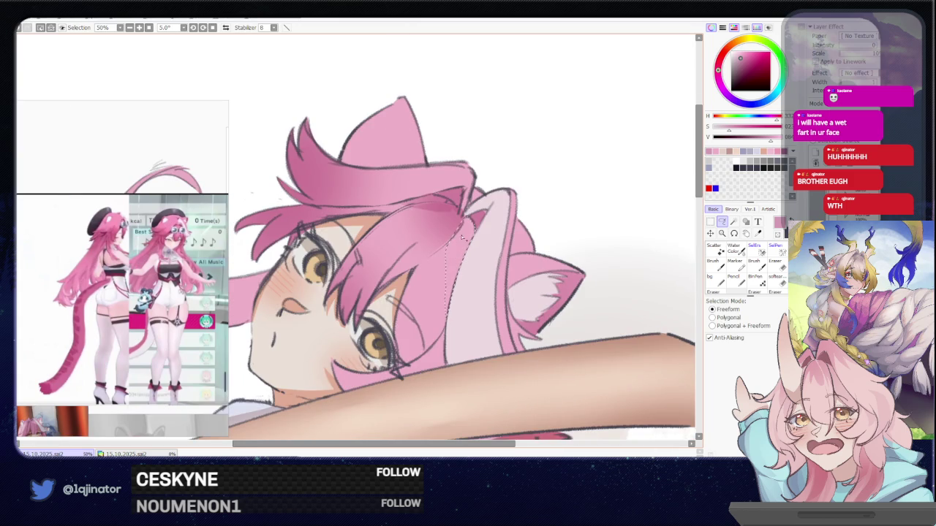
{"action": "left_click_drag", "start_coordinate": [462, 236], "coordinate": [444, 247]}
{"action": "key", "text": "b"}
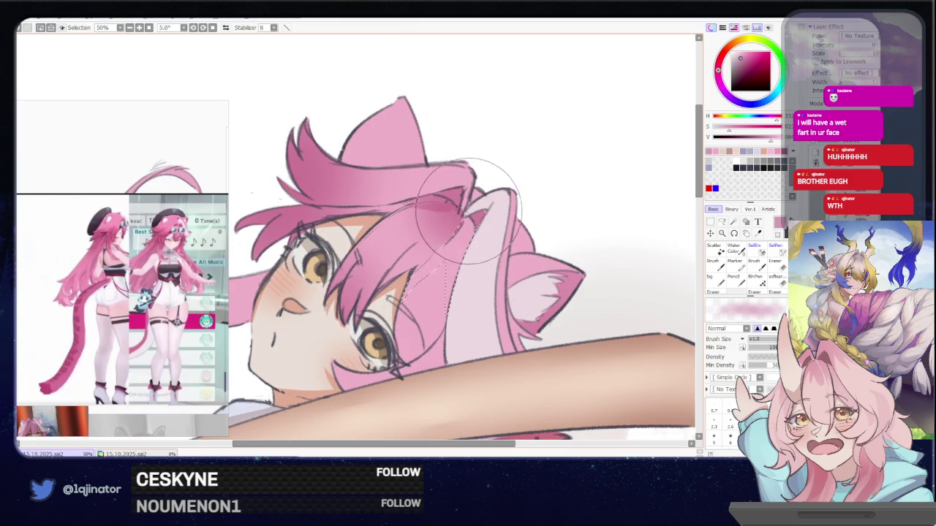
{"action": "scroll", "coordinate": [585, 212], "scroll_direction": "down", "scroll_amount": 1}
{"action": "scroll", "coordinate": [605, 209], "scroll_direction": "down", "scroll_amount": 1}
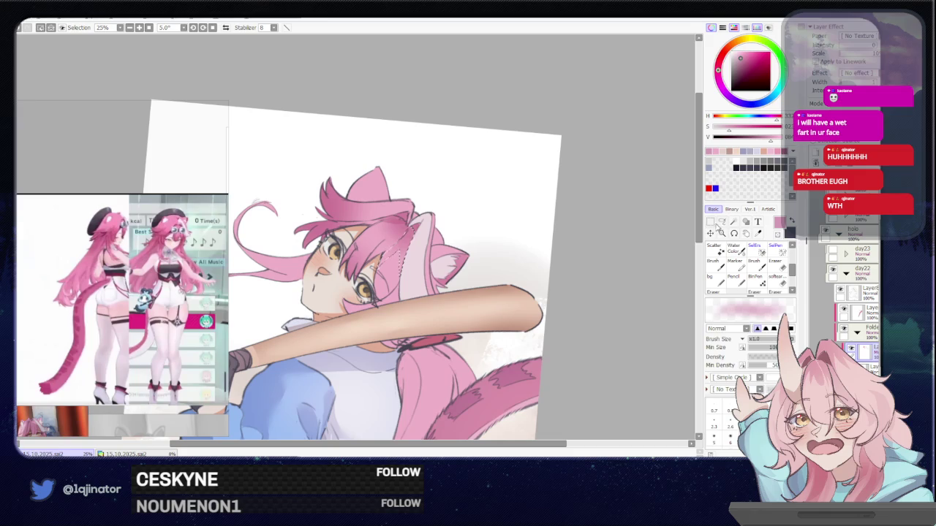
{"action": "left_click", "coordinate": [722, 221]}
{"action": "scroll", "coordinate": [528, 315], "scroll_direction": "down", "scroll_amount": 1}
{"action": "scroll", "coordinate": [528, 315], "scroll_direction": "down", "scroll_amount": 2}
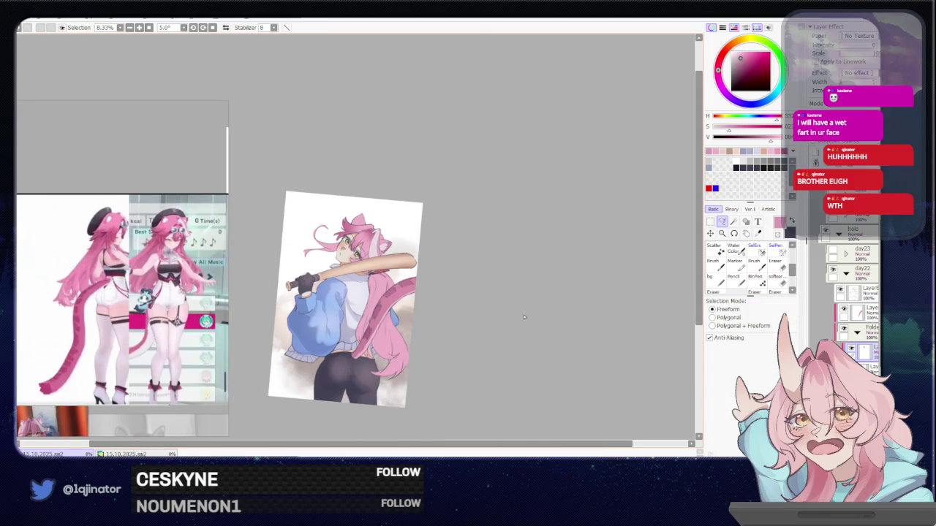
Step: Look over the upper part of the drawing with the brush selected
{"action": "scroll", "coordinate": [466, 322], "scroll_direction": "up", "scroll_amount": 1}
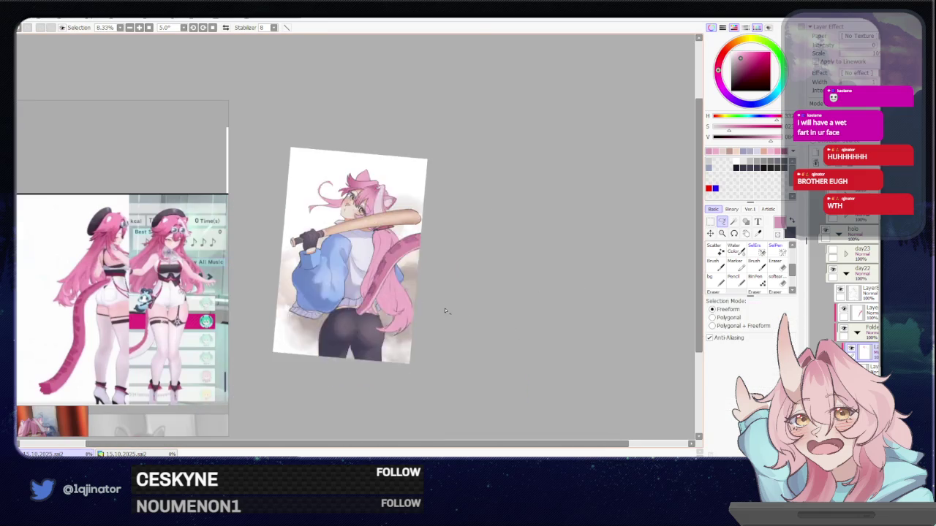
{"action": "scroll", "coordinate": [446, 311], "scroll_direction": "up", "scroll_amount": 1}
{"action": "key", "text": "b"}
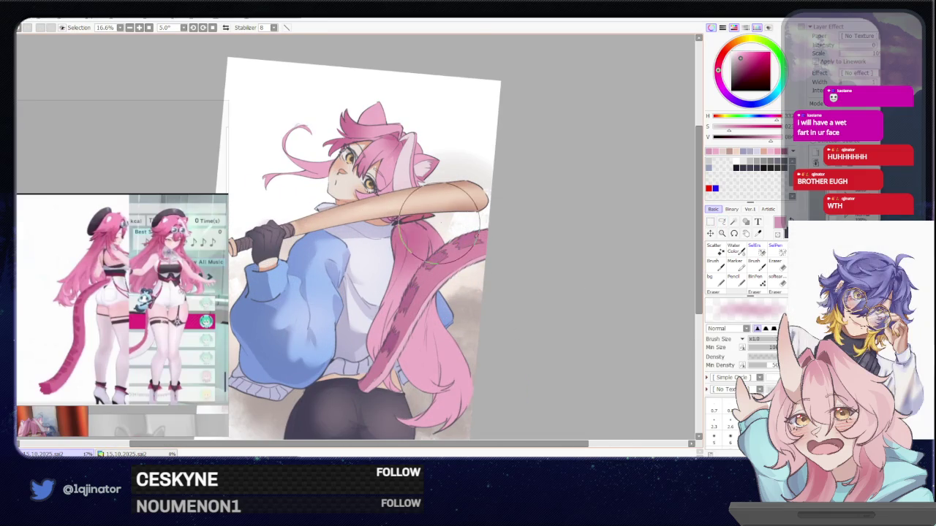
{"action": "left_click_drag", "start_coordinate": [441, 238], "coordinate": [446, 334]}
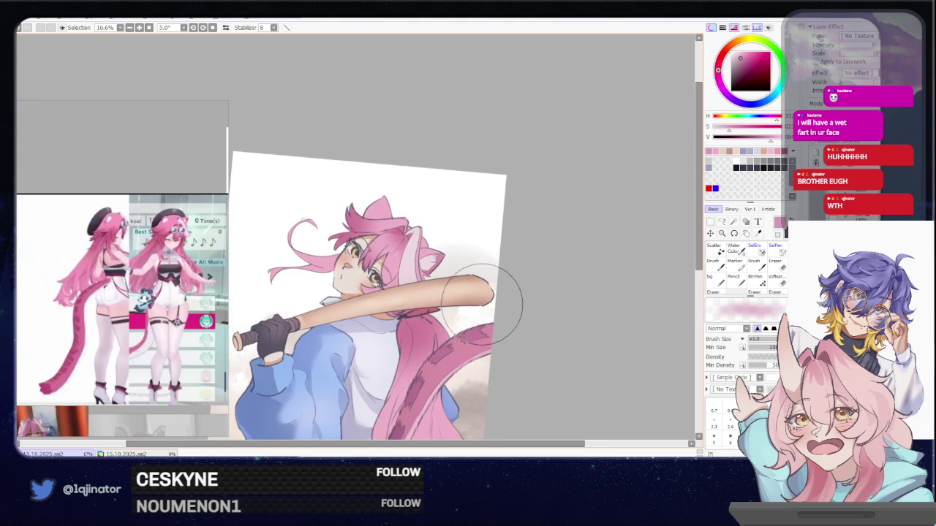
{"action": "scroll", "coordinate": [468, 307], "scroll_direction": "down", "scroll_amount": 1}
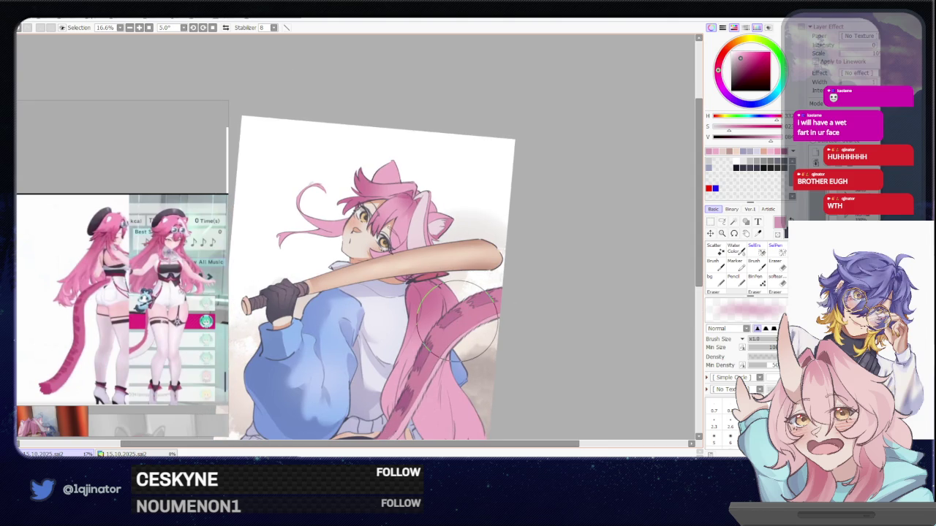
{"action": "scroll", "coordinate": [512, 292], "scroll_direction": "down", "scroll_amount": 3}
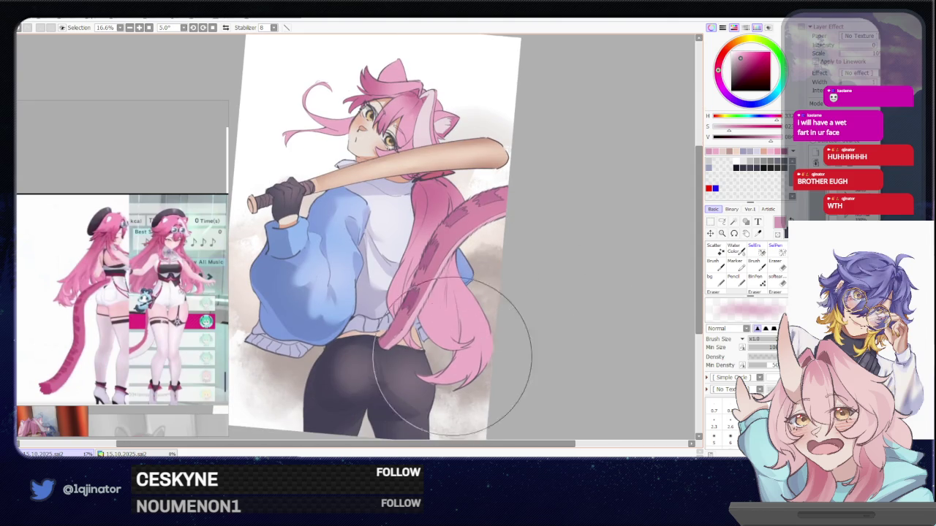
{"action": "scroll", "coordinate": [410, 336], "scroll_direction": "up", "scroll_amount": 2}
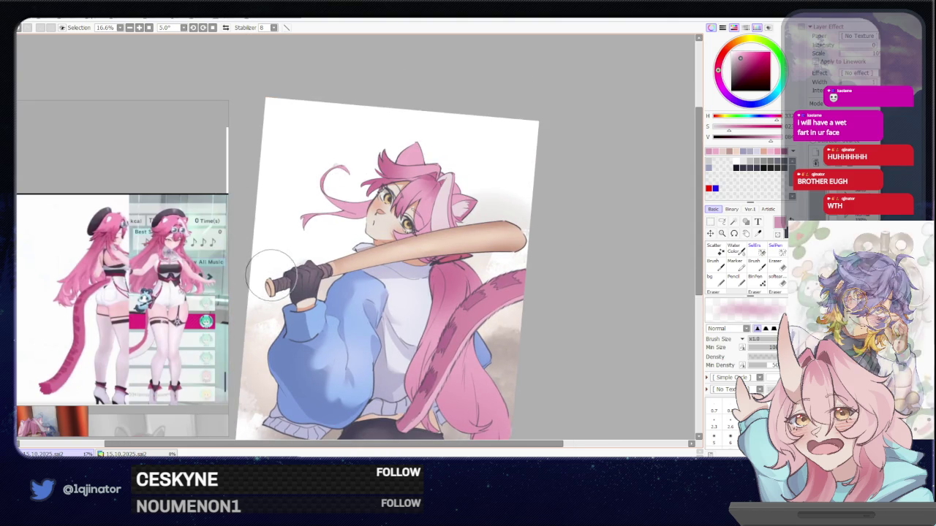
Step: Apply Hue/Saturation with saturation +32 and luminance +27 to the whole canvas
{"action": "key", "text": "minus"}
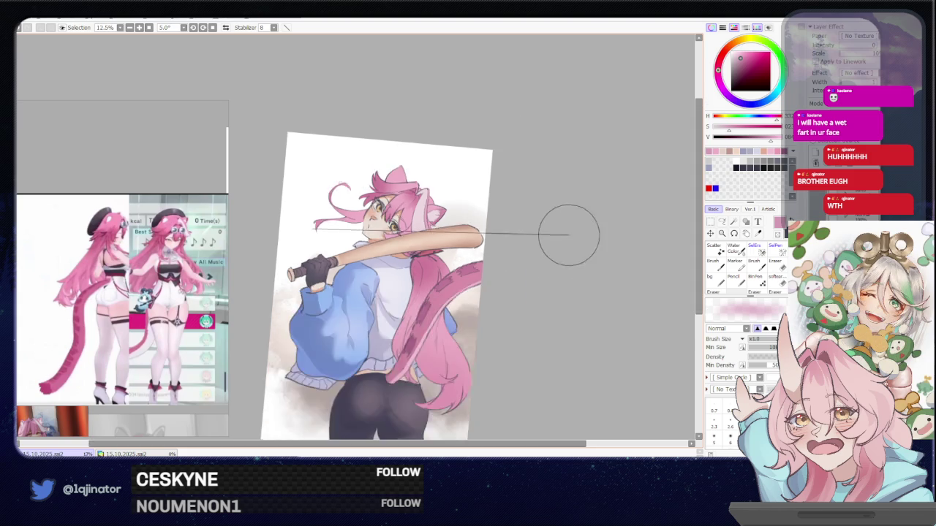
{"action": "key", "text": "minus"}
{"action": "key", "text": "ctrl+u"}
{"action": "mouse_move", "coordinate": [536, 124]}
{"action": "left_mouse_down"}
{"action": "mouse_move", "coordinate": [527, 126]}
{"action": "mouse_move", "coordinate": [547, 138]}
{"action": "mouse_move", "coordinate": [541, 150]}
{"action": "mouse_move", "coordinate": [518, 129]}
{"action": "mouse_move", "coordinate": [548, 149]}
{"action": "mouse_move", "coordinate": [557, 140]}
{"action": "mouse_move", "coordinate": [550, 137]}
{"action": "mouse_move", "coordinate": [553, 153]}
{"action": "mouse_move", "coordinate": [568, 144]}
{"action": "mouse_move", "coordinate": [557, 151]}
{"action": "left_mouse_up"}
{"action": "left_click", "coordinate": [532, 150]}
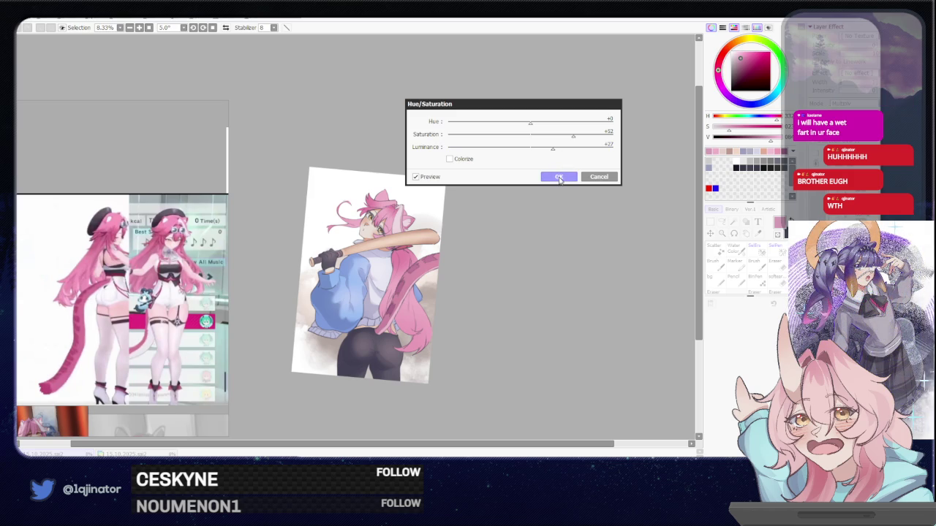
{"action": "left_click", "coordinate": [559, 177]}
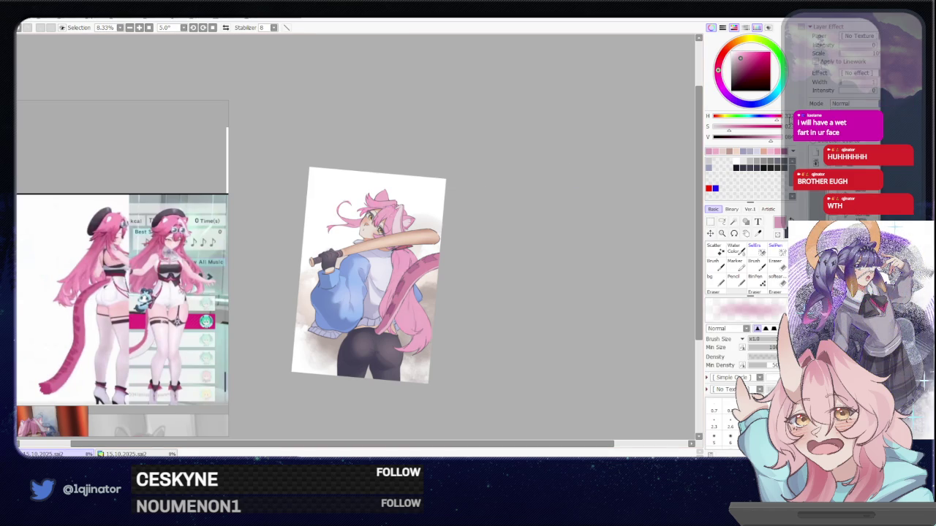
Step: Set the pink layer's blending mode to Multiply
{"action": "scroll", "coordinate": [469, 193], "scroll_direction": "up", "scroll_amount": 5}
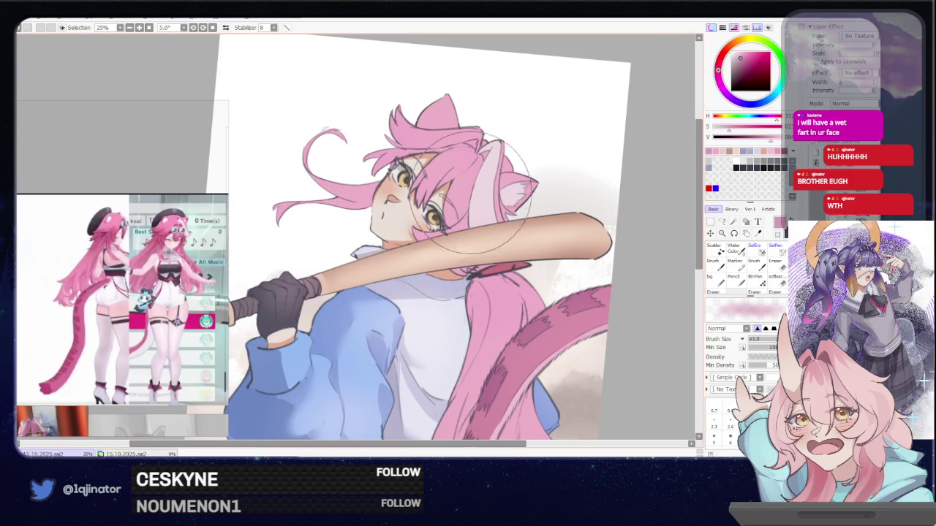
{"action": "scroll", "coordinate": [471, 190], "scroll_direction": "down", "scroll_amount": 3}
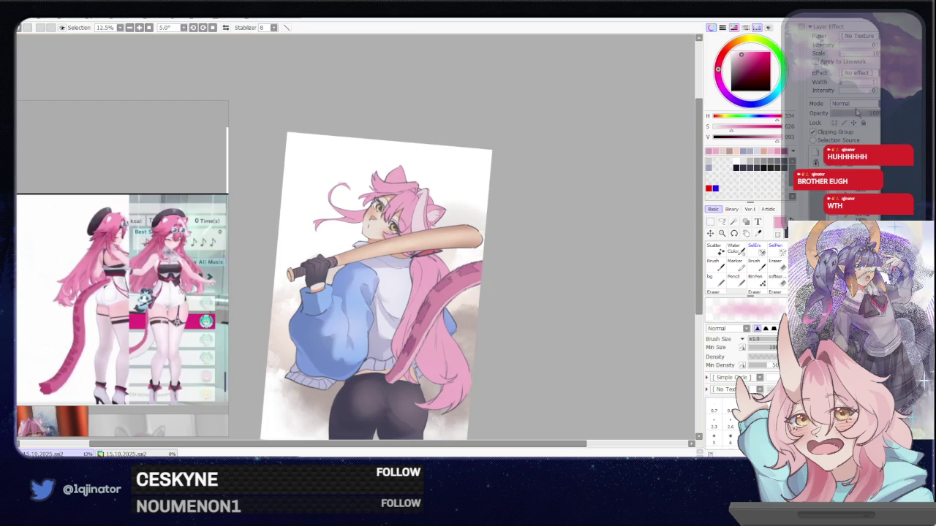
{"action": "left_click", "coordinate": [851, 104]}
{"action": "left_click", "coordinate": [845, 124]}
Step: Lasso-select the top hair tuft on the character's head
{"action": "scroll", "coordinate": [487, 264], "scroll_direction": "up", "scroll_amount": 3}
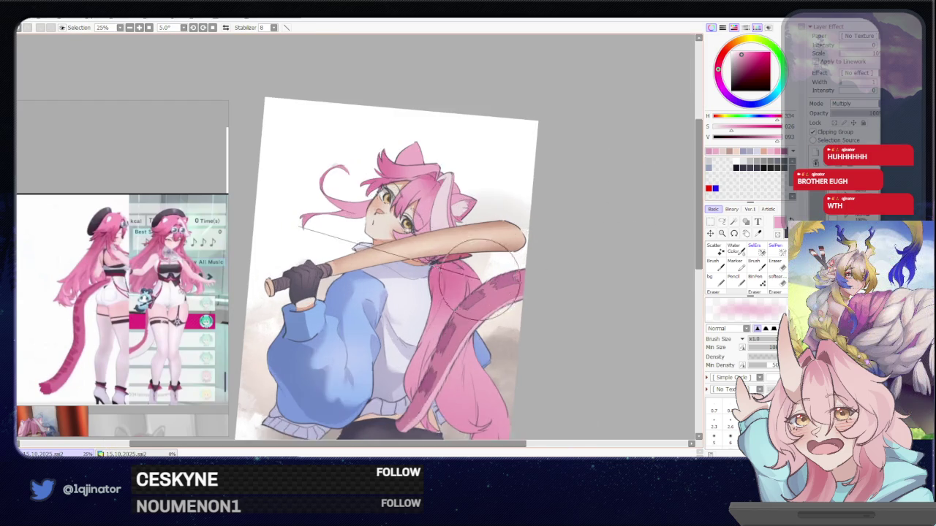
{"action": "left_click", "coordinate": [722, 222]}
{"action": "mouse_move", "coordinate": [473, 250]}
{"action": "left_mouse_down"}
{"action": "mouse_move", "coordinate": [441, 327]}
{"action": "mouse_move", "coordinate": [459, 265]}
{"action": "left_mouse_up"}
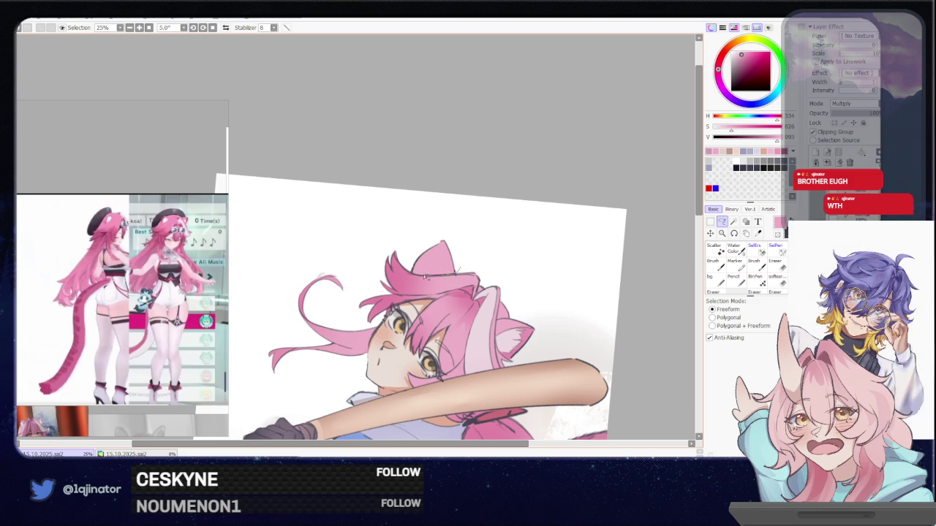
{"action": "left_click_drag", "start_coordinate": [454, 217], "coordinate": [456, 227]}
{"action": "key", "text": "b"}
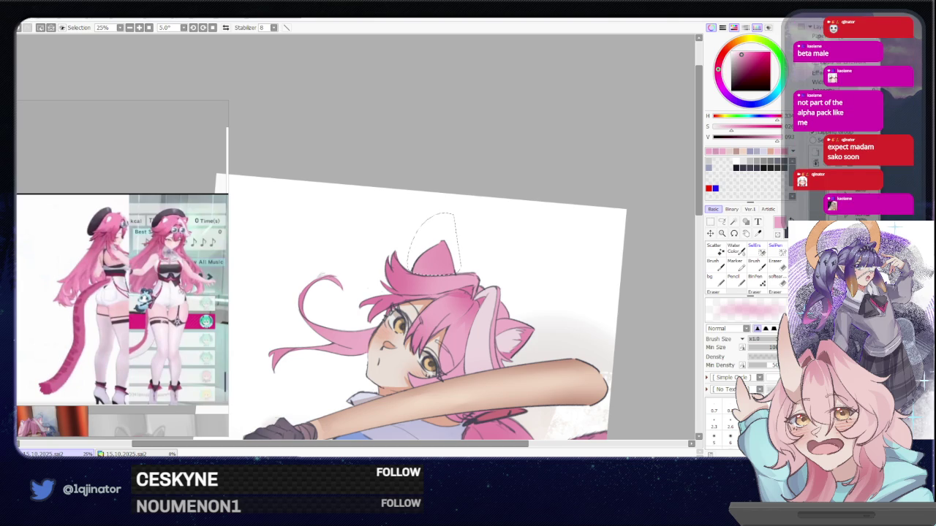
{"action": "key", "text": "a"}
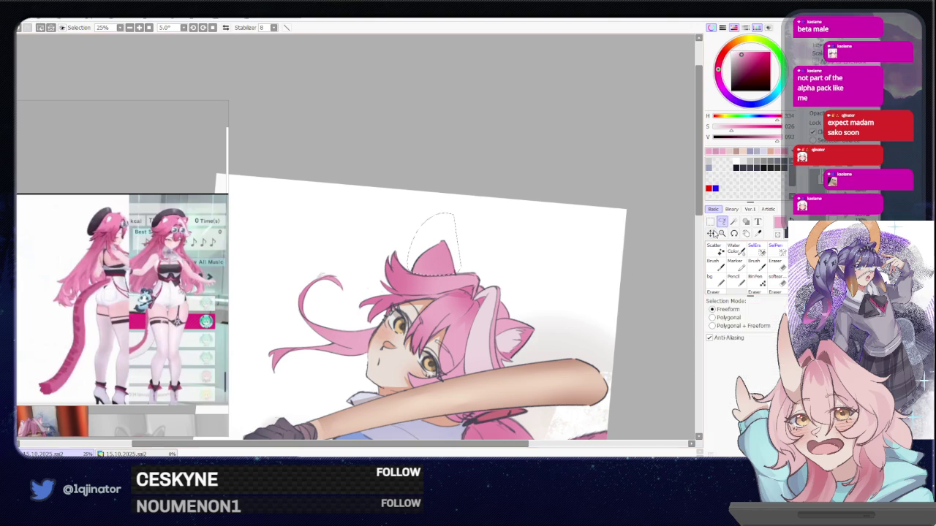
Step: Deselect the hair tuft, pick a slightly darker colour, and recentre the view on the head
{"action": "key", "text": "ctrl+d"}
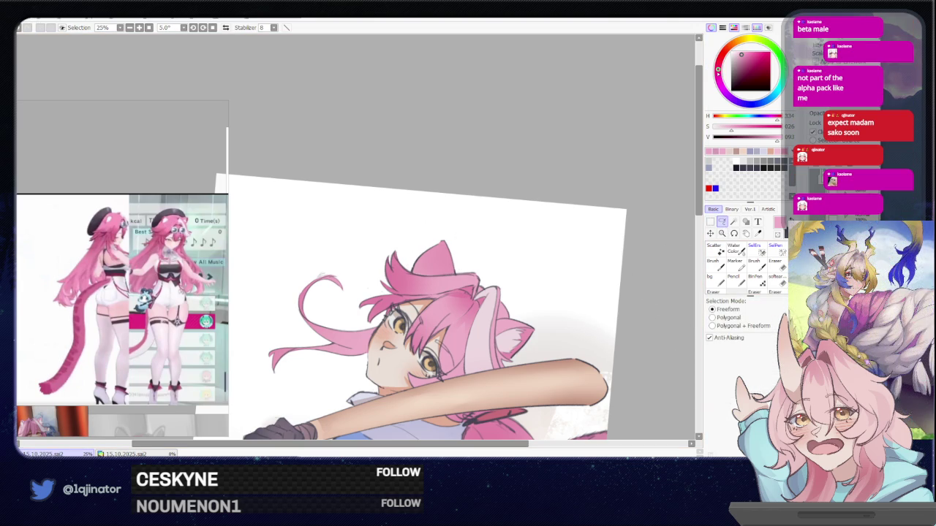
{"action": "left_click", "coordinate": [744, 56]}
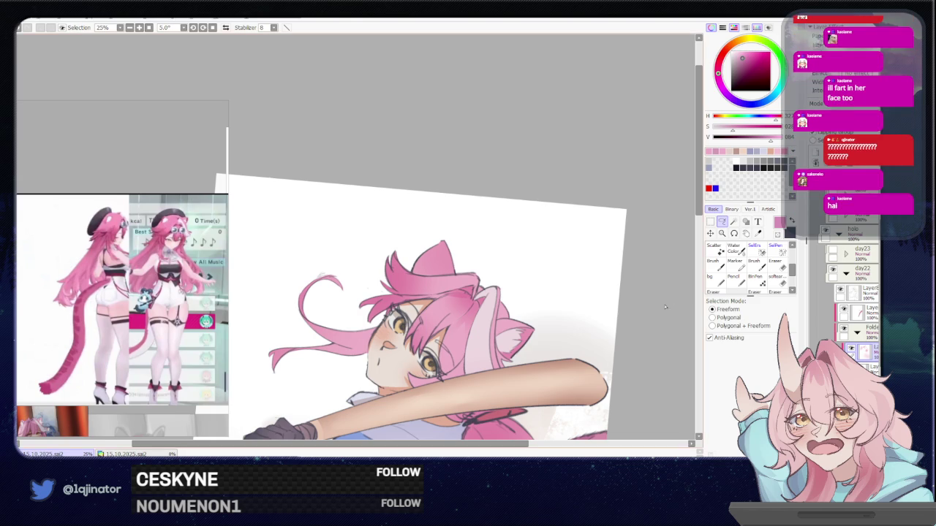
{"action": "left_click_drag", "start_coordinate": [464, 345], "coordinate": [458, 296]}
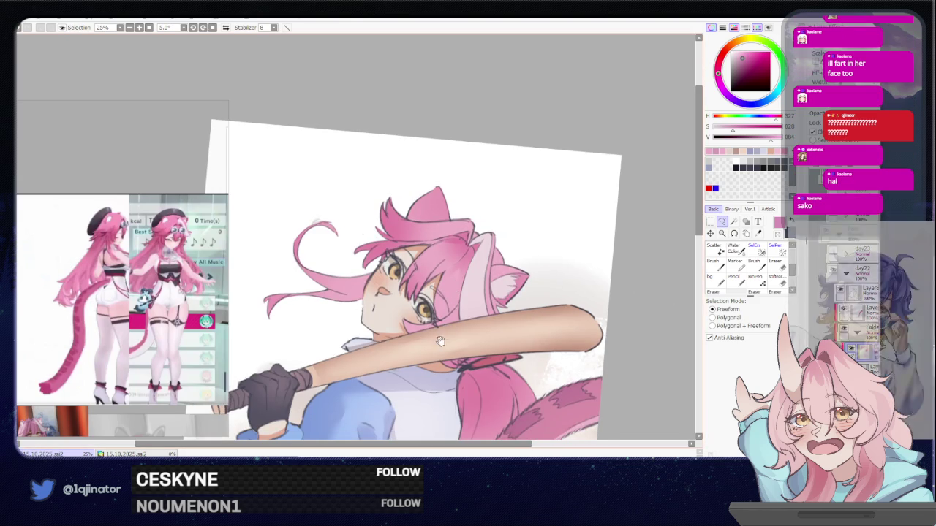
{"action": "left_click_drag", "start_coordinate": [442, 343], "coordinate": [453, 326]}
{"action": "left_click_drag", "start_coordinate": [471, 285], "coordinate": [452, 316]}
{"action": "key", "text": "b"}
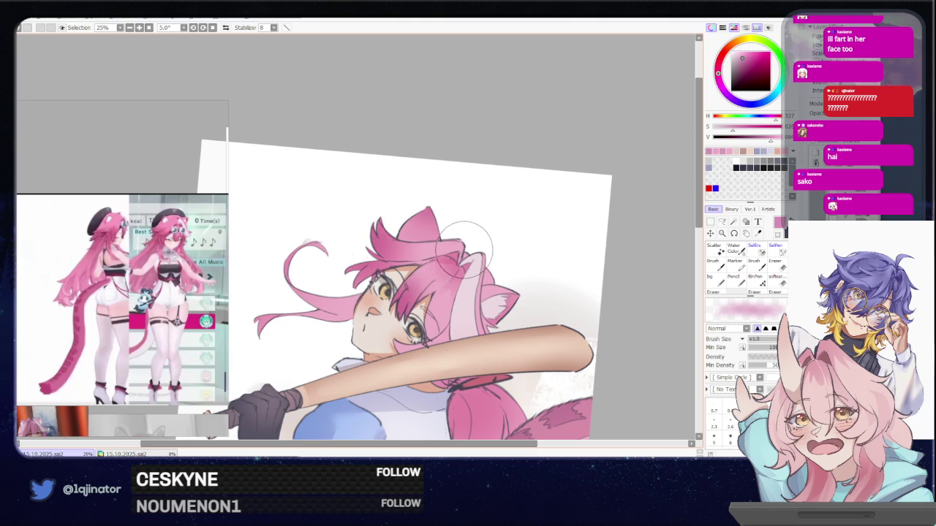
Step: Choose a darker mauve, then a saturated pink, and begin lassoing a hair section
{"action": "left_click_drag", "start_coordinate": [534, 307], "coordinate": [501, 187]}
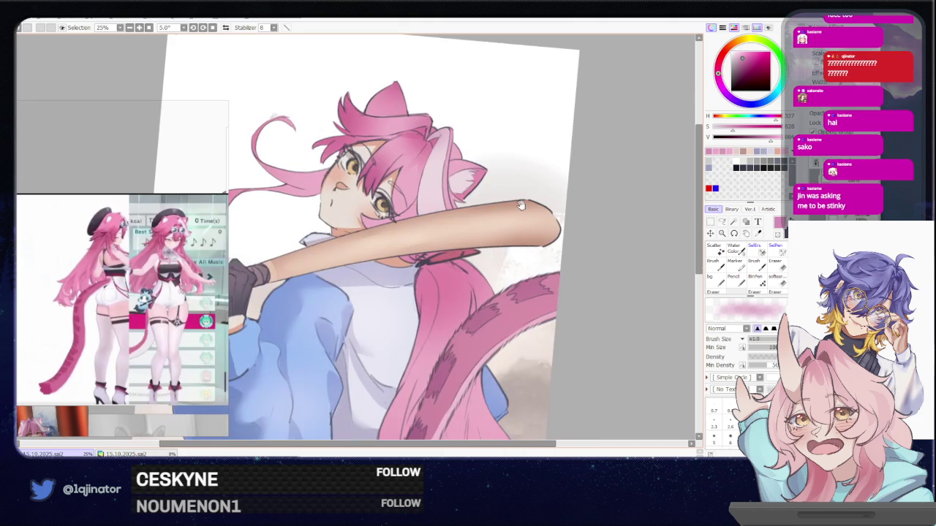
{"action": "key", "text": "a"}
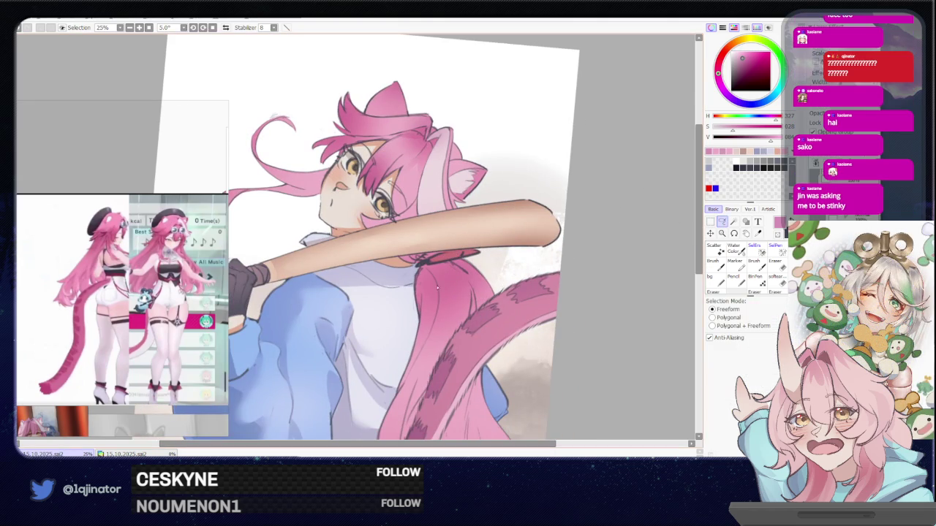
{"action": "left_click", "coordinate": [419, 283], "text": "alt"}
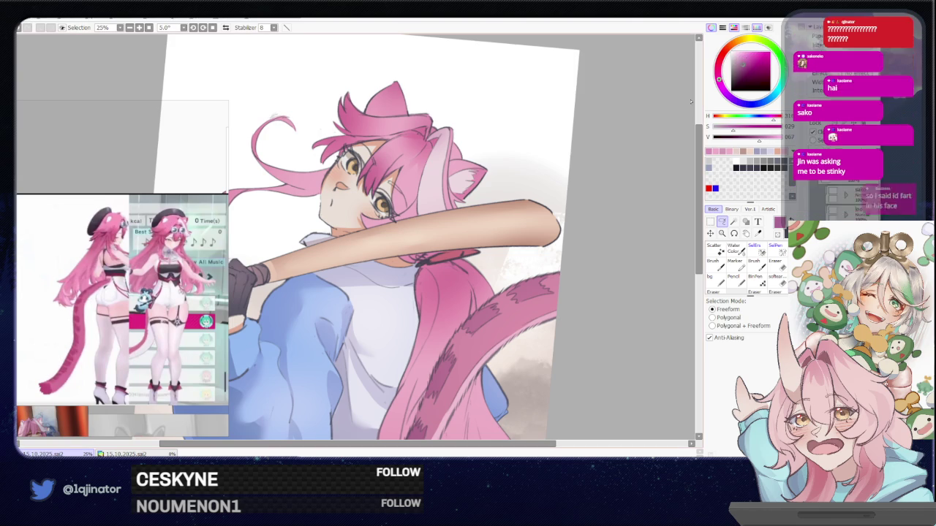
{"action": "left_click", "coordinate": [422, 278], "text": "alt"}
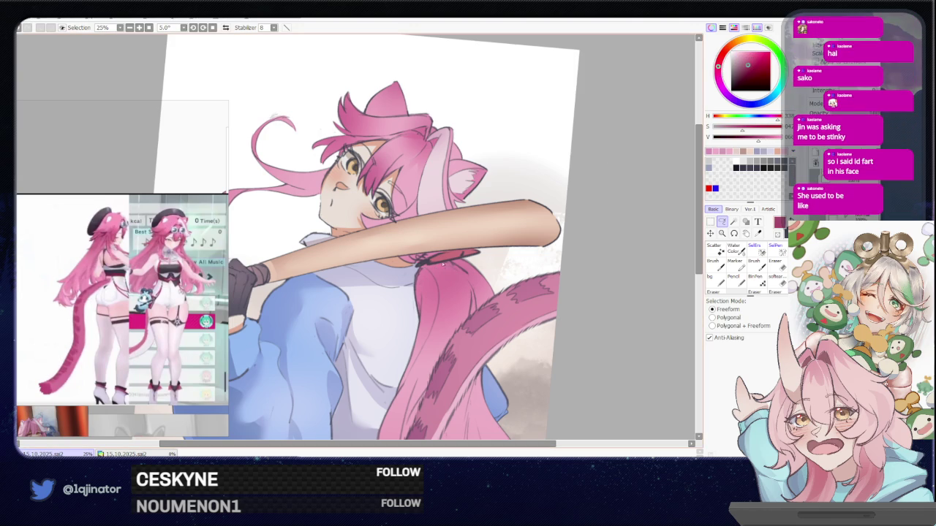
{"action": "left_click_drag", "start_coordinate": [429, 266], "coordinate": [452, 268]}
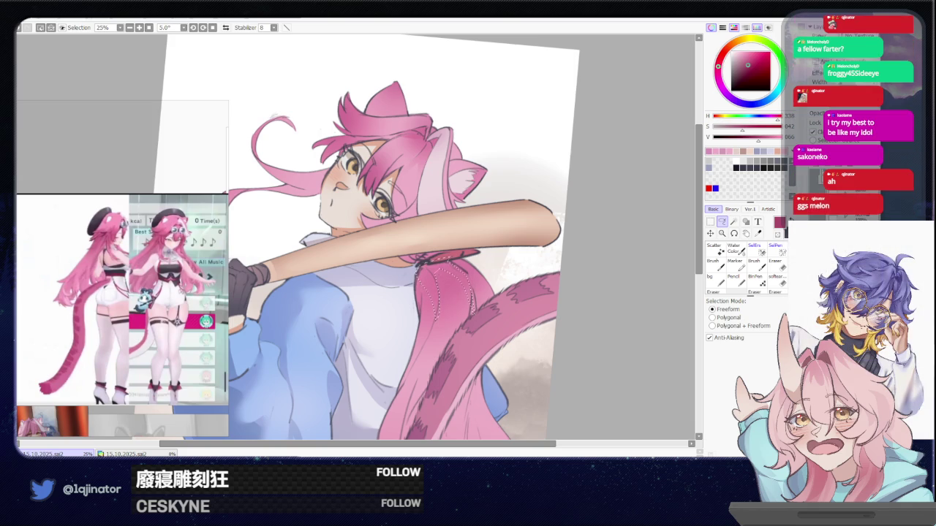
Step: Lasso the long hair strands beside the face and shoulder, then zoom out to 12.5%
{"action": "mouse_move", "coordinate": [427, 275]}
{"action": "left_mouse_down"}
{"action": "mouse_move", "coordinate": [439, 298]}
{"action": "mouse_move", "coordinate": [452, 249]}
{"action": "left_mouse_up"}
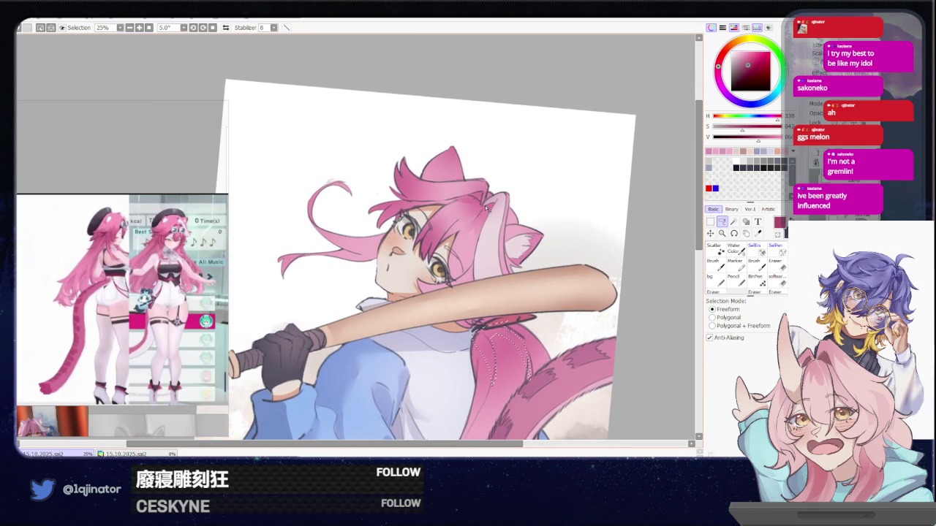
{"action": "mouse_move", "coordinate": [449, 265]}
{"action": "left_mouse_down"}
{"action": "mouse_move", "coordinate": [495, 204]}
{"action": "mouse_move", "coordinate": [487, 207]}
{"action": "mouse_move", "coordinate": [490, 183]}
{"action": "left_mouse_up"}
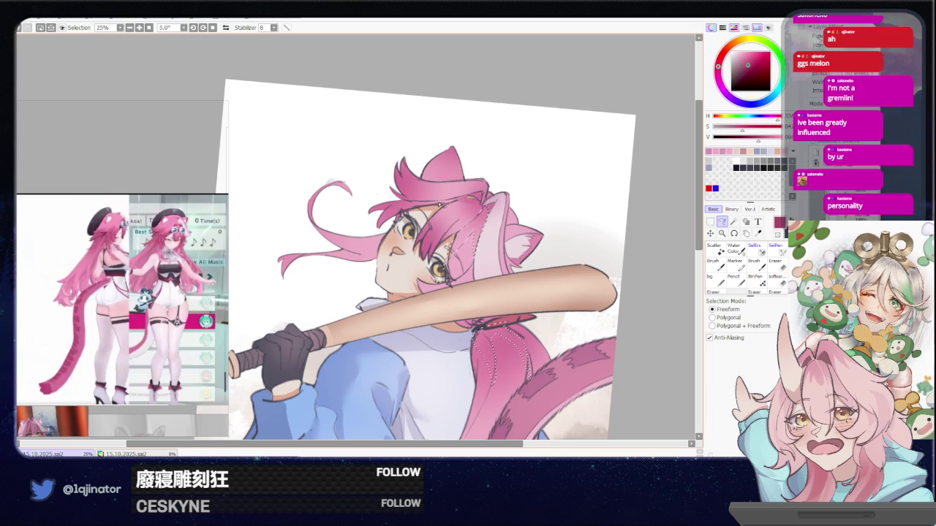
{"action": "key", "text": "b"}
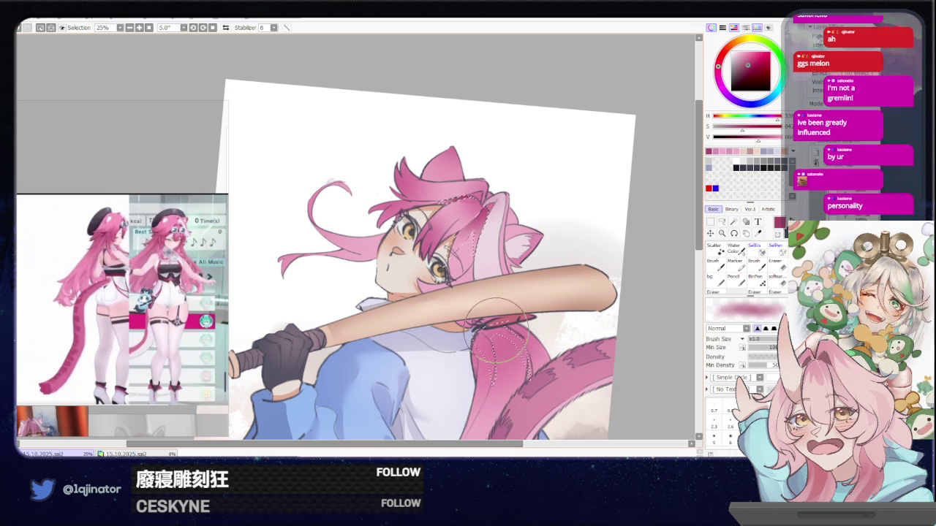
{"action": "key", "text": "ctrl+minus"}
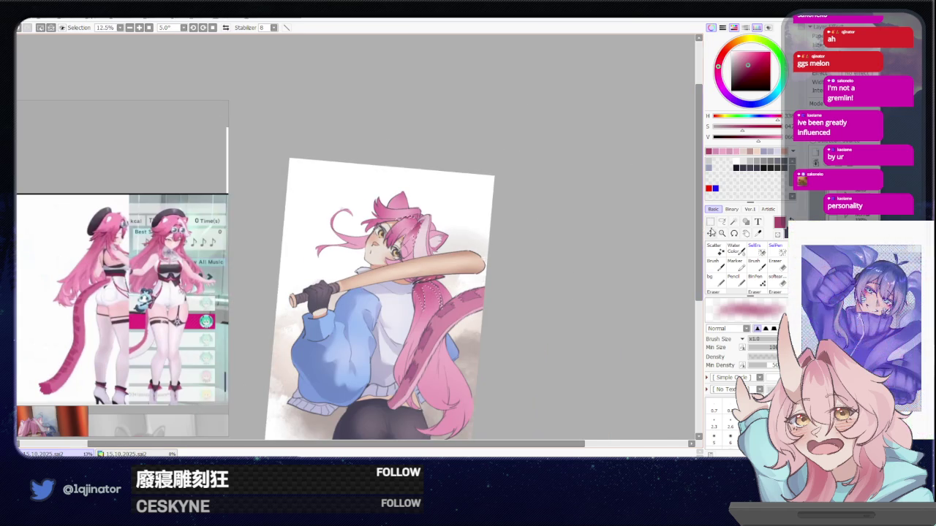
{"action": "left_click", "coordinate": [721, 223]}
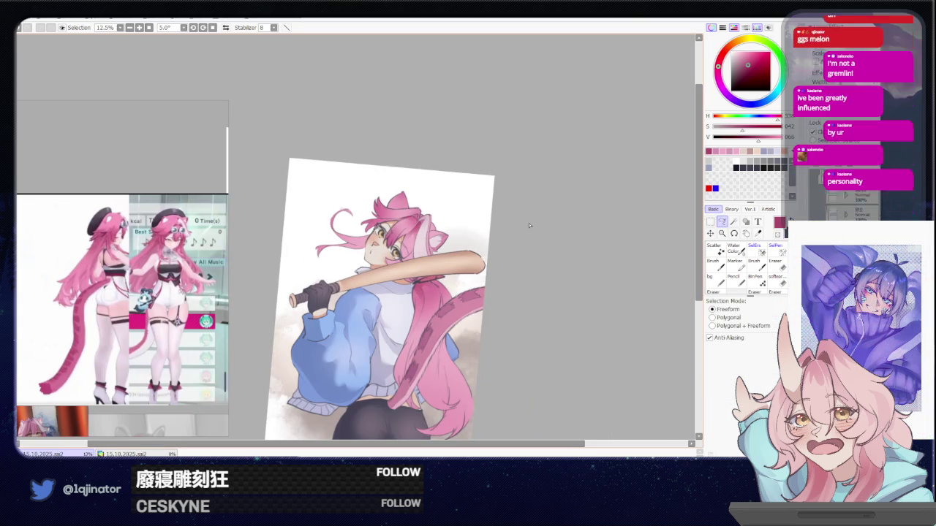